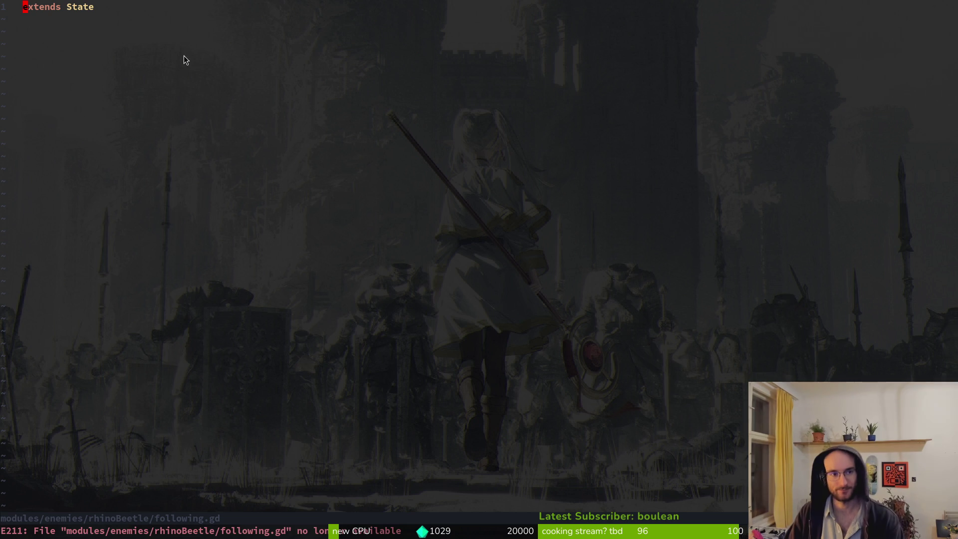
- Save following.gd, then delete it from the rhinoBeetle folder listing in netrw
{"action": "type", "text": ":write"}
{"action": "key", "text": "Return"}
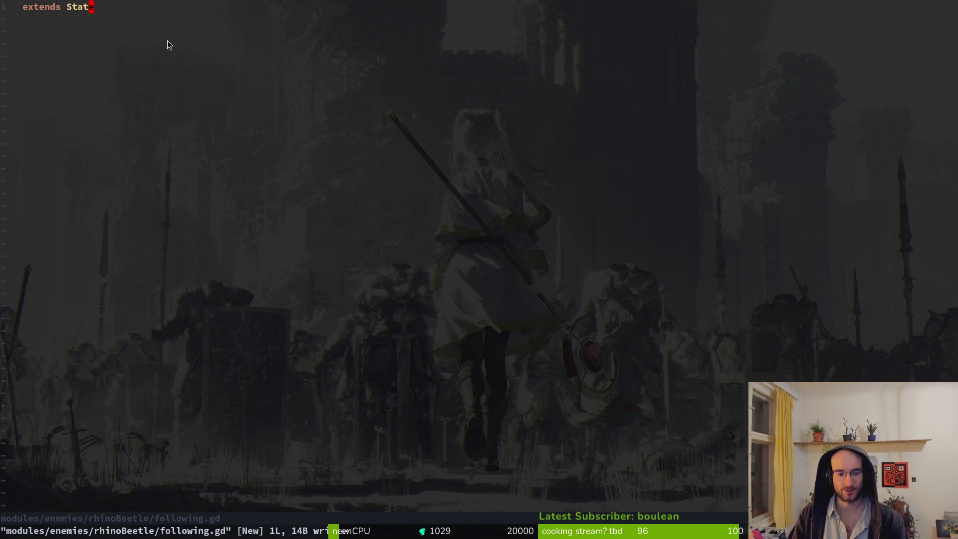
{"action": "key", "text": "space"}
{"action": "key", "text": "p"}
{"action": "key", "text": "v"}
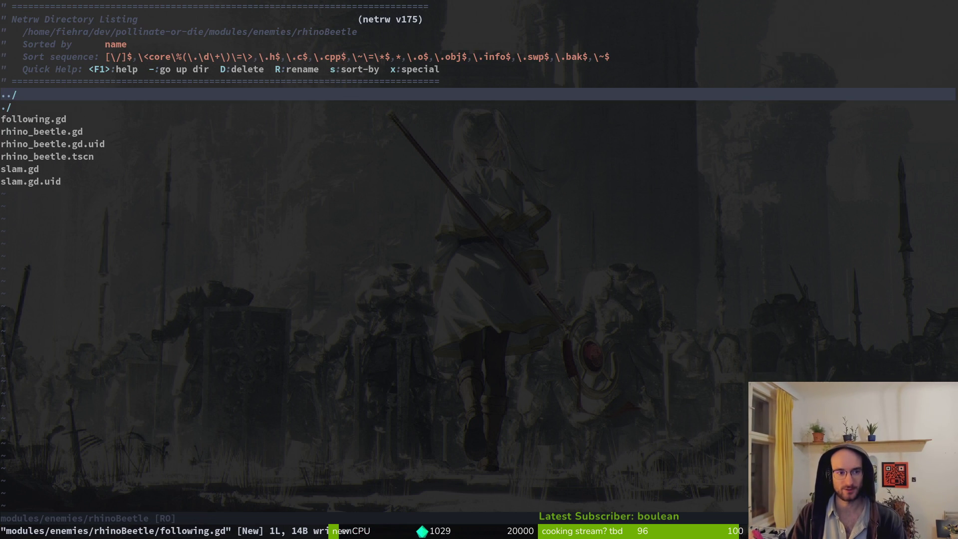
{"action": "key", "text": "j"}
{"action": "key", "text": "j"}
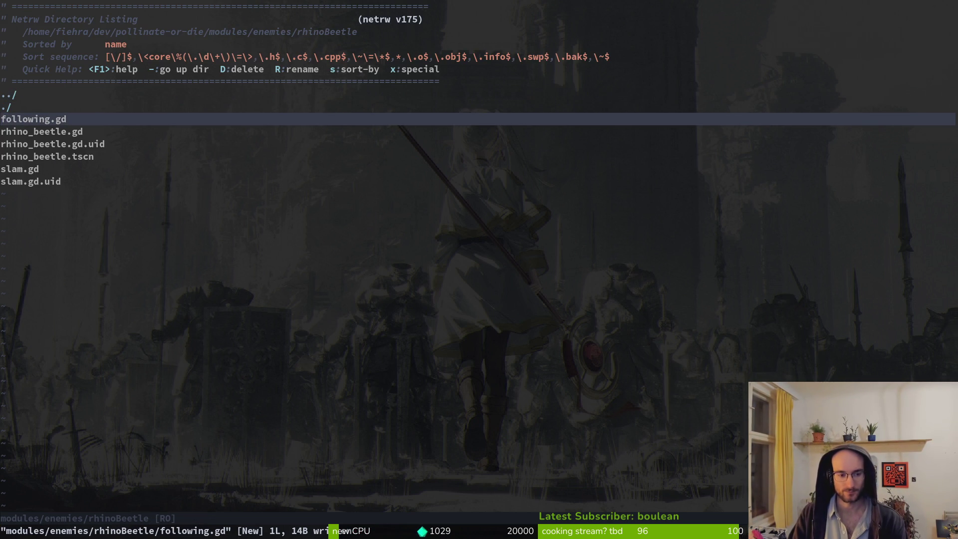
{"action": "key", "text": "D"}
{"action": "key", "text": "y"}
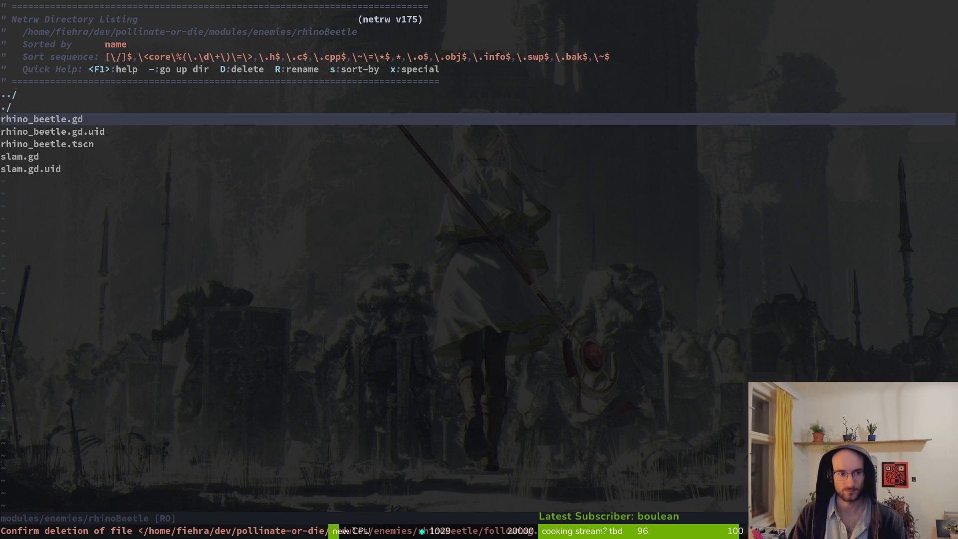
- Quit Vim with :q, leaving the shell prompt showing
{"action": "key", "text": "ctrl+s"}
{"action": "type", "text": ":q"}
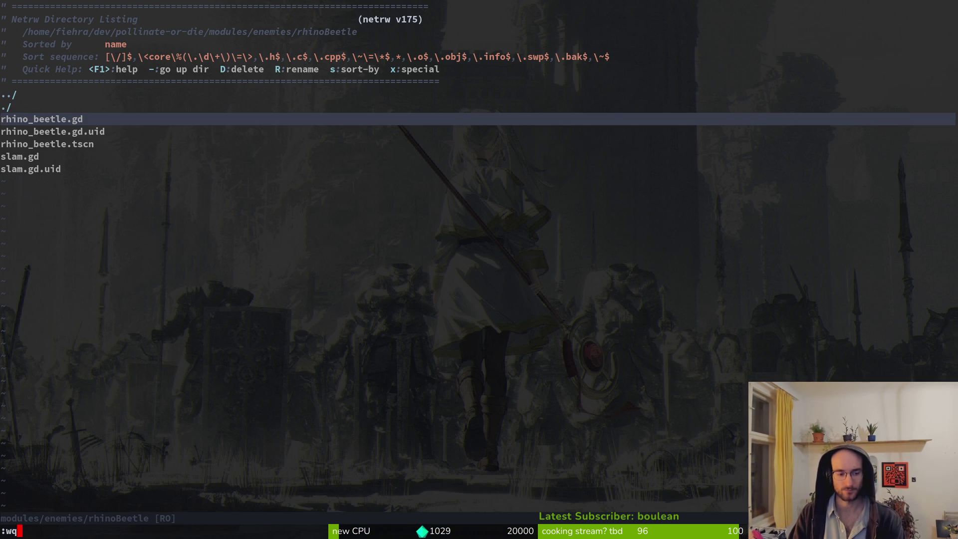
{"action": "key", "text": "Return"}
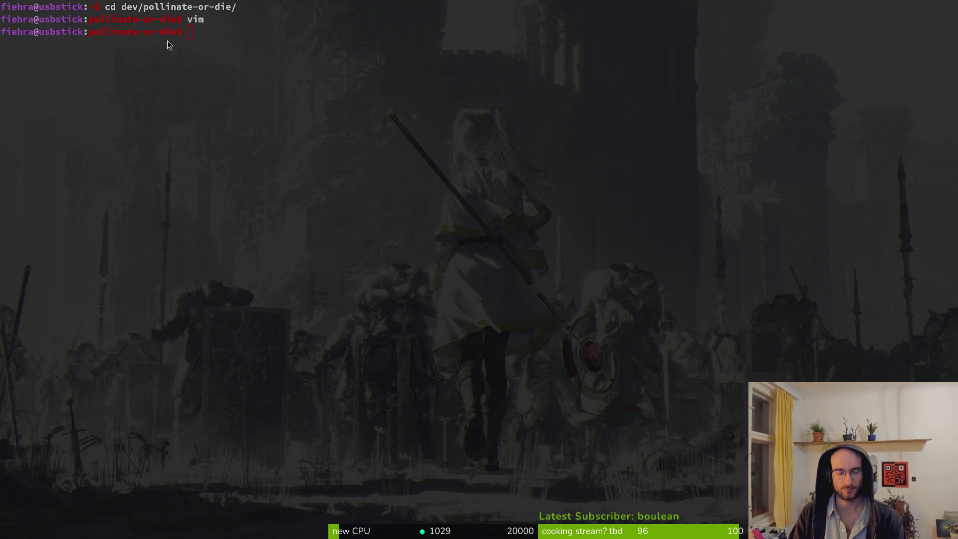
{"action": "key", "text": "alt+Tab"}
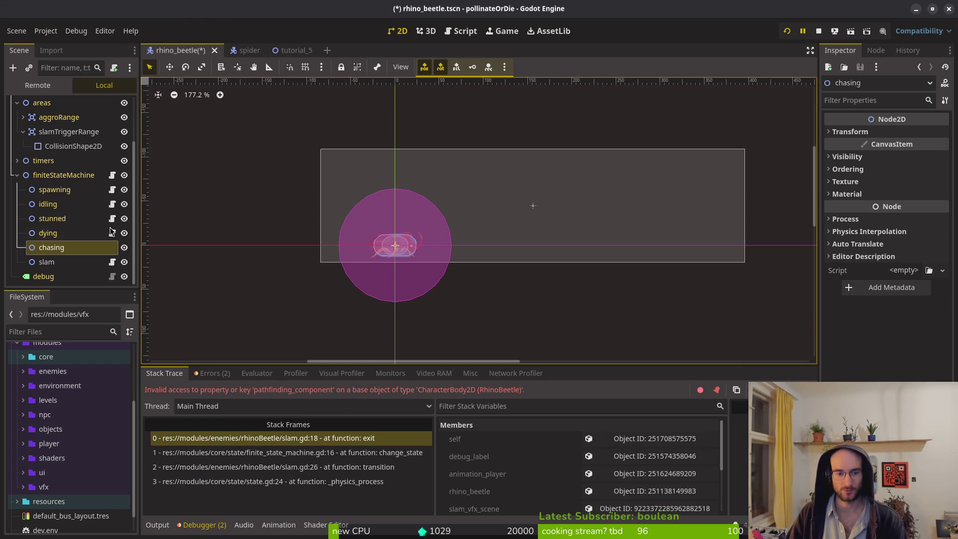
- Attach the existing core/state/state.gd script to the chasing node
{"action": "right_click", "coordinate": [95, 252]}
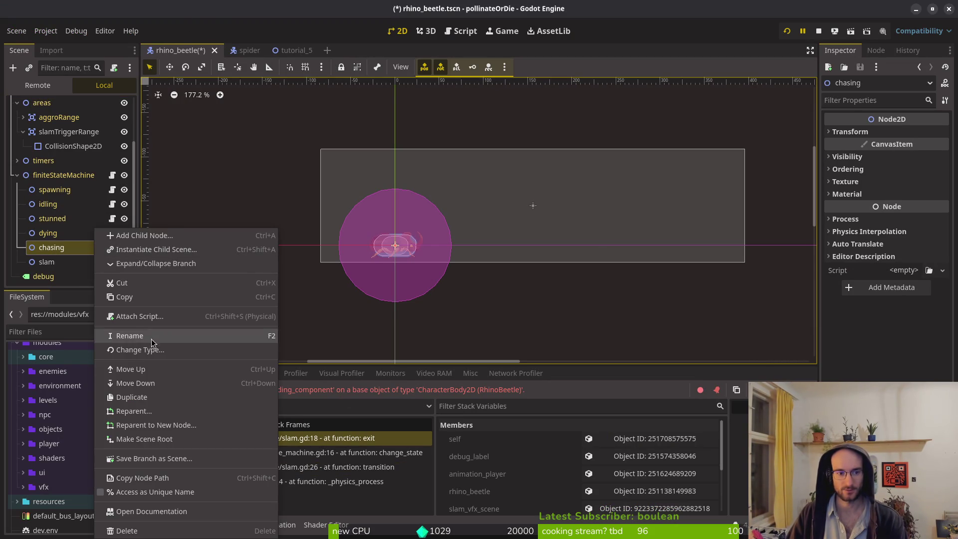
{"action": "left_click", "coordinate": [147, 317]}
{"action": "left_click", "coordinate": [585, 255]}
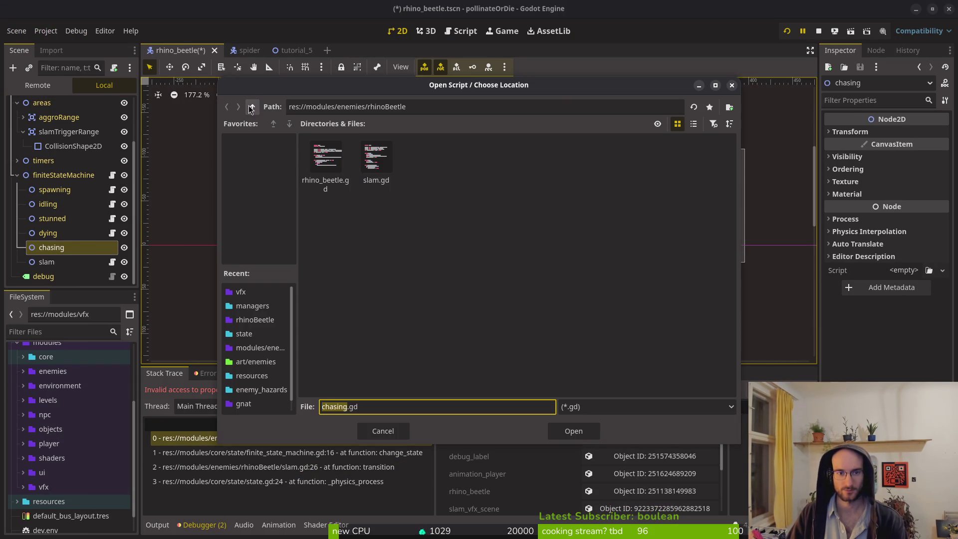
{"action": "left_click", "coordinate": [252, 106]}
{"action": "left_click", "coordinate": [252, 106]}
{"action": "double_click", "coordinate": [325, 159]}
{"action": "double_click", "coordinate": [580, 158]}
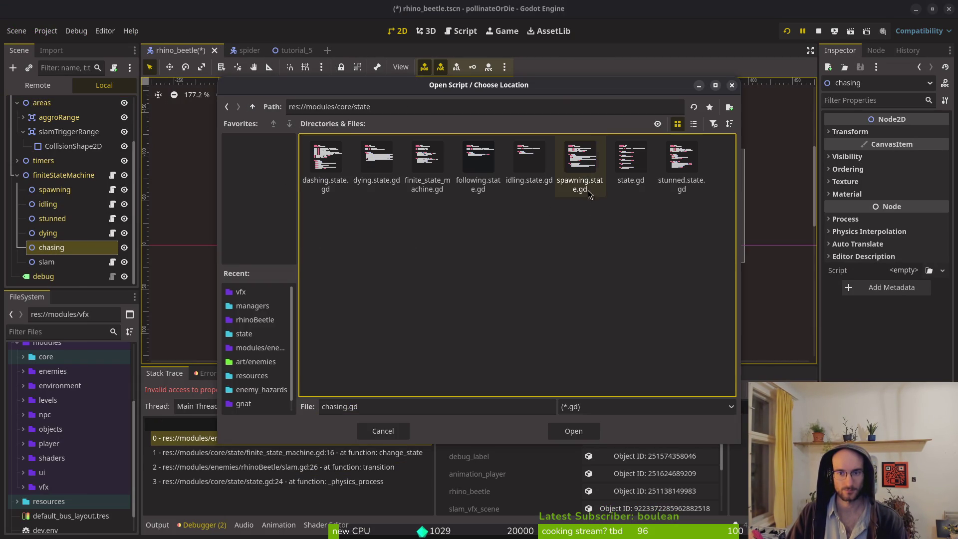
{"action": "left_click", "coordinate": [623, 164]}
{"action": "left_click", "coordinate": [573, 430]}
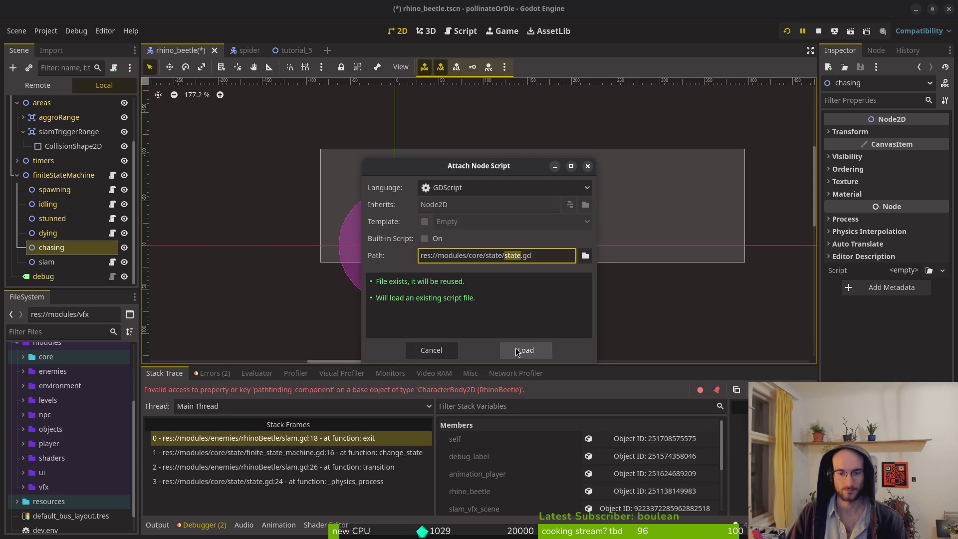
{"action": "left_click", "coordinate": [524, 349]}
- Create a new chasing.gd script and attach it to the chasing node
{"action": "right_click", "coordinate": [78, 248]}
{"action": "left_click", "coordinate": [149, 308]}
{"action": "left_click", "coordinate": [519, 348]}
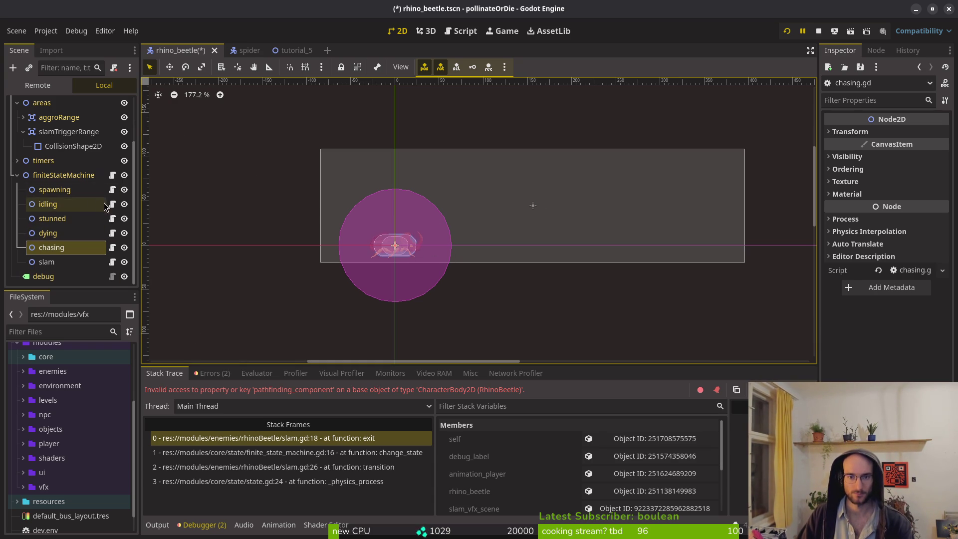
{"action": "left_click", "coordinate": [278, 55]}
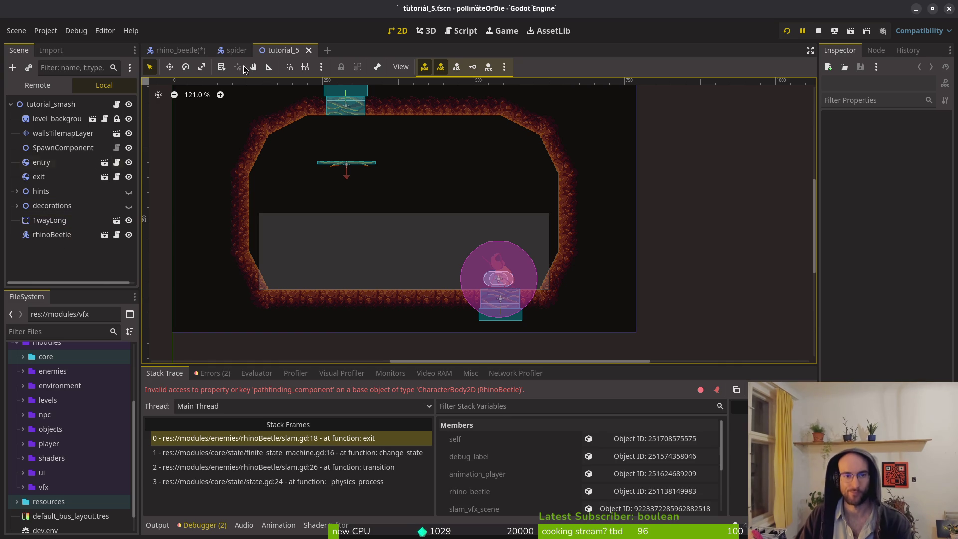
- Save the rhino_beetle scene and collapse its finiteStateMachine branch
{"action": "left_click", "coordinate": [177, 52]}
{"action": "key", "text": "ctrl+s"}
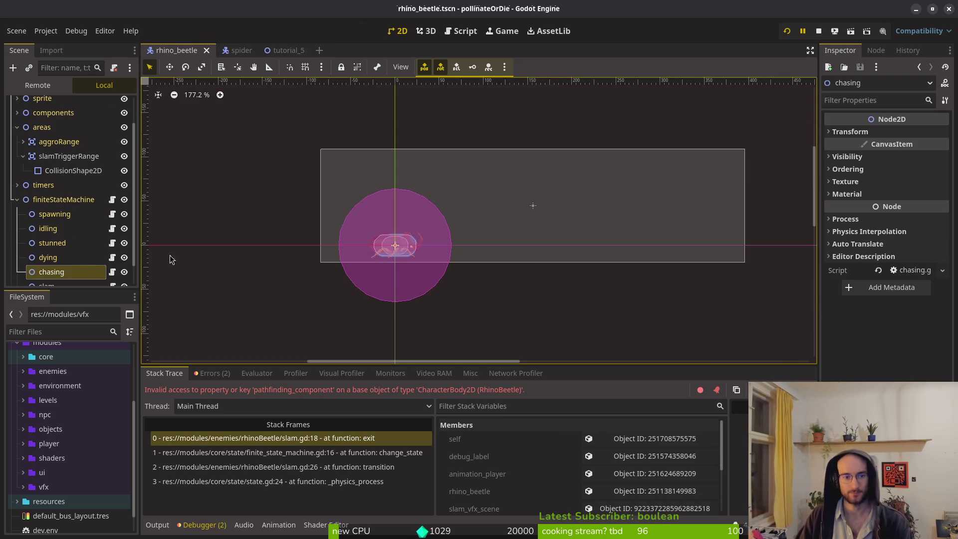
{"action": "left_click", "coordinate": [17, 199]}
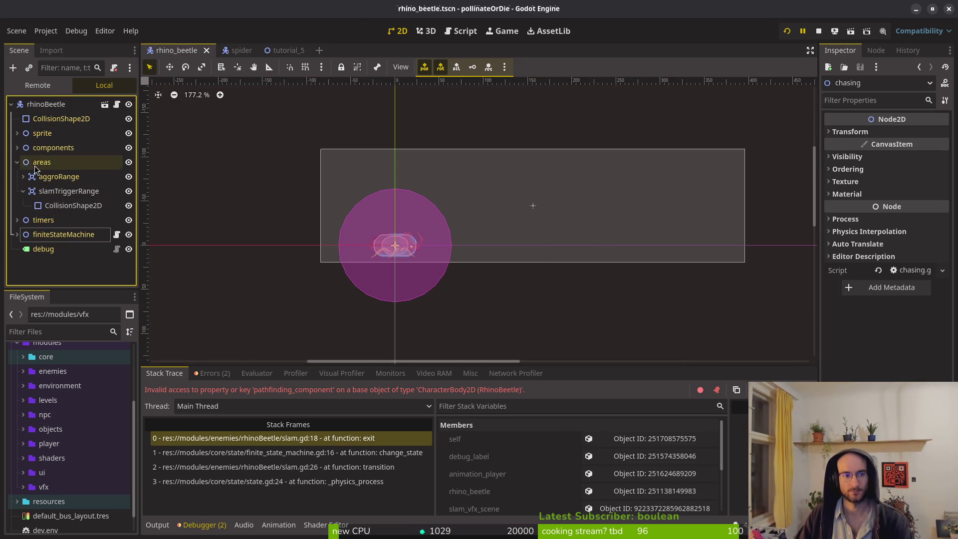
{"action": "left_click", "coordinate": [17, 133]}
{"action": "left_click", "coordinate": [17, 133]}
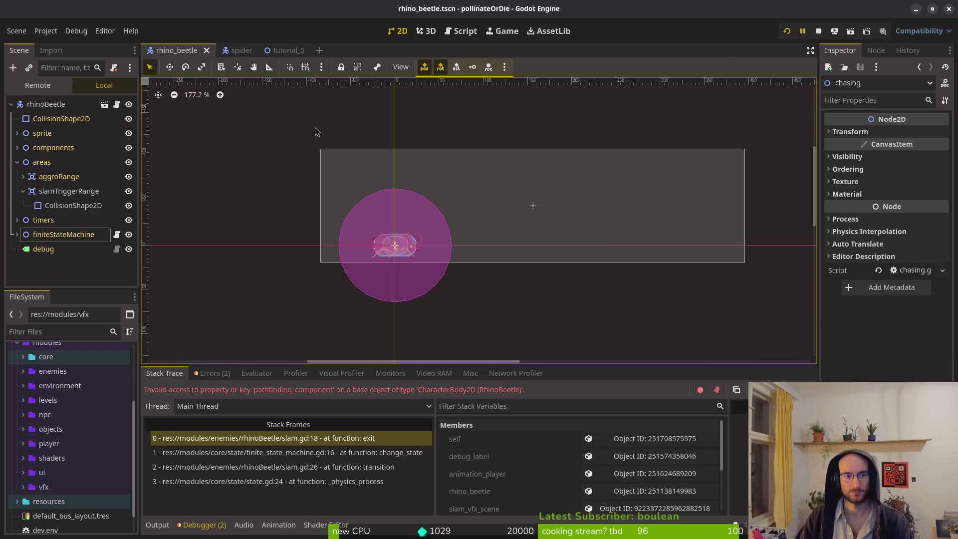
- Restart the game from the title screen and maximize its window
{"action": "left_click", "coordinate": [818, 31]}
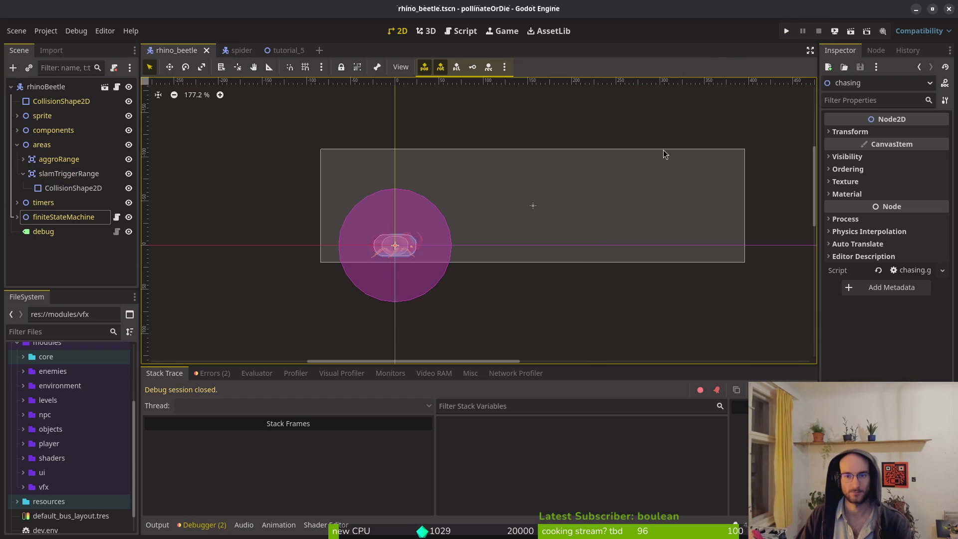
{"action": "left_click", "coordinate": [787, 31]}
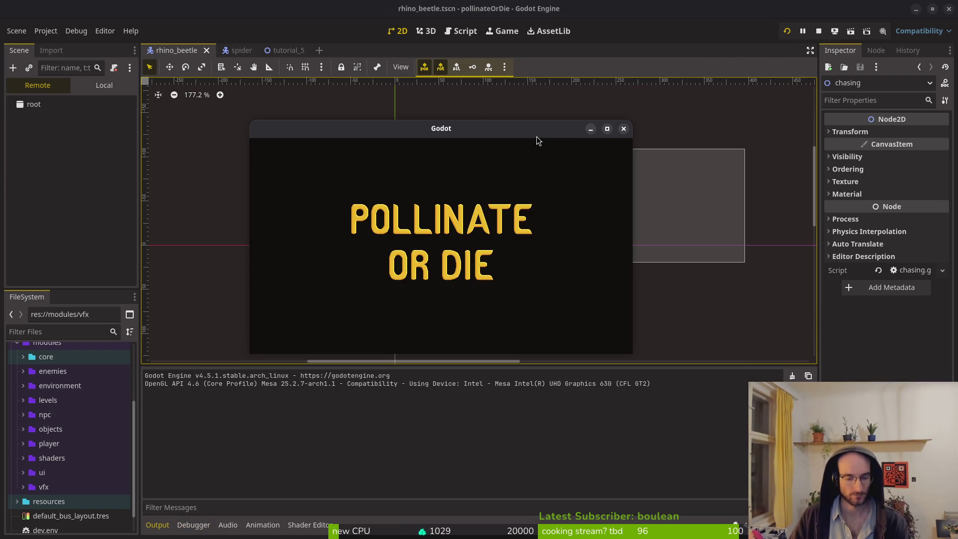
{"action": "key", "text": "Return"}
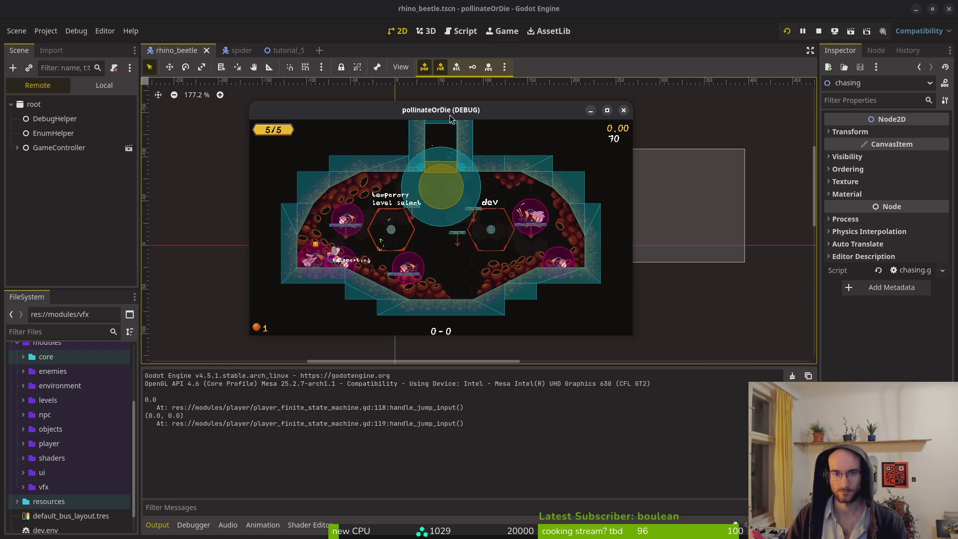
{"action": "key", "text": "super+Up"}
- Start level 5 and have the bee jump, slash and crawl along the floor and ceiling
{"action": "key", "text": "Left"}
{"action": "key", "text": "Left"}
{"action": "key", "text": "Left"}
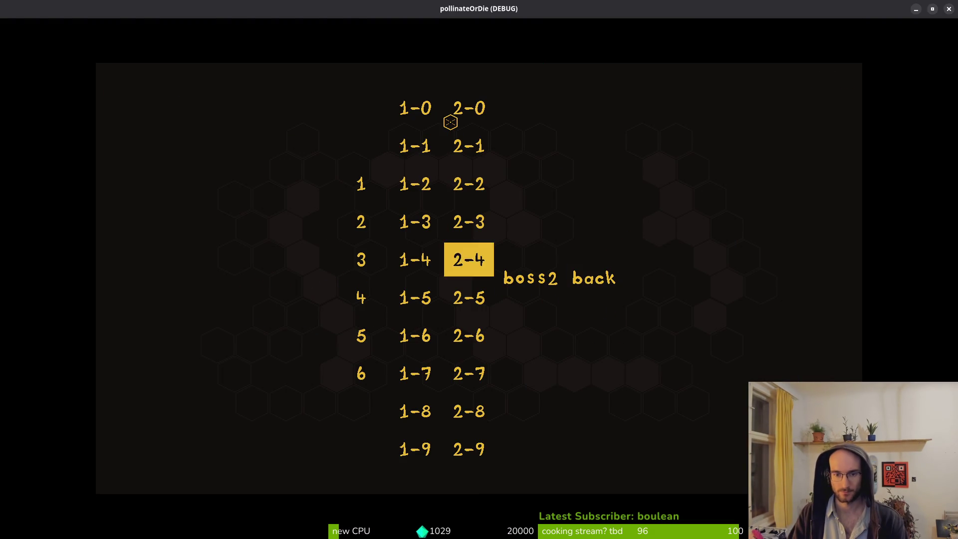
{"action": "key", "text": "Down"}
{"action": "key", "text": "Down"}
{"action": "key", "text": "Return"}
{"action": "key", "text": "Left"}
{"action": "key", "text": "space"}
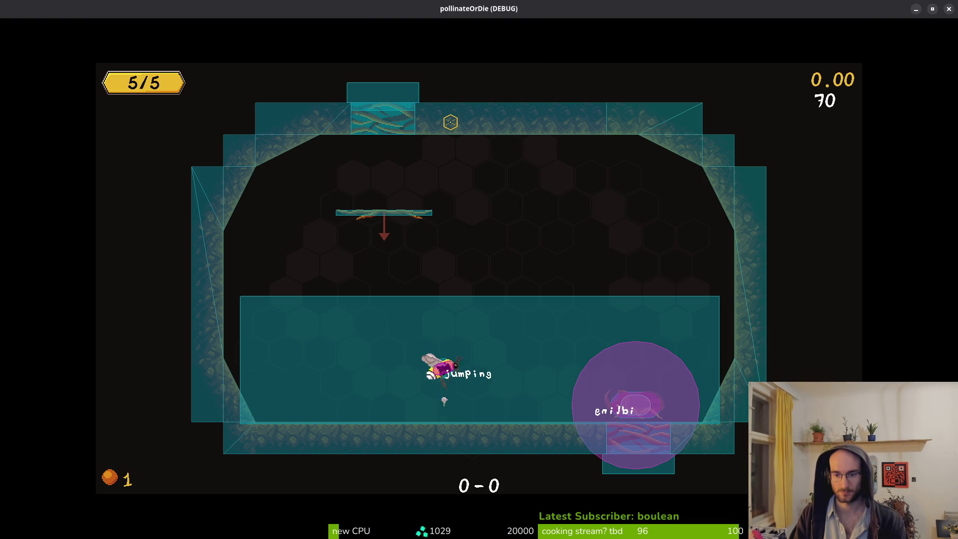
{"action": "key", "text": "x"}
{"action": "key", "text": "space"}
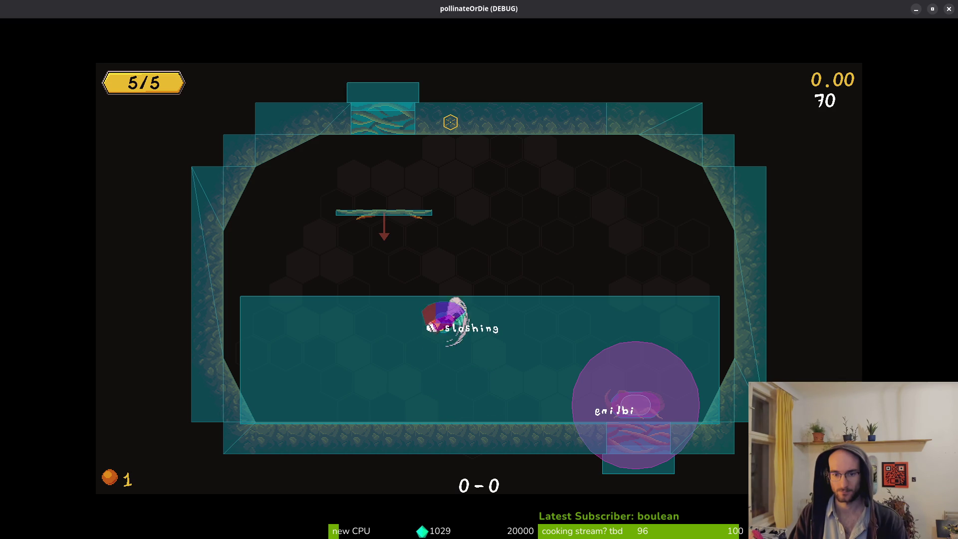
{"action": "key", "text": "space"}
{"action": "key", "text": "Left"}
{"action": "key", "text": "Down"}
{"action": "key", "text": "space"}
{"action": "key", "text": "Left"}
{"action": "key", "text": "x"}
{"action": "key", "text": "Right"}
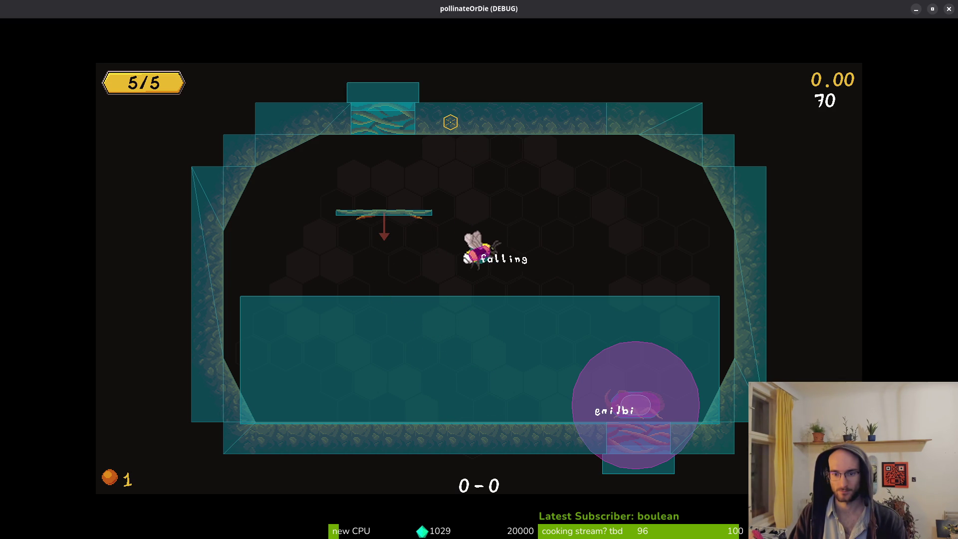
- Shuffle the bee left and right beside the rhino beetle, then return to Godot
{"action": "key", "text": "Right"}
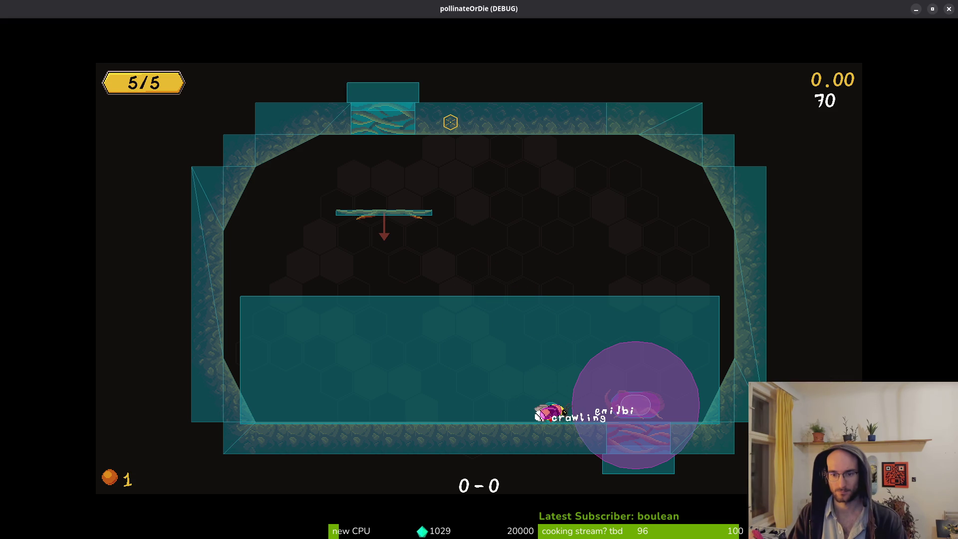
{"action": "key", "text": "Left"}
{"action": "key", "text": "Right"}
{"action": "key", "text": "Left"}
{"action": "key", "text": "Right"}
{"action": "key", "text": "Left"}
{"action": "key", "text": "Right"}
{"action": "key", "text": "Left"}
{"action": "key", "text": "Right"}
{"action": "key", "text": "Left"}
{"action": "key", "text": "Right"}
{"action": "key", "text": "Left"}
{"action": "key", "text": "Right"}
{"action": "key", "text": "Right"}
{"action": "key", "text": "Left"}
{"action": "key", "text": "Right"}
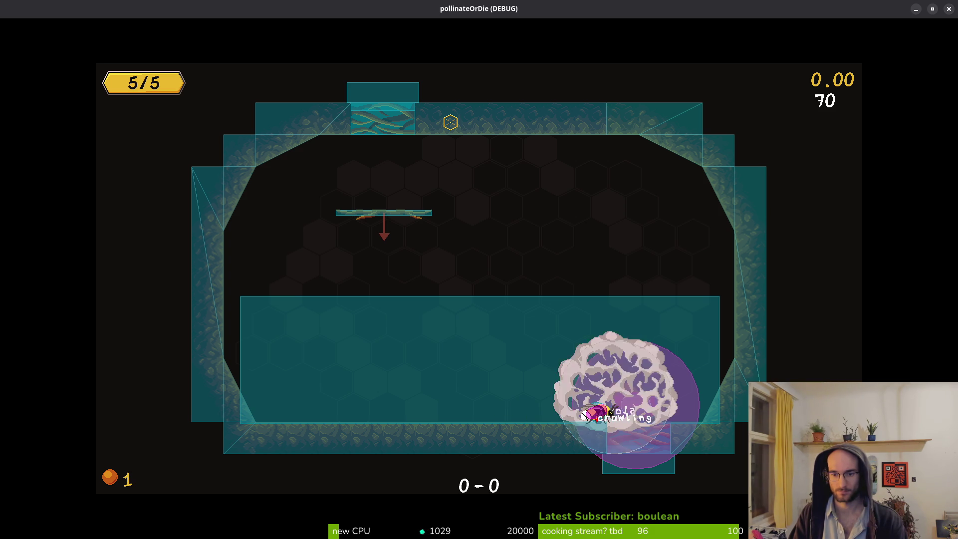
{"action": "key", "text": "alt+Tab"}
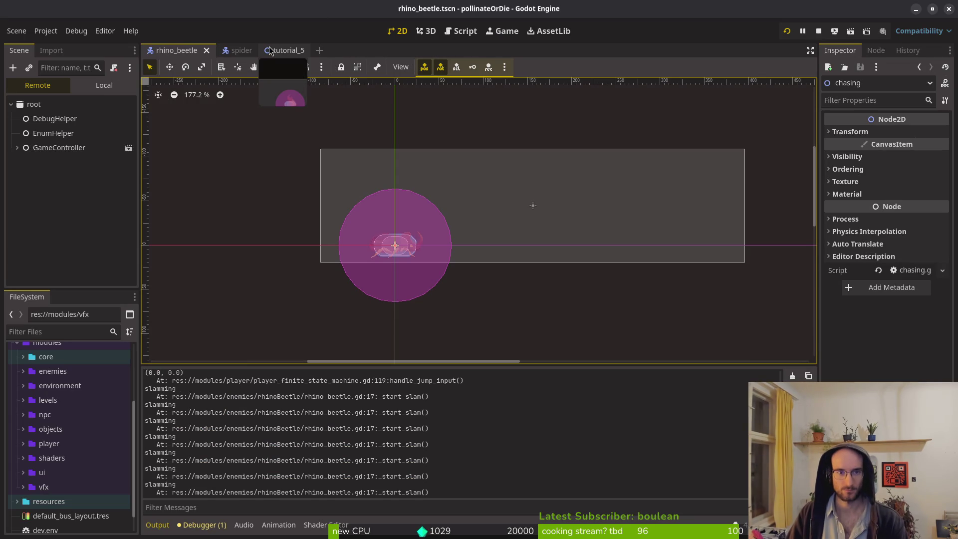
- In slam_smoke_vfx.tscn, make HitboxComponent non-monitorable, add mask bit 2, clear layer bit 1, and save
{"action": "key", "text": "shift+alt+o"}
{"action": "type", "text": "sla"}
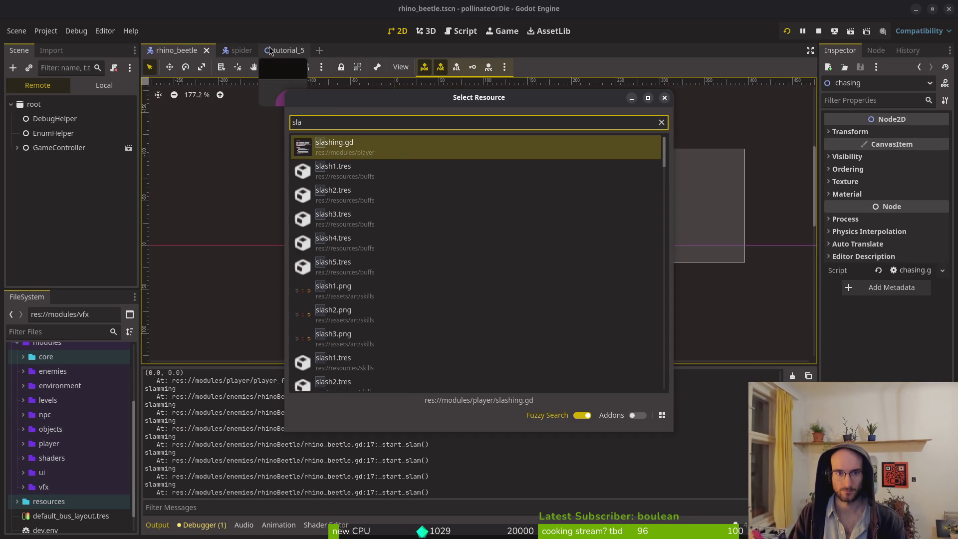
{"action": "type", "text": "m"}
{"action": "key", "text": "Return"}
{"action": "left_click", "coordinate": [116, 89]}
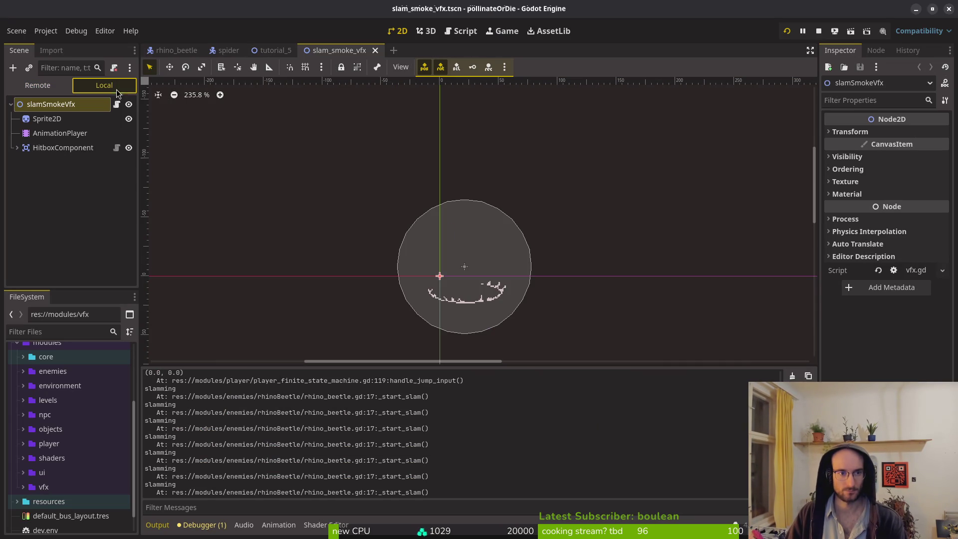
{"action": "left_click", "coordinate": [48, 147]}
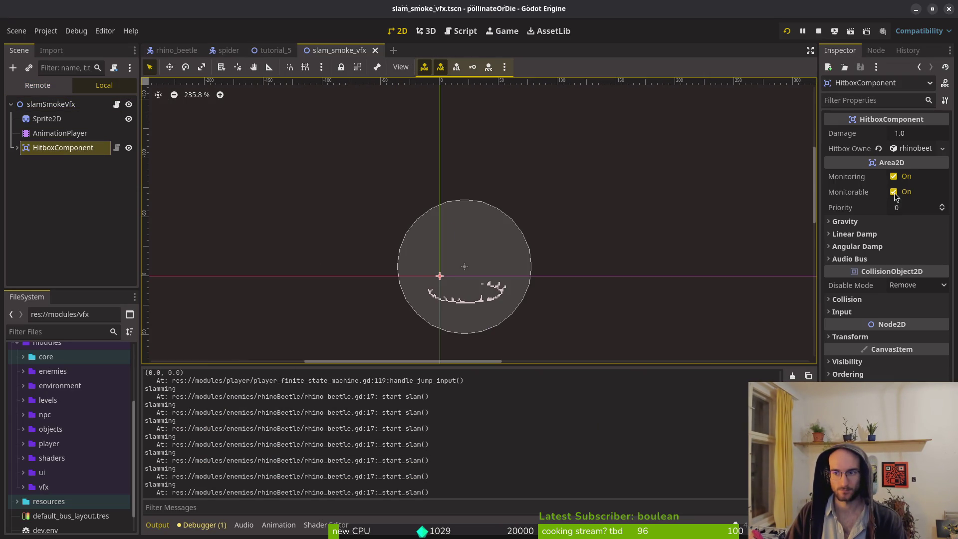
{"action": "left_click", "coordinate": [893, 192]}
{"action": "left_click", "coordinate": [853, 300]}
{"action": "left_click", "coordinate": [851, 377]}
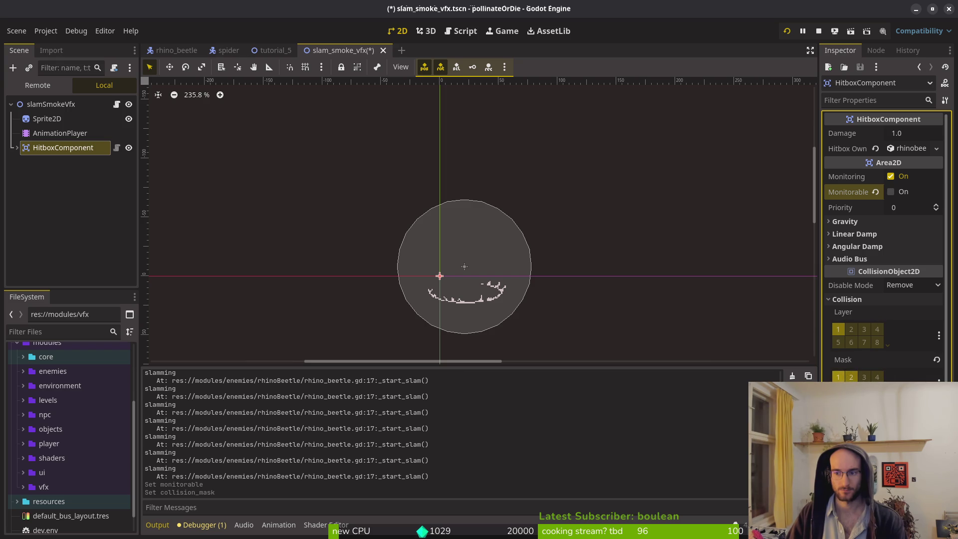
{"action": "left_click", "coordinate": [837, 330]}
{"action": "key", "text": "ctrl+s"}
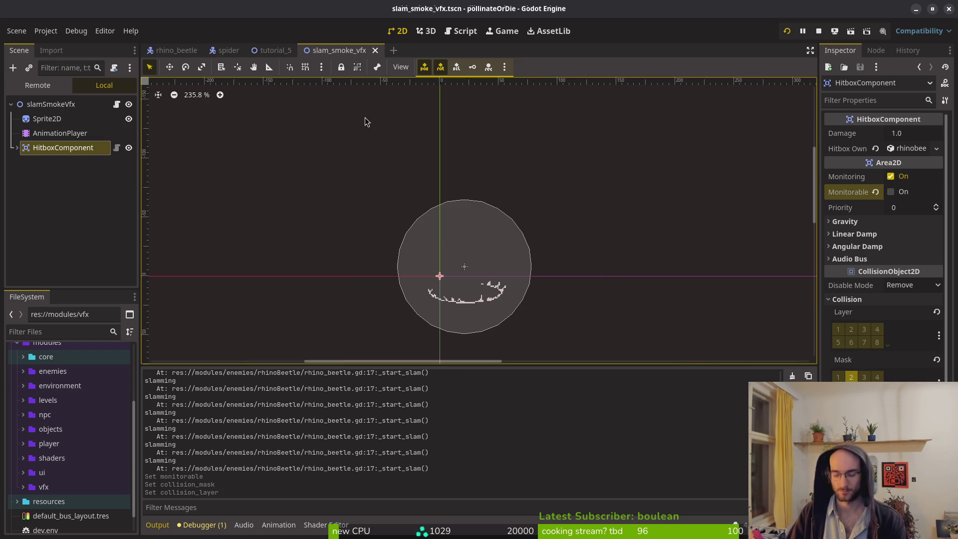
- Open blood_explosion.tscn and select its HitboxComponent node
{"action": "key", "text": "ctrl+shift+o"}
{"action": "type", "text": "blood"}
{"action": "key", "text": "Return"}
{"action": "left_click", "coordinate": [83, 149]}
{"action": "mouse_move", "coordinate": [79, 161]}
{"action": "left_mouse_down"}
{"action": "mouse_move", "coordinate": [278, 133]}
{"action": "mouse_move", "coordinate": [376, 67]}
{"action": "left_mouse_up"}
{"action": "key", "text": "super+2"}
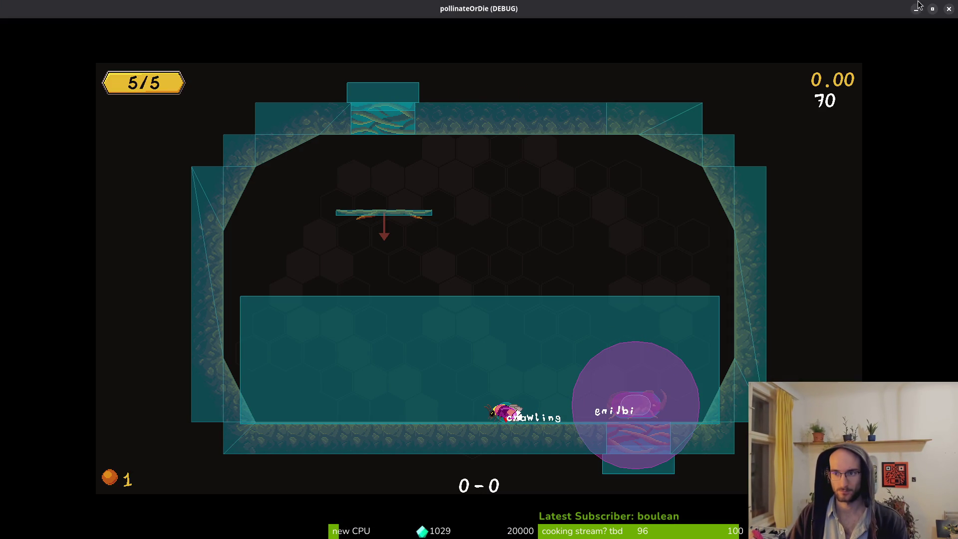
- Close the game window, select rhinoBeetle in the tutorial_5 scene, and save the level
{"action": "left_click", "coordinate": [948, 8]}
{"action": "key", "text": "super+1"}
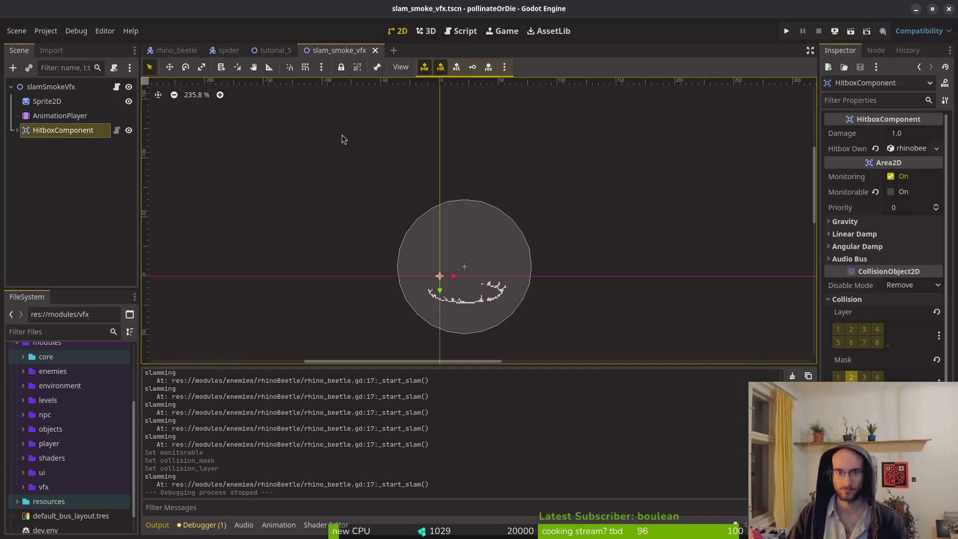
{"action": "mouse_move", "coordinate": [272, 51]}
{"action": "left_mouse_down"}
{"action": "mouse_move", "coordinate": [188, 52]}
{"action": "mouse_move", "coordinate": [257, 50]}
{"action": "left_mouse_up"}
{"action": "scroll", "coordinate": [432, 179], "scroll_direction": "down", "scroll_amount": 1}
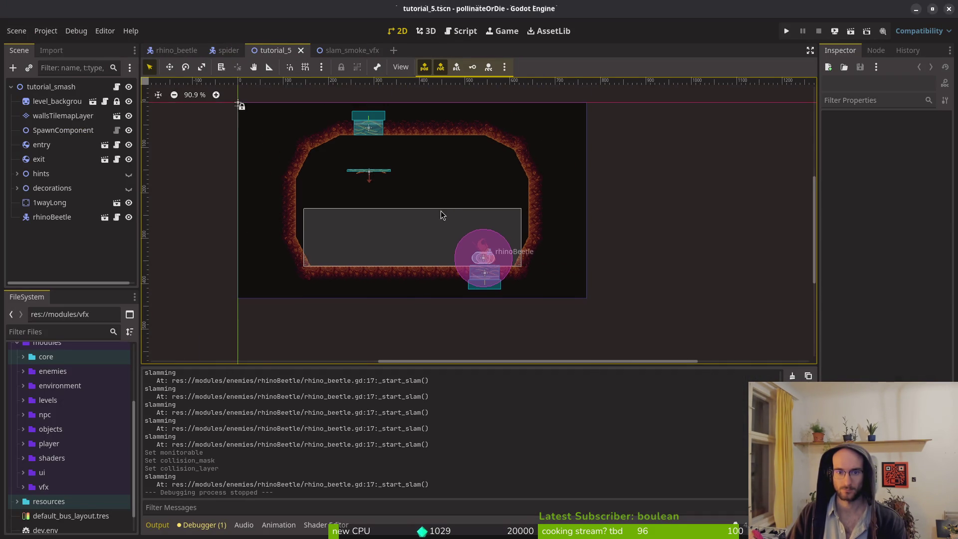
{"action": "scroll", "coordinate": [493, 251], "scroll_direction": "down", "scroll_amount": 1}
{"action": "scroll", "coordinate": [539, 298], "scroll_direction": "up", "scroll_amount": 3}
{"action": "scroll", "coordinate": [539, 297], "scroll_direction": "up", "scroll_amount": 2}
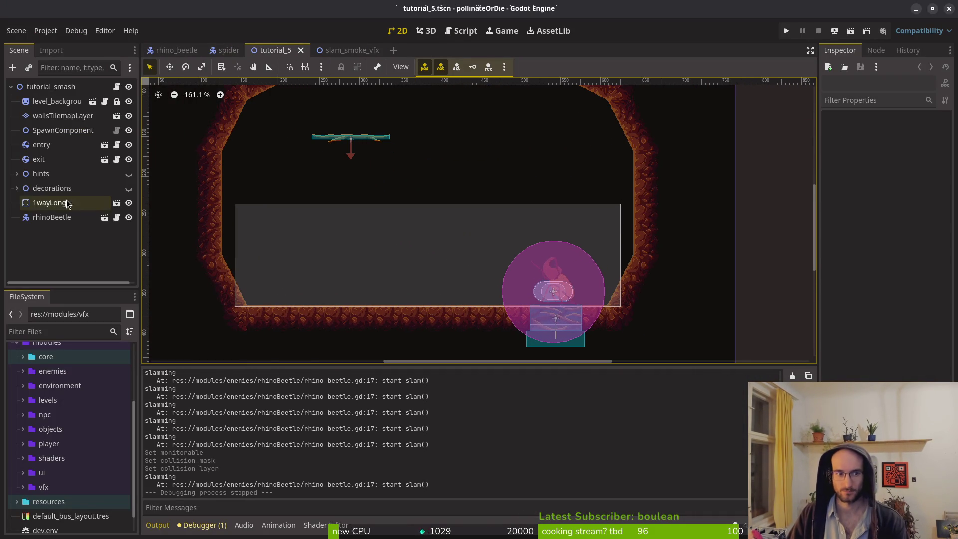
{"action": "left_click", "coordinate": [39, 218]}
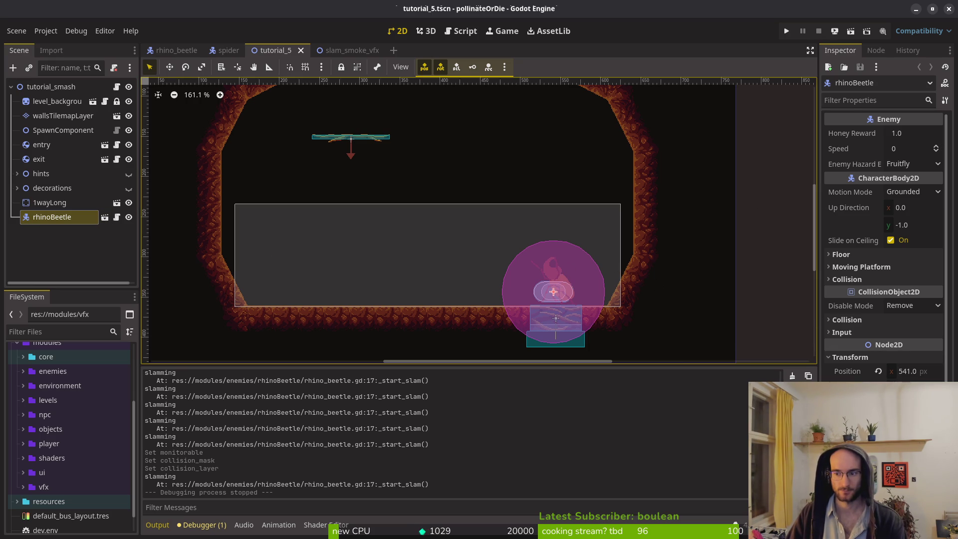
{"action": "key", "text": "ctrl+s"}
{"action": "scroll", "coordinate": [590, 291], "scroll_direction": "down", "scroll_amount": 6}
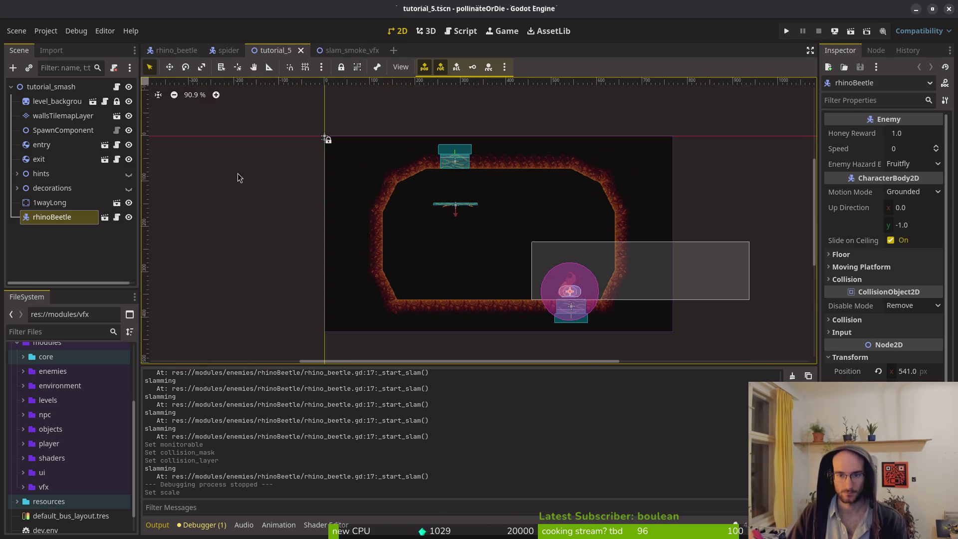
{"action": "left_click", "coordinate": [175, 50]}
- Select the aggroRange collision shape and undo several trial moves and size edits
{"action": "left_click", "coordinate": [504, 226]}
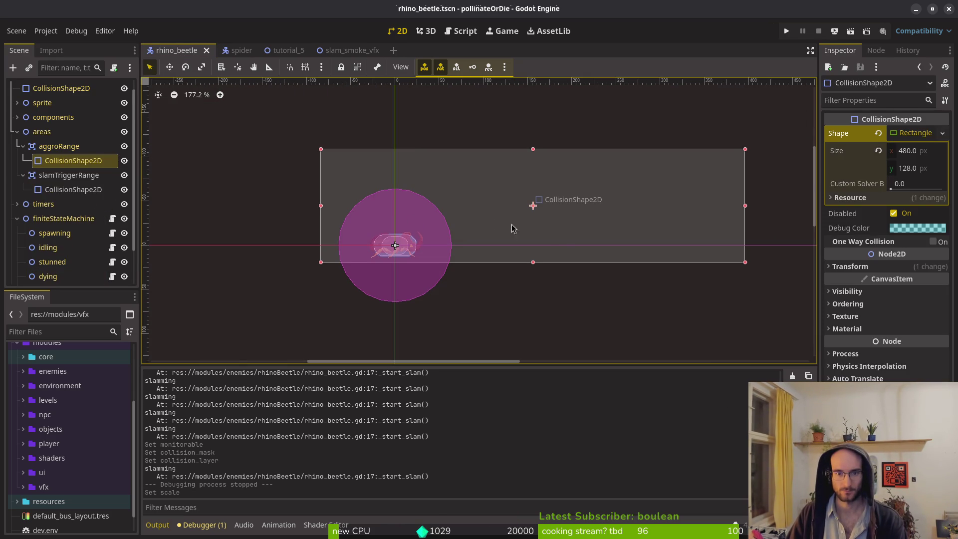
{"action": "scroll", "coordinate": [435, 238], "scroll_direction": "up", "scroll_amount": 4}
{"action": "left_click_drag", "start_coordinate": [570, 230], "coordinate": [435, 235]}
{"action": "key", "text": "ctrl+z"}
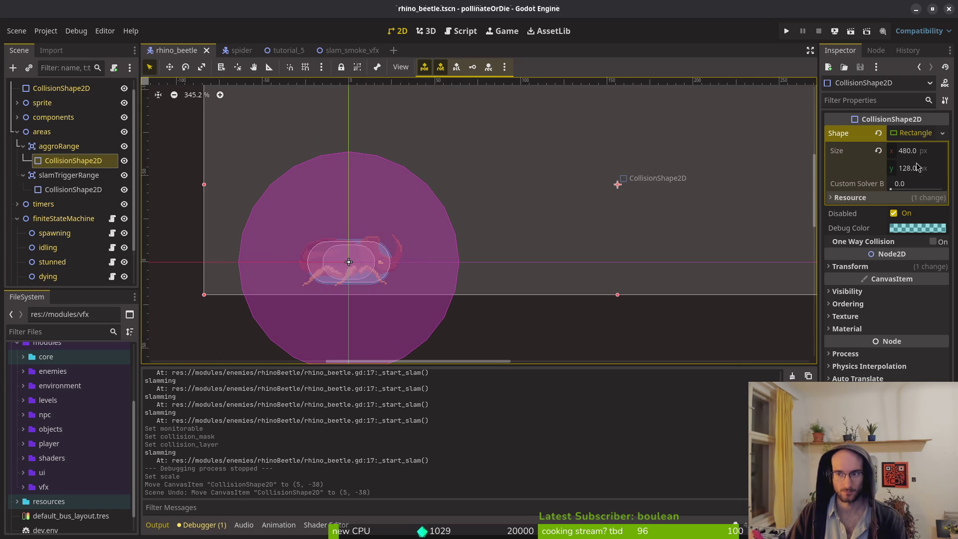
{"action": "left_click", "coordinate": [926, 150]}
{"action": "left_click", "coordinate": [878, 151]}
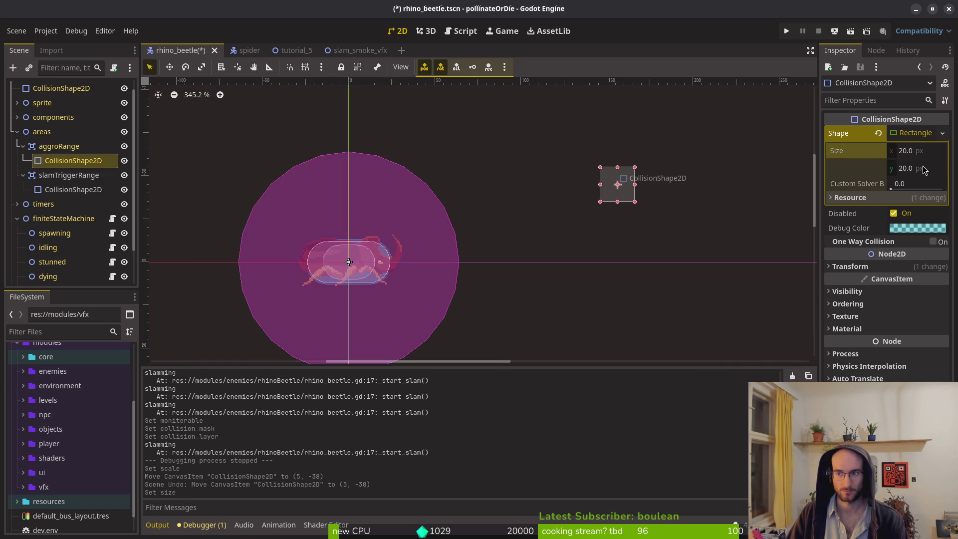
{"action": "key", "text": "ctrl+z"}
{"action": "left_click", "coordinate": [926, 158]}
{"action": "type", "text": "0"}
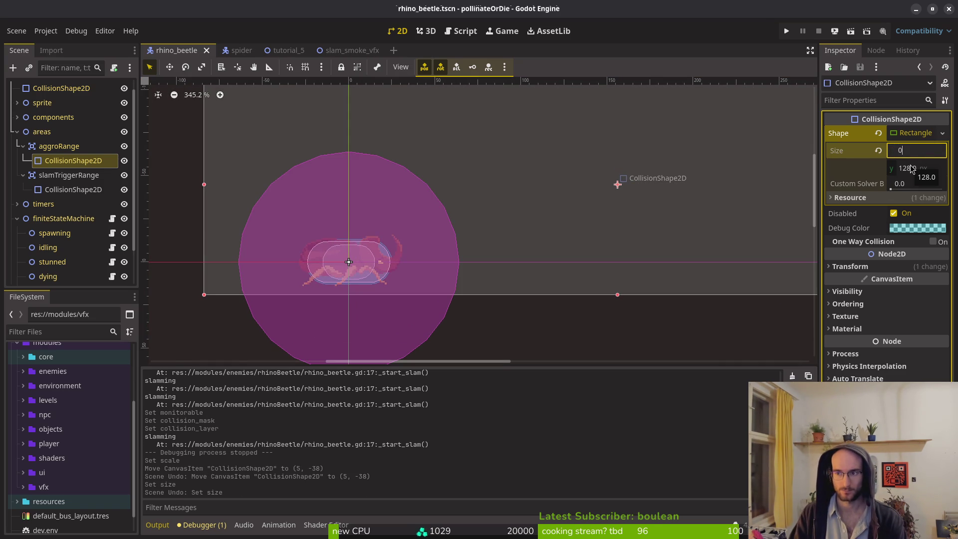
{"action": "left_click", "coordinate": [888, 266]}
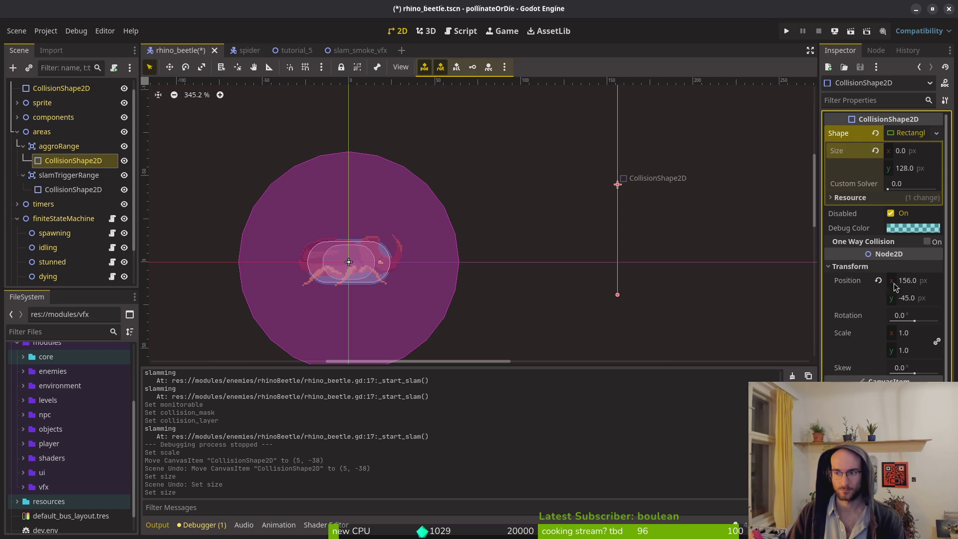
{"action": "left_click_drag", "start_coordinate": [926, 286], "coordinate": [928, 286]}
{"action": "key", "text": "ctrl+z"}
{"action": "key", "text": "ctrl+z"}
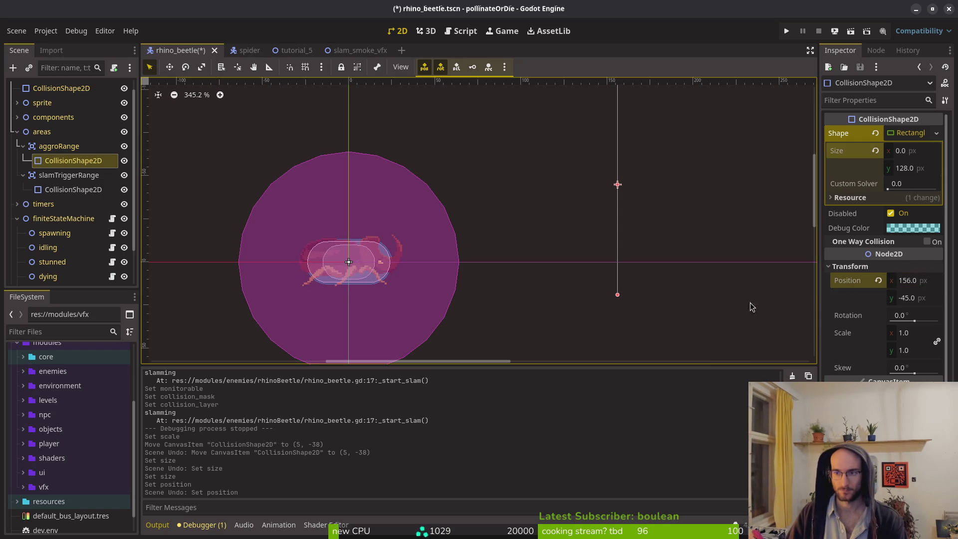
- Set the aggroRange shape's x position to 0 and its width to 768
{"action": "left_click", "coordinate": [906, 281]}
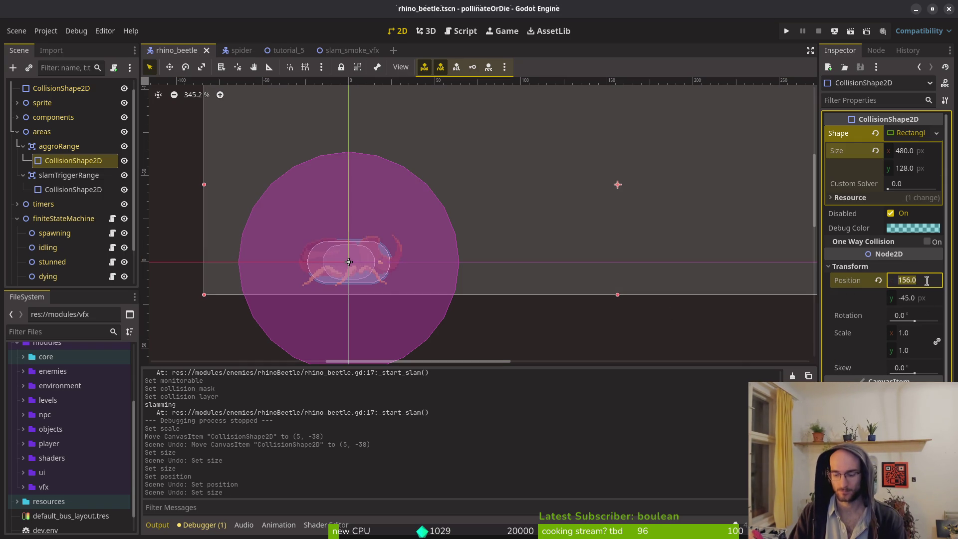
{"action": "type", "text": "0"}
{"action": "key", "text": "Return"}
{"action": "left_click", "coordinate": [928, 154]}
{"action": "type", "text": "76"}
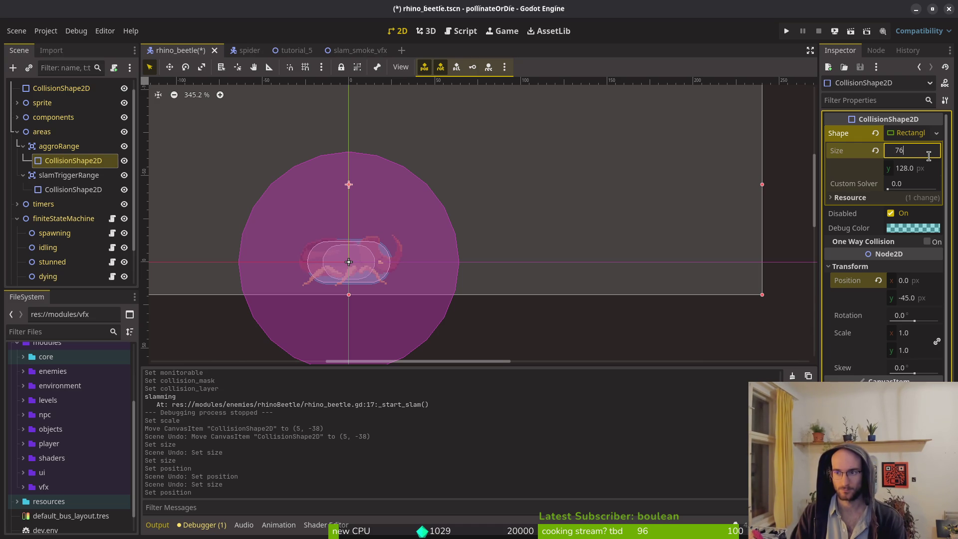
{"action": "type", "text": "08"}
{"action": "key", "text": "Return"}
{"action": "scroll", "coordinate": [414, 219], "scroll_direction": "down", "scroll_amount": 5}
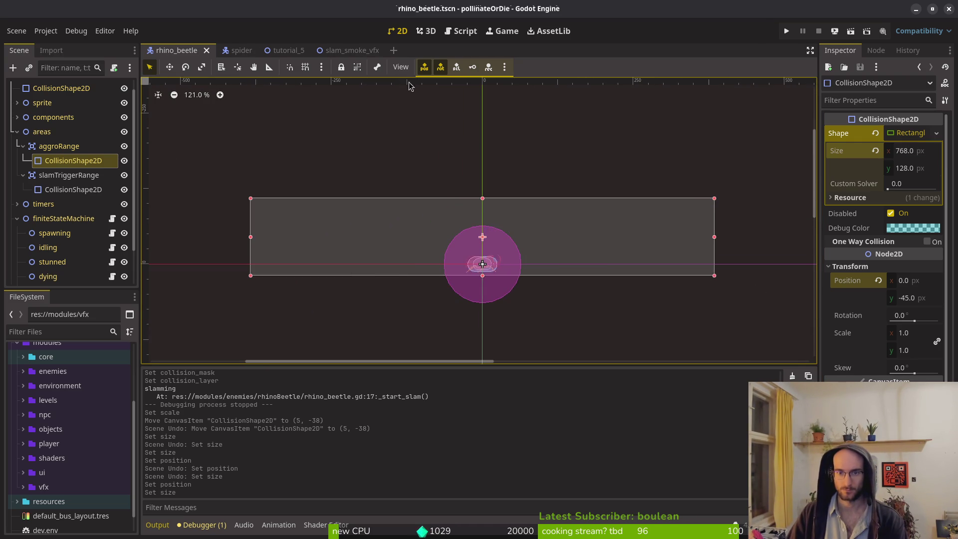
{"action": "left_click", "coordinate": [284, 51]}
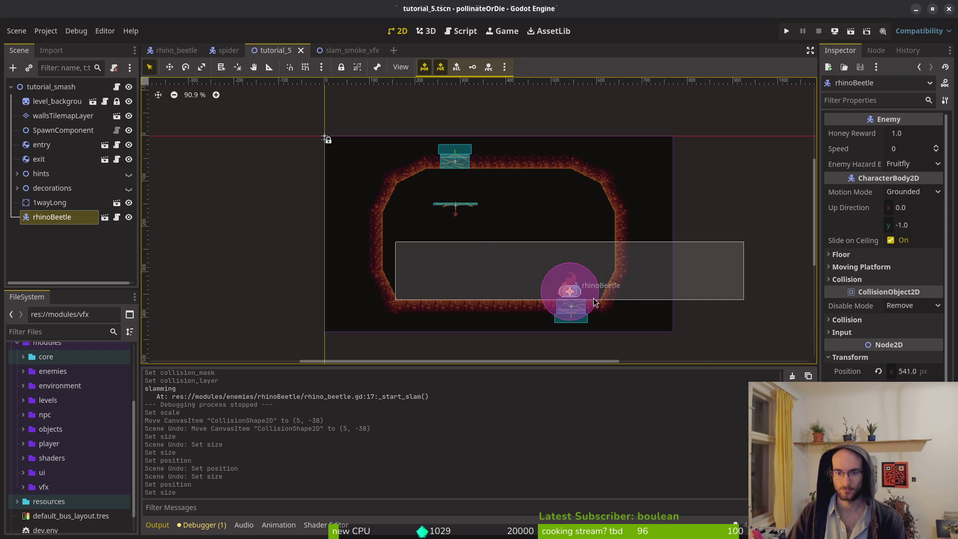
{"action": "scroll", "coordinate": [595, 300], "scroll_direction": "up", "scroll_amount": 5}
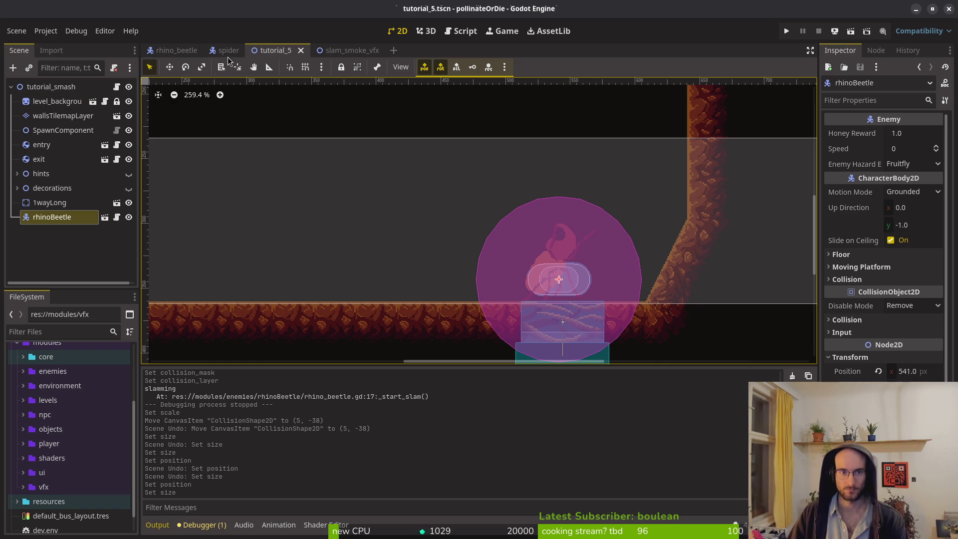
{"action": "left_click", "coordinate": [172, 50]}
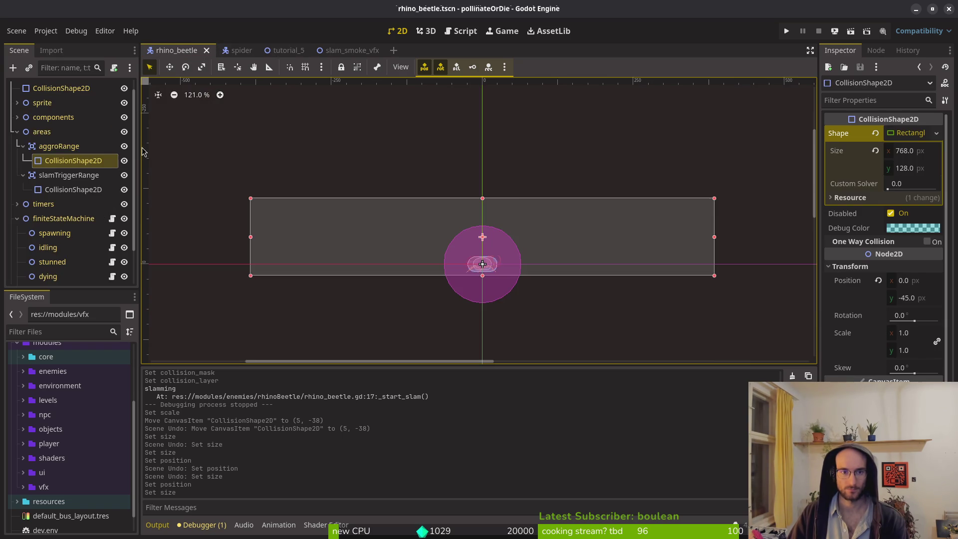
{"action": "left_click", "coordinate": [17, 102]}
{"action": "left_click", "coordinate": [40, 119]}
{"action": "key", "text": "ctrl+s"}
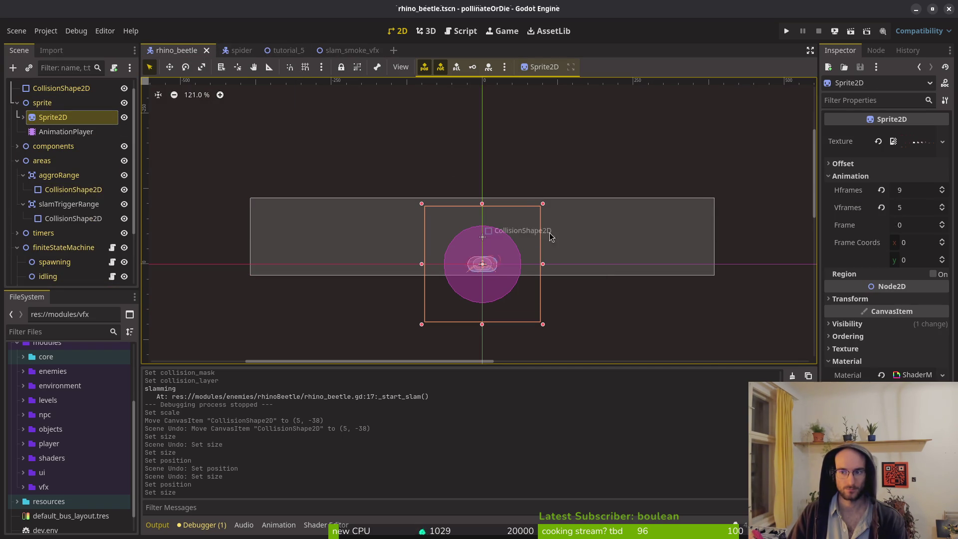
{"action": "left_click", "coordinate": [58, 132]}
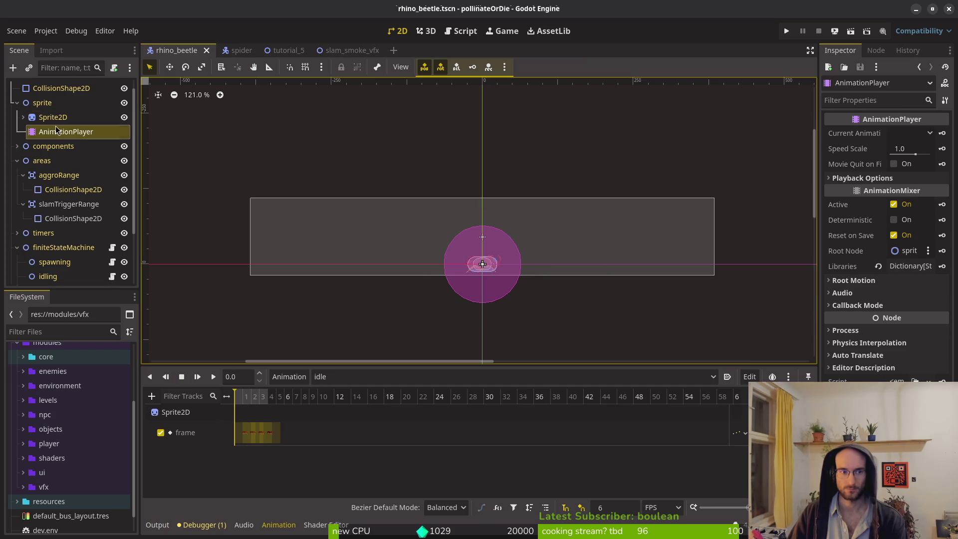
{"action": "left_click", "coordinate": [54, 120]}
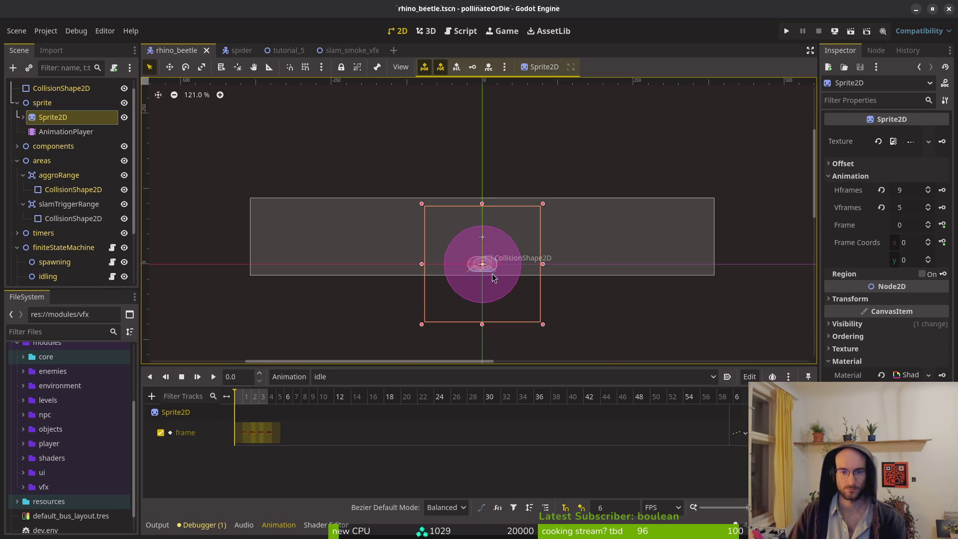
{"action": "left_click", "coordinate": [285, 53]}
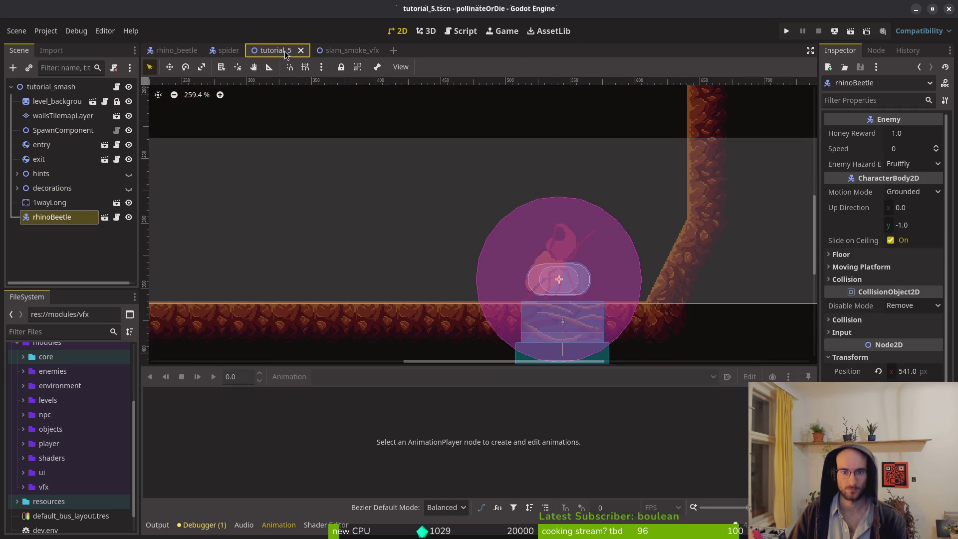
{"action": "scroll", "coordinate": [561, 279], "scroll_direction": "up", "scroll_amount": 3}
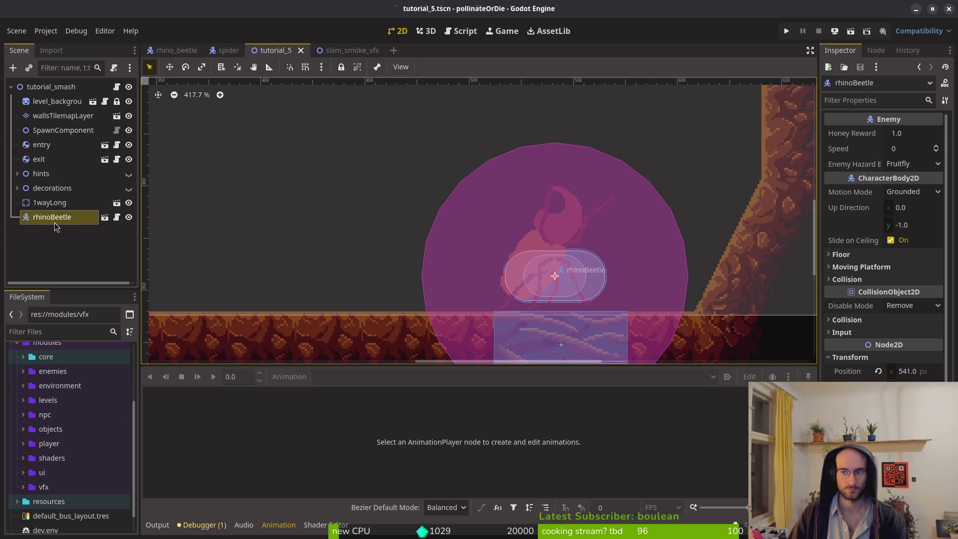
{"action": "left_click", "coordinate": [50, 202]}
{"action": "left_click", "coordinate": [52, 216]}
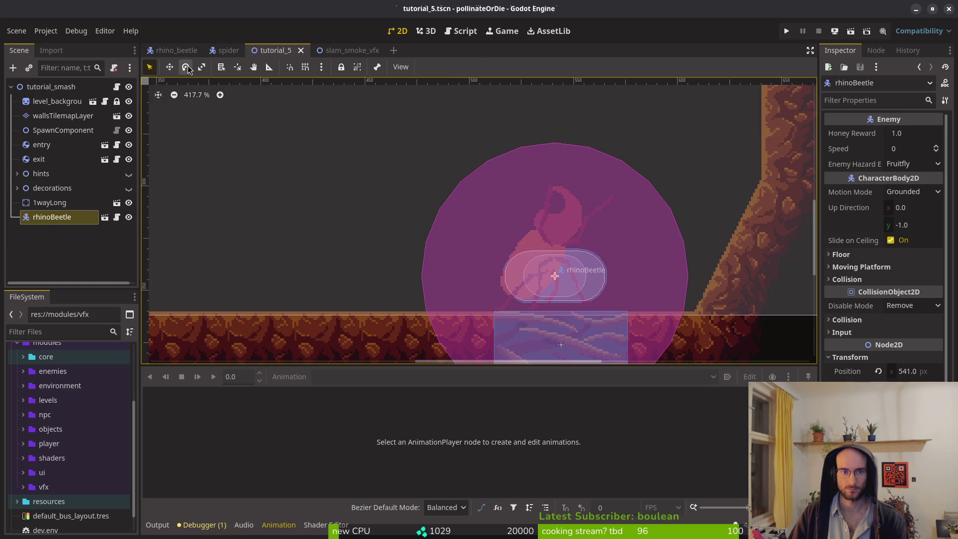
{"action": "left_click", "coordinate": [177, 49]}
{"action": "left_click", "coordinate": [60, 88]}
{"action": "scroll", "coordinate": [53, 122], "scroll_direction": "up", "scroll_amount": 1}
{"action": "left_click", "coordinate": [46, 86]}
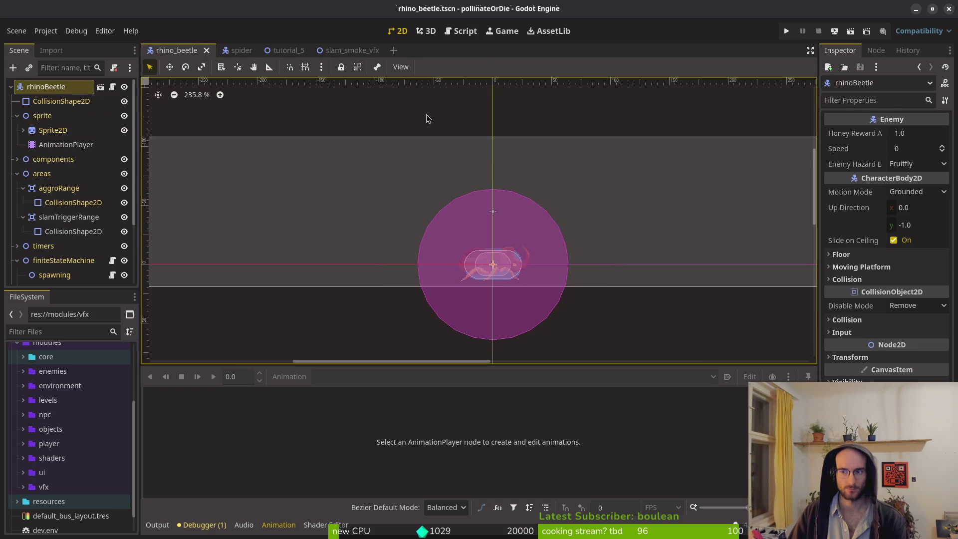
- Set Enemy Hazard to Rhinobeetle and Honey Reward to 33, then save rhino_beetle
{"action": "left_click", "coordinate": [903, 164]}
{"action": "left_click", "coordinate": [917, 361]}
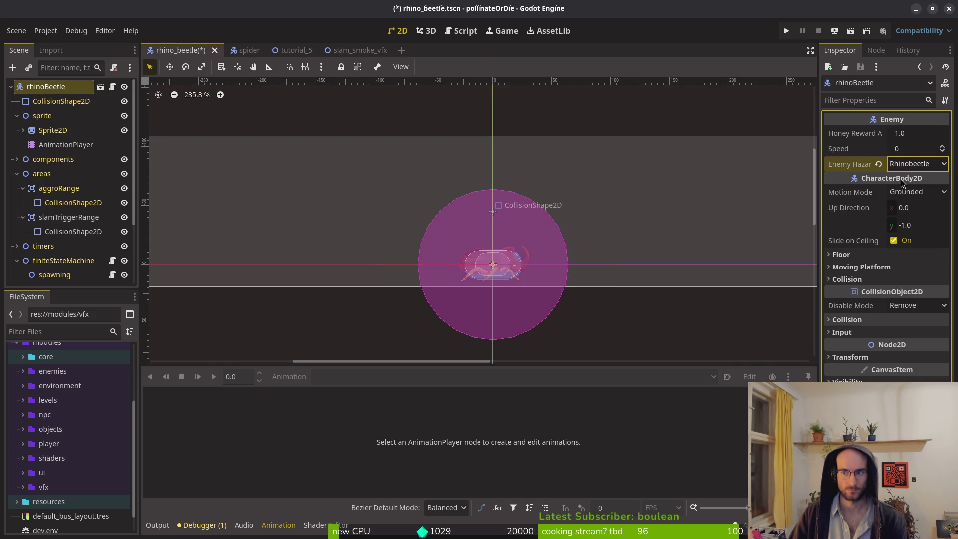
{"action": "left_click", "coordinate": [919, 138]}
{"action": "type", "text": "5033"}
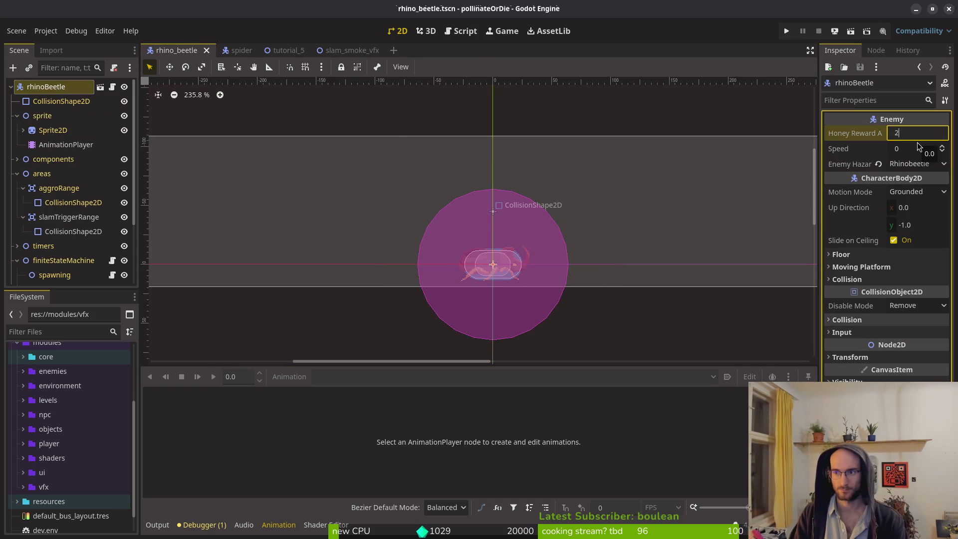
{"action": "key", "text": "Return"}
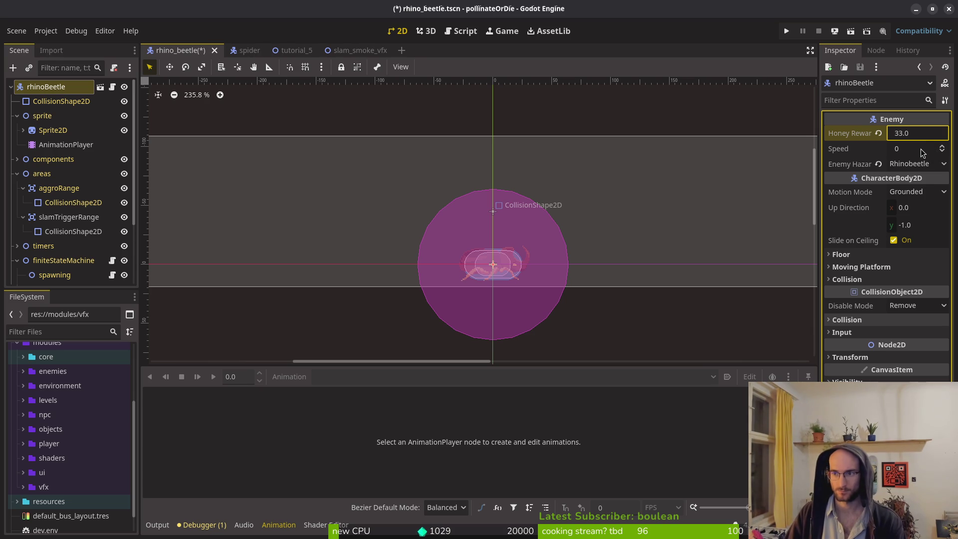
{"action": "left_click", "coordinate": [920, 150]}
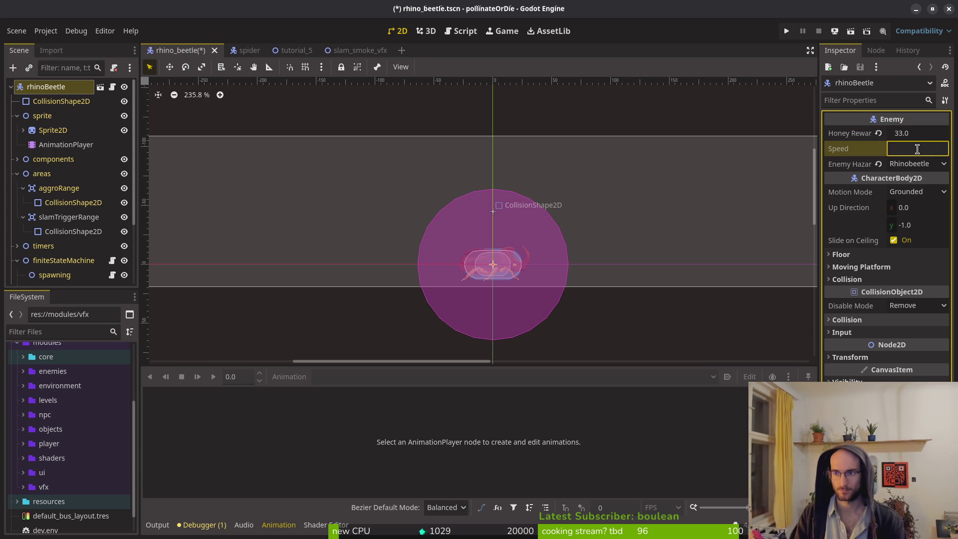
{"action": "key", "text": "ctrl+s"}
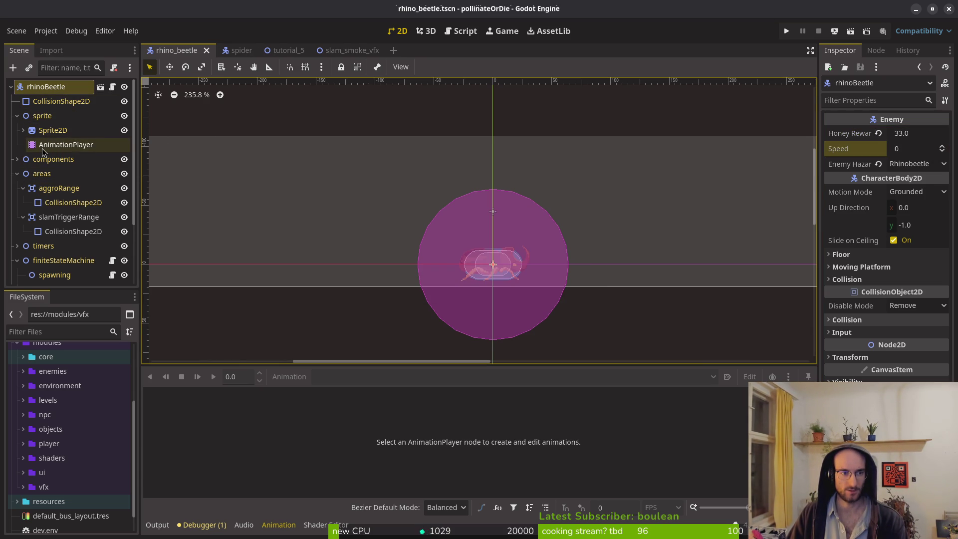
- Save the tutorial_5 scene and select its rhinoBeetle instance
{"action": "left_click", "coordinate": [279, 52]}
{"action": "key", "text": "ctrl+s"}
{"action": "left_click", "coordinate": [44, 211]}
{"action": "left_click", "coordinate": [45, 217]}
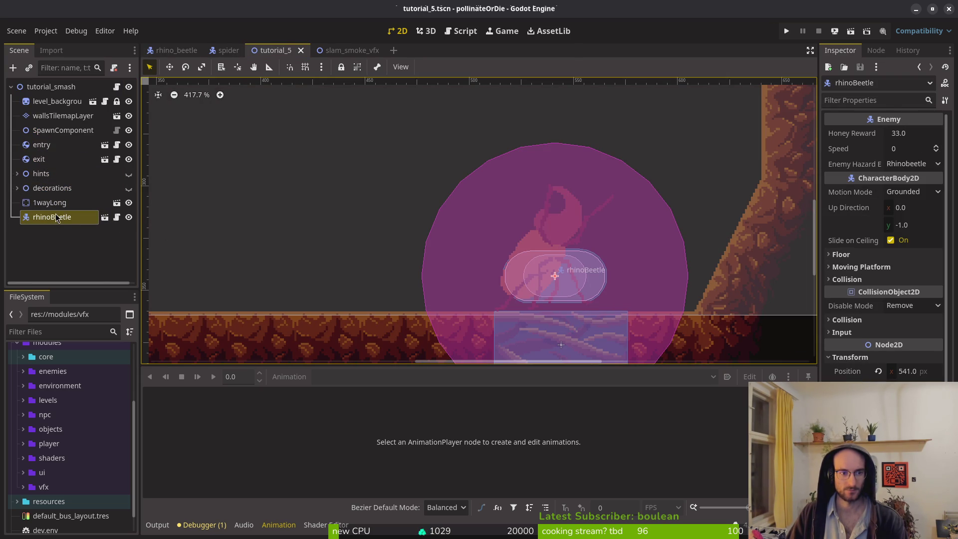
- Delete the existing rhinoBeetle from tutorial_5 and save the level
{"action": "key", "text": "Delete"}
{"action": "key", "text": "Return"}
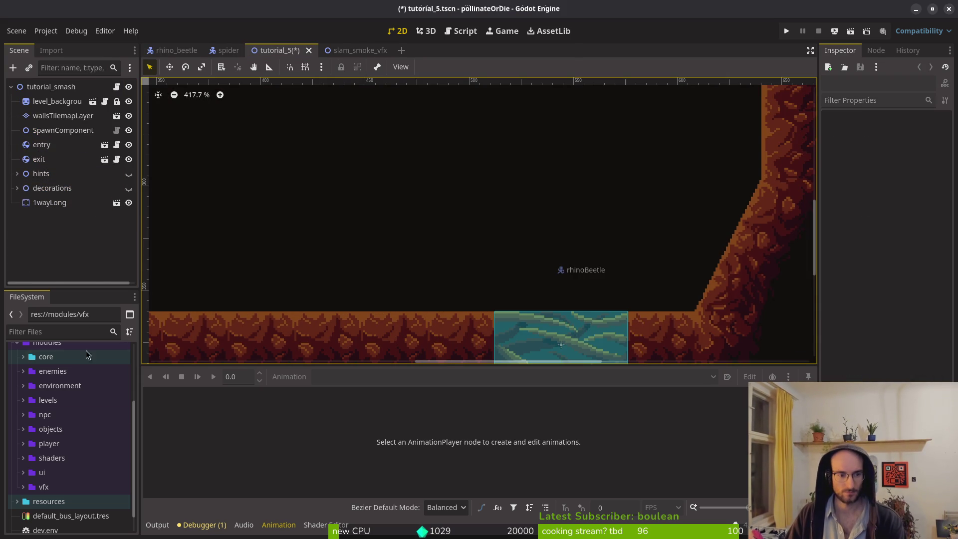
{"action": "key", "text": "ctrl+s"}
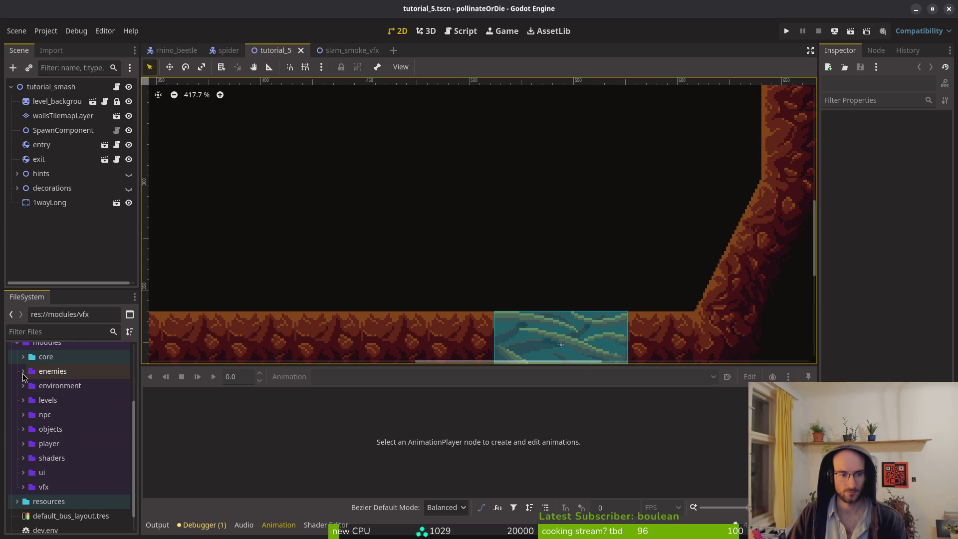
- Place a new rhino_beetle.tscn instance just above the floor and save tutorial_5
{"action": "double_click", "coordinate": [52, 371]}
{"action": "double_click", "coordinate": [64, 471]}
{"action": "scroll", "coordinate": [80, 499], "scroll_direction": "down", "scroll_amount": 2}
{"action": "left_click", "coordinate": [92, 468]}
{"action": "left_click_drag", "start_coordinate": [97, 462], "coordinate": [576, 283]}
{"action": "left_click", "coordinate": [165, 217]}
{"action": "key", "text": "ctrl+s"}
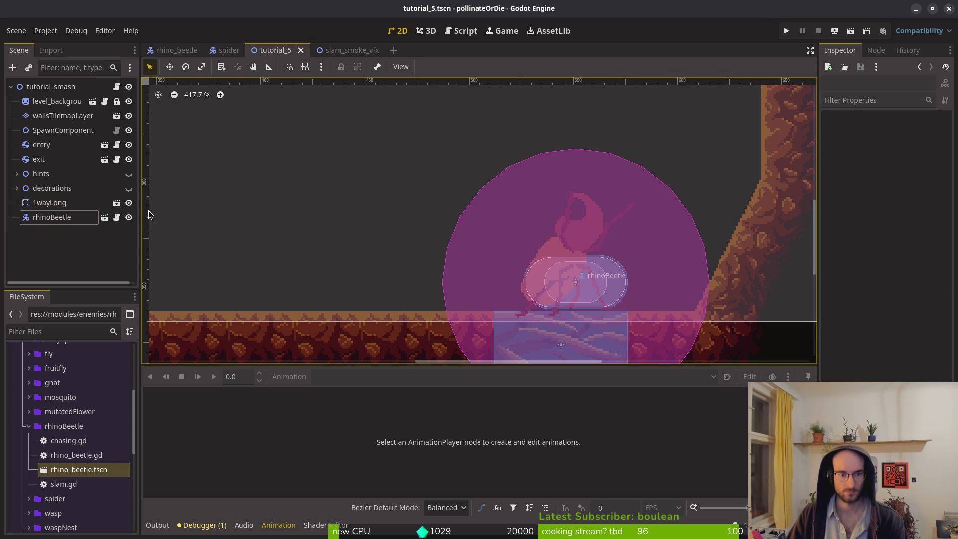
{"action": "key", "text": "super+1"}
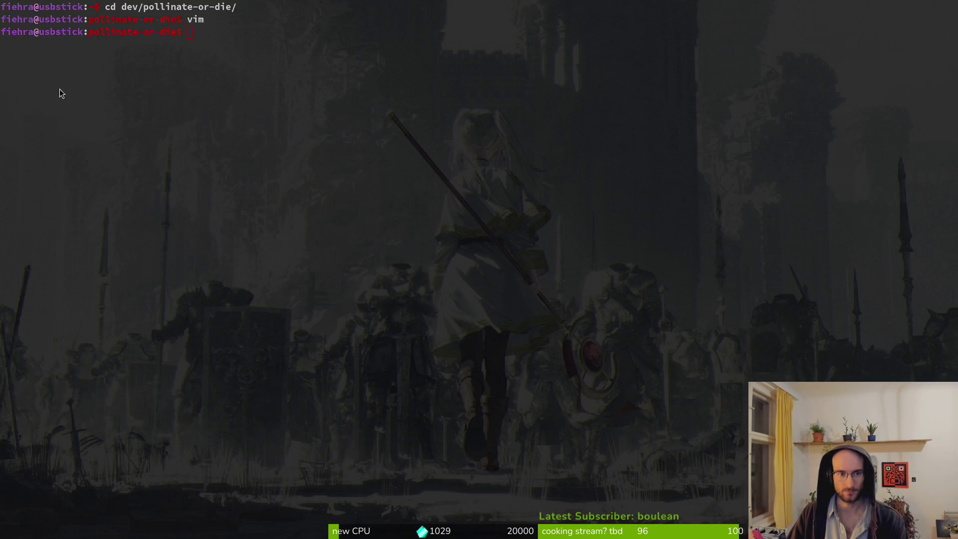
{"action": "key", "text": "super+2"}
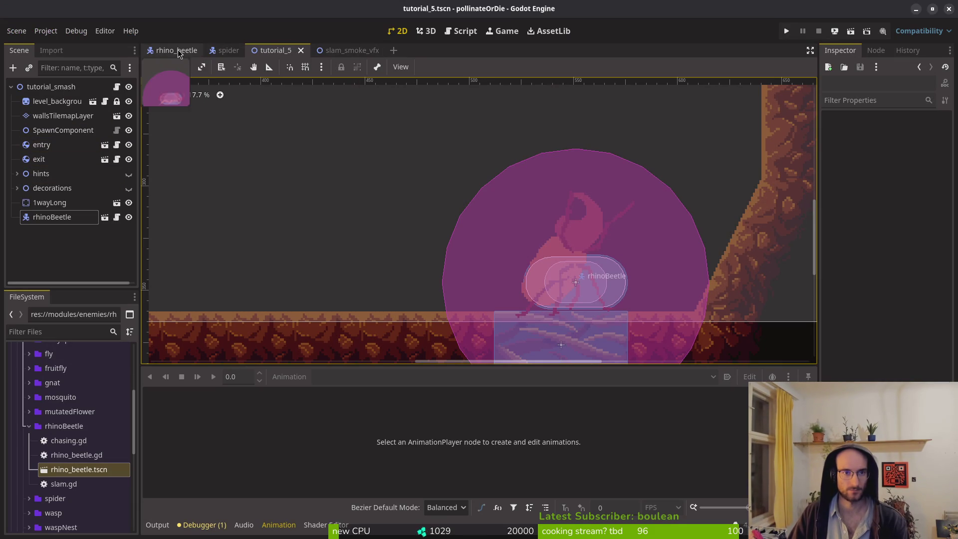
- Compare the rhino_beetle scene's components group with the player scene's components
{"action": "left_click", "coordinate": [177, 50]}
{"action": "left_click", "coordinate": [17, 158]}
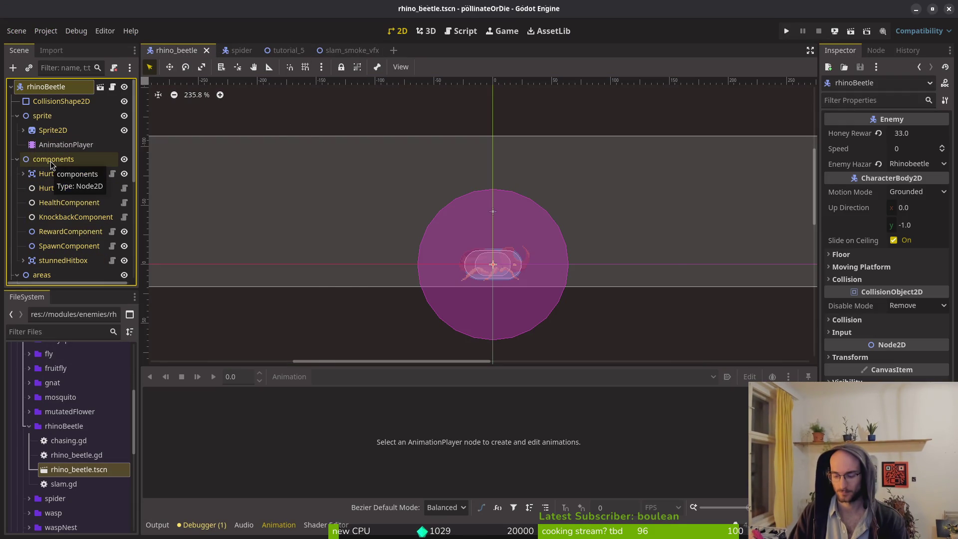
{"action": "key", "text": "ctrl+shift+o"}
{"action": "type", "text": "player"}
{"action": "key", "text": "Return"}
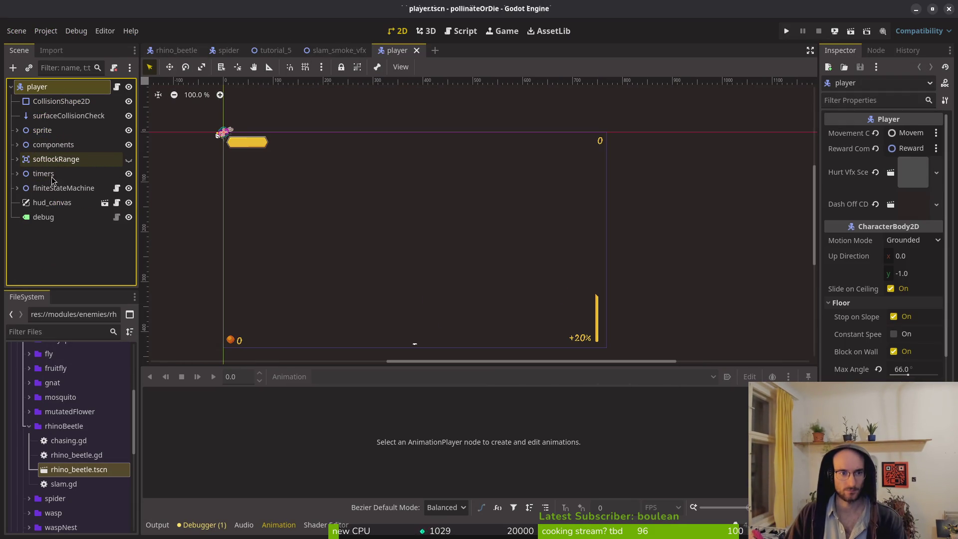
{"action": "left_click", "coordinate": [17, 144]}
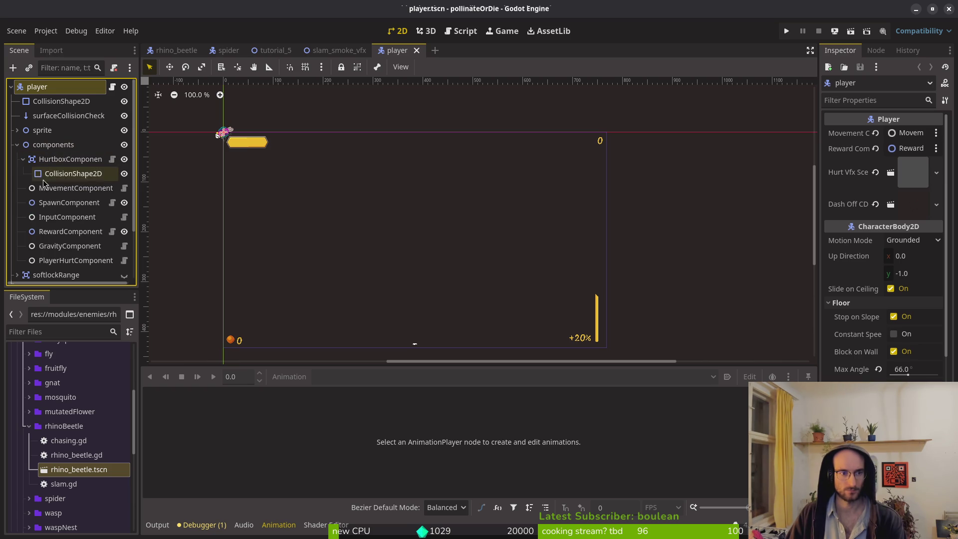
{"action": "left_click", "coordinate": [299, 53]}
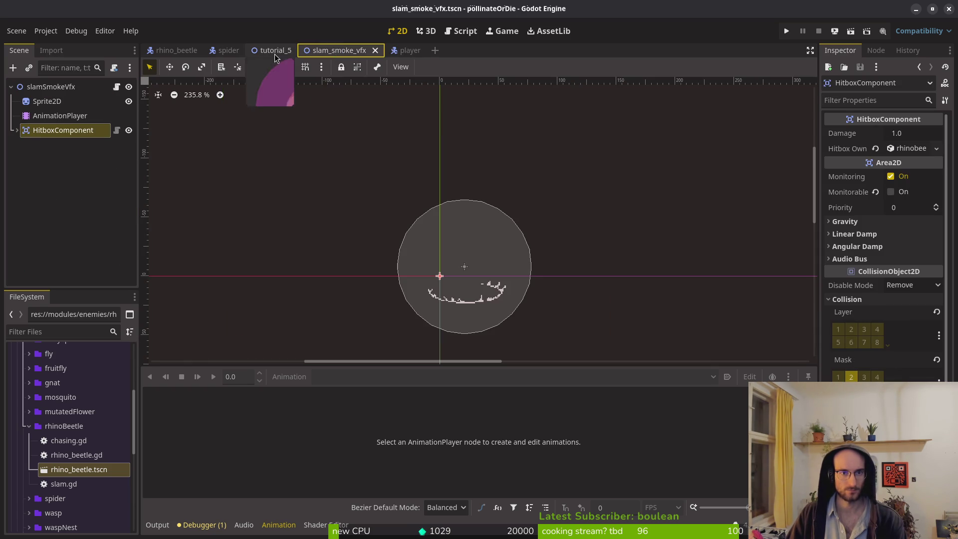
{"action": "left_click", "coordinate": [175, 51]}
- Add a GravityComponent under components with Actor set to rhinoBeetle, save, and run the project
{"action": "left_click", "coordinate": [53, 159]}
{"action": "key", "text": "ctrl+a"}
{"action": "type", "text": "grav"}
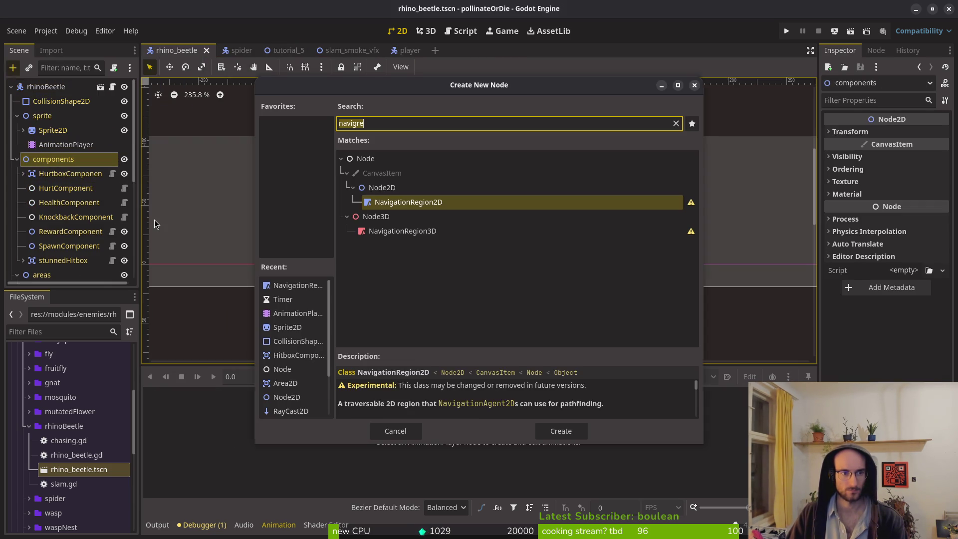
{"action": "key", "text": "Return"}
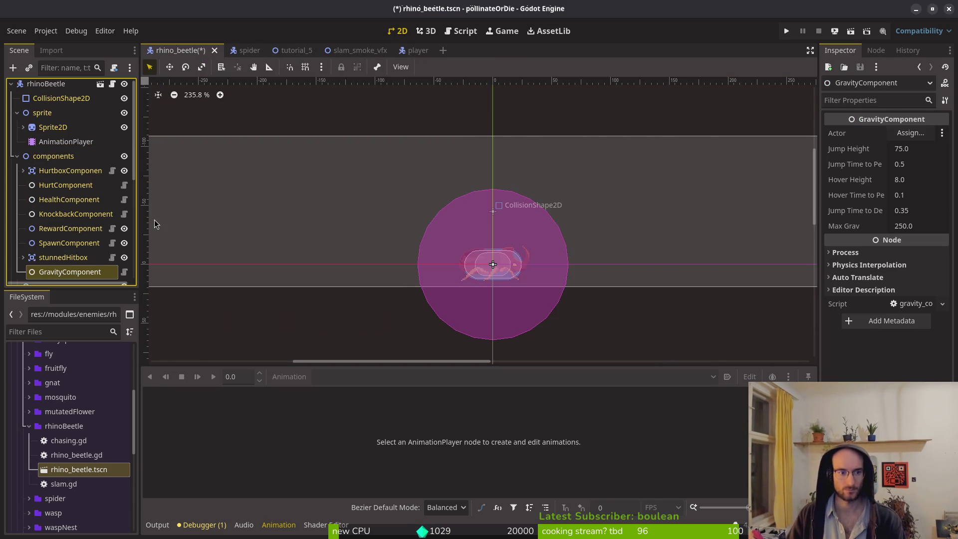
{"action": "left_click", "coordinate": [910, 132]}
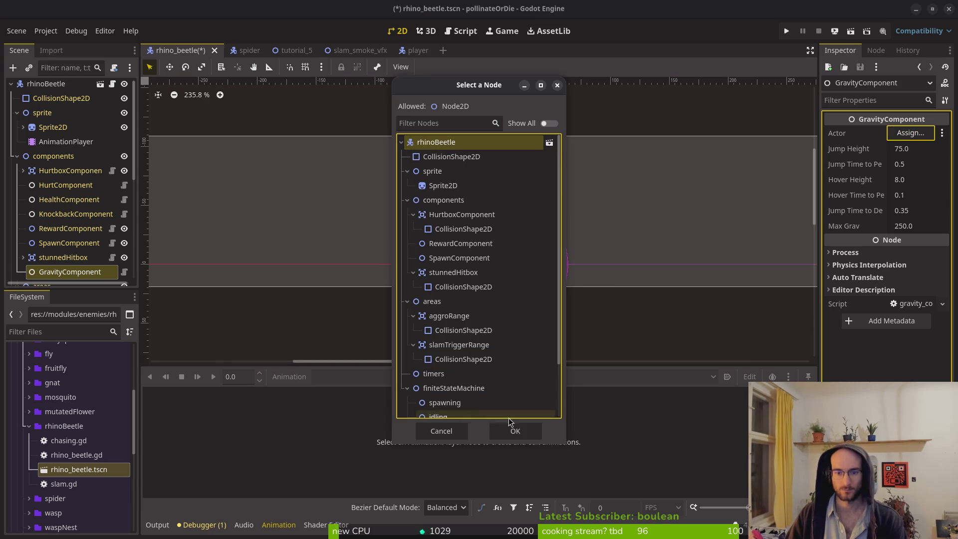
{"action": "left_click", "coordinate": [515, 430]}
{"action": "key", "text": "ctrl+s"}
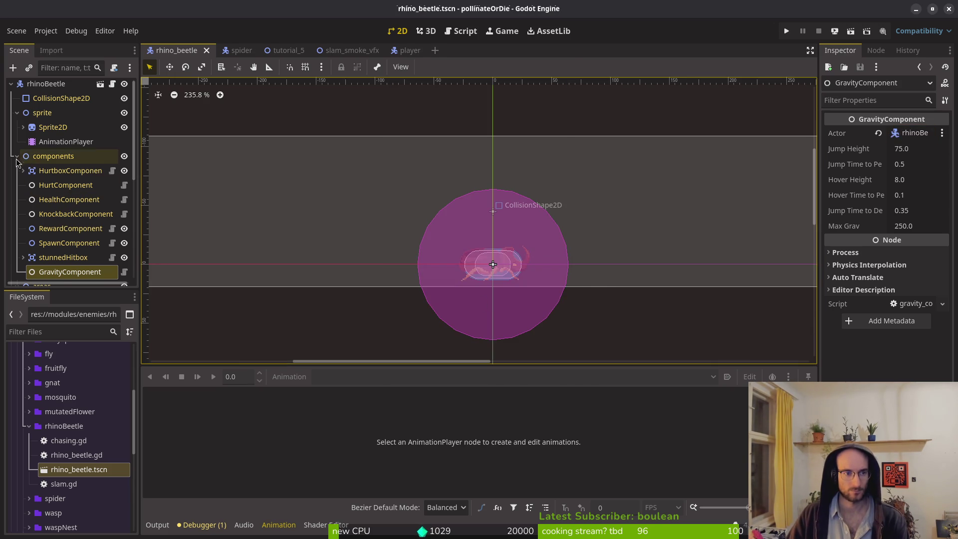
{"action": "left_click", "coordinate": [17, 158]}
{"action": "left_click", "coordinate": [787, 31]}
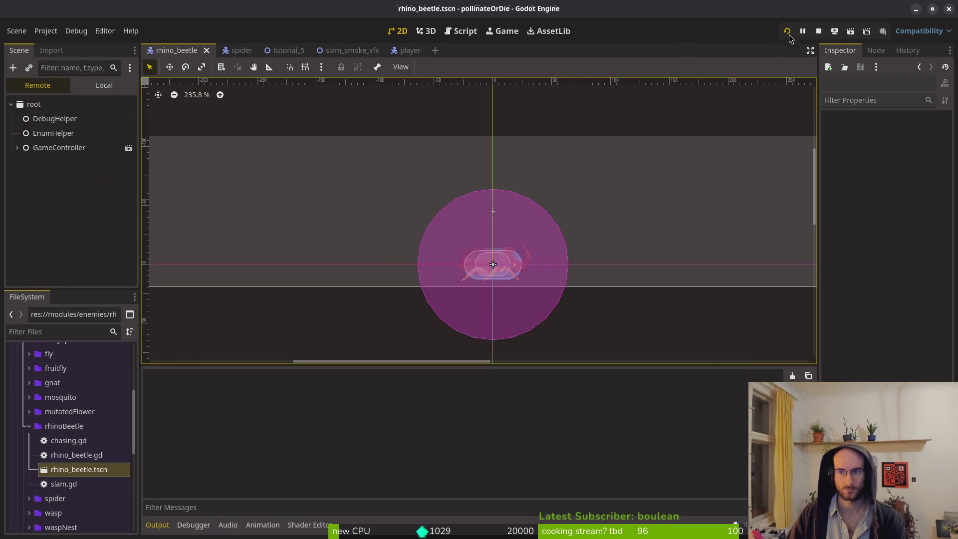
- Continue the saved game and load level 5 from level select
{"action": "left_click", "coordinate": [450, 202]}
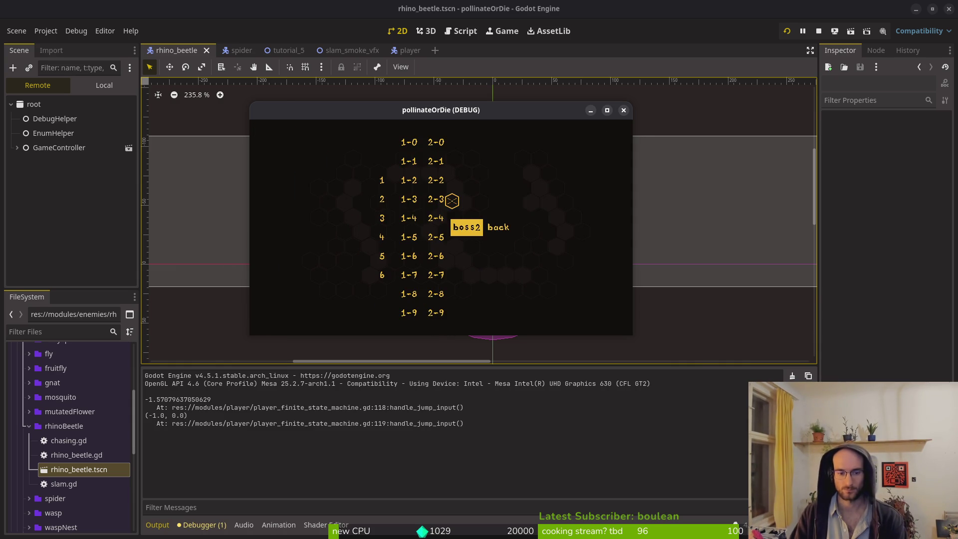
{"action": "key", "text": "Left"}
{"action": "key", "text": "Left"}
{"action": "key", "text": "Left"}
{"action": "key", "text": "Down"}
{"action": "key", "text": "Return"}
- Walk the player into the rhino beetle, close the game, and return to the code editor
{"action": "key", "text": "Left"}
{"action": "key", "text": "Right"}
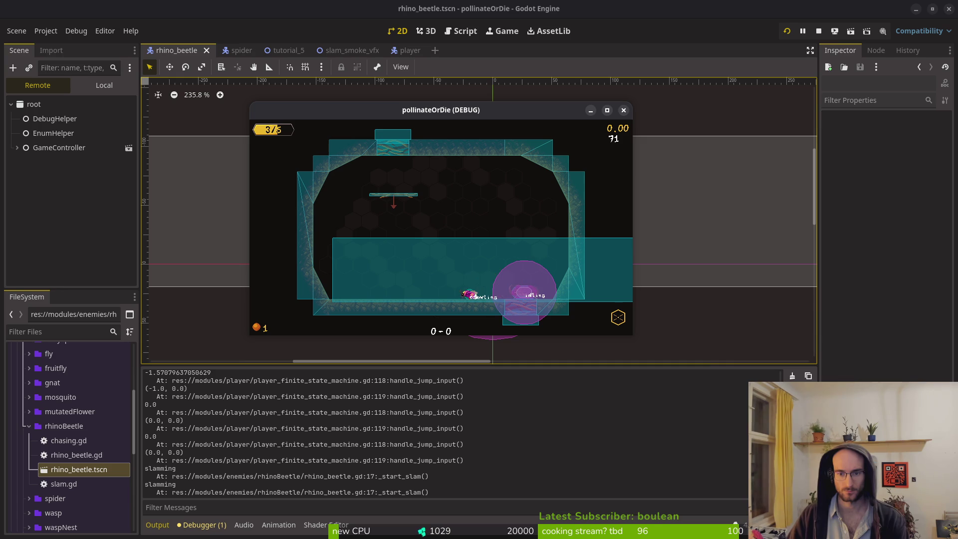
{"action": "key", "text": "Right"}
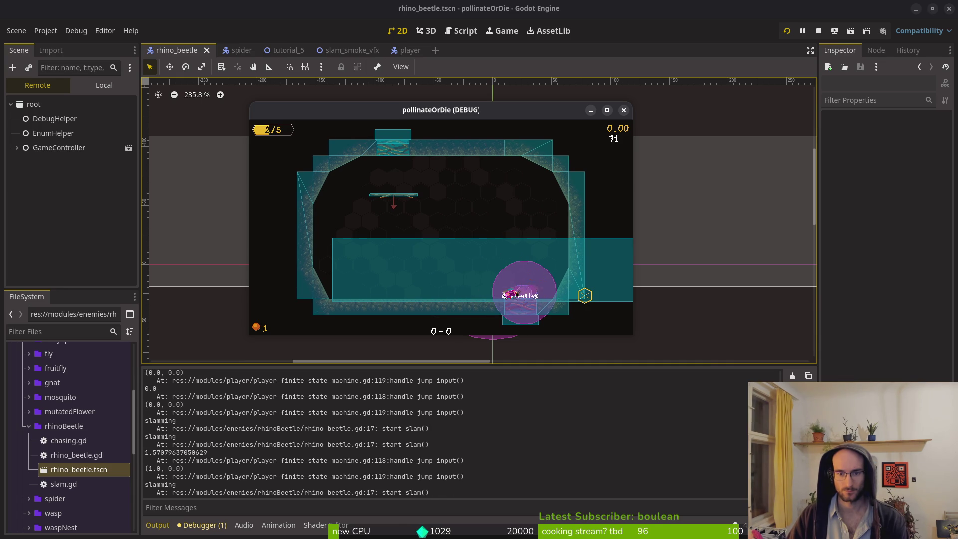
{"action": "left_click", "coordinate": [624, 110]}
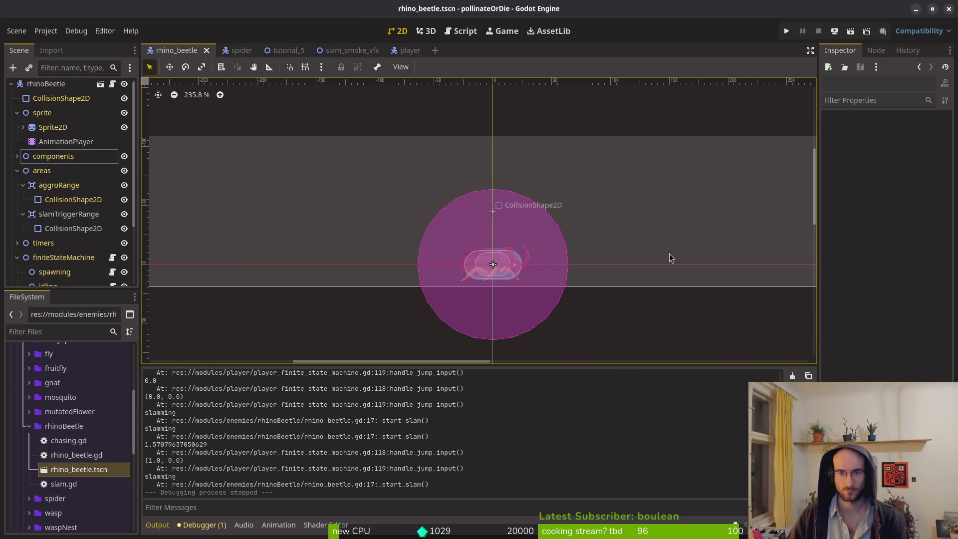
{"action": "key", "text": "alt+Tab"}
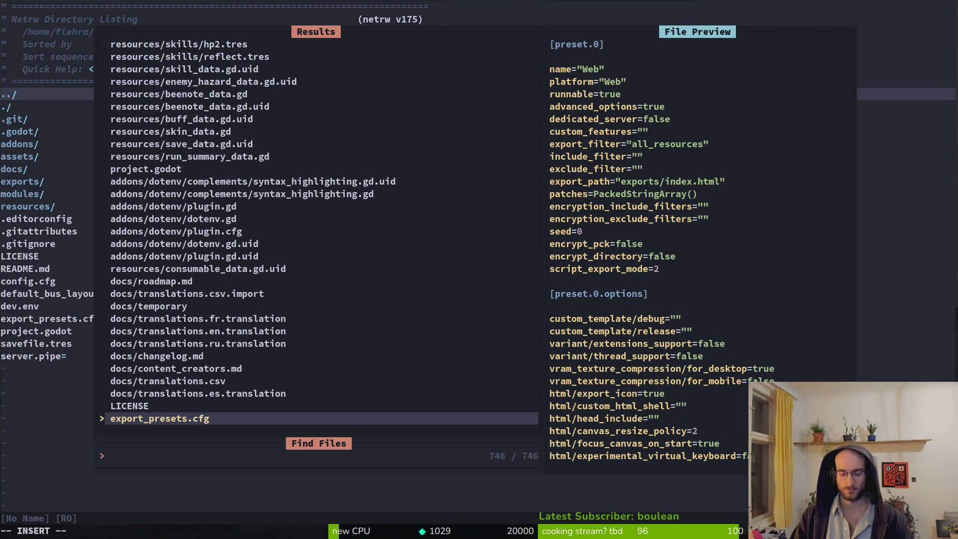
- Open the rhinoBeetle slam.gd and then vfx.manager.gd in Neovim
{"action": "type", "text": "slam"}
{"action": "key", "text": "Up"}
{"action": "key", "text": "Return"}
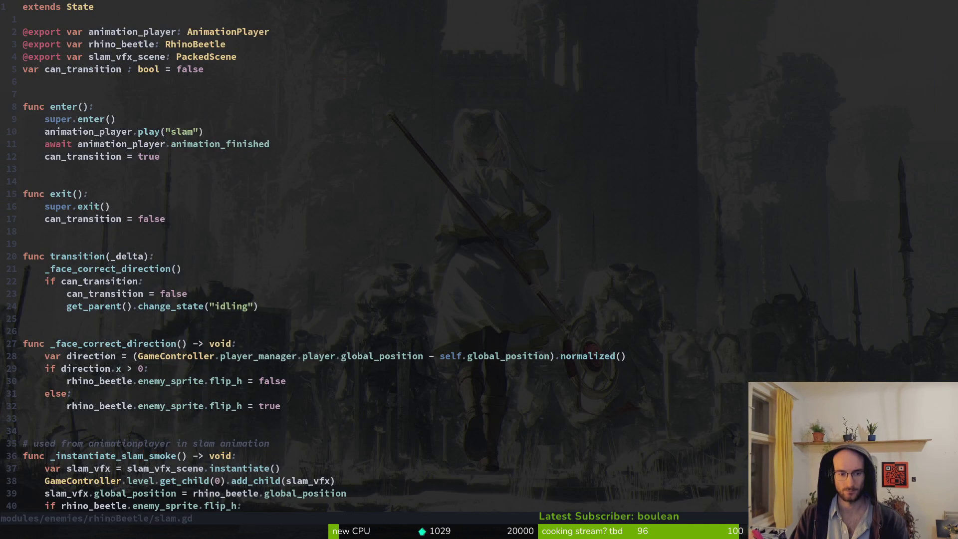
{"action": "key", "text": "space"}
{"action": "key", "text": "f"}
{"action": "key", "text": "f"}
{"action": "type", "text": "vfxma"}
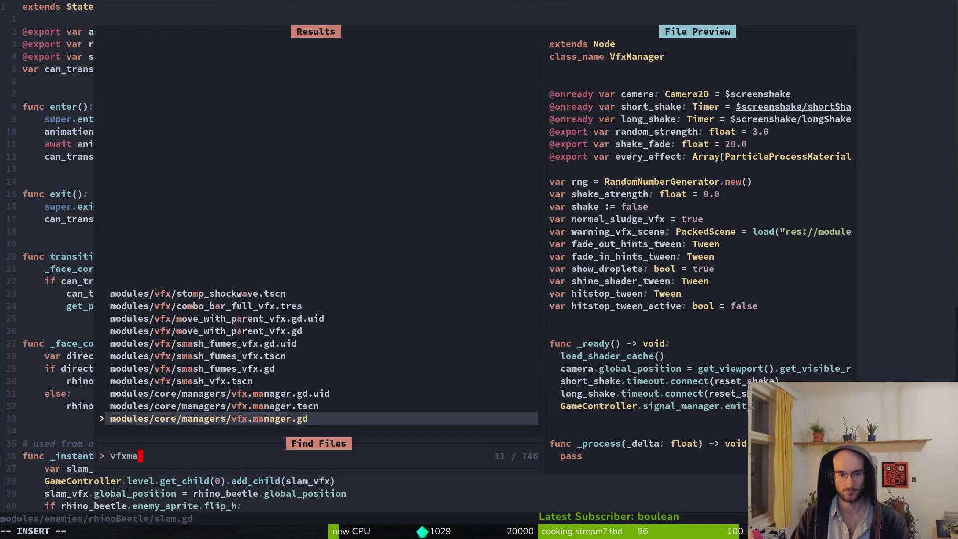
{"action": "key", "text": "Return"}
- Grep the project for start_screen_shake and open its signal connection in vfx.manager.gd
{"action": "key", "text": "j"}
{"action": "key", "text": "j"}
{"action": "key", "text": "j"}
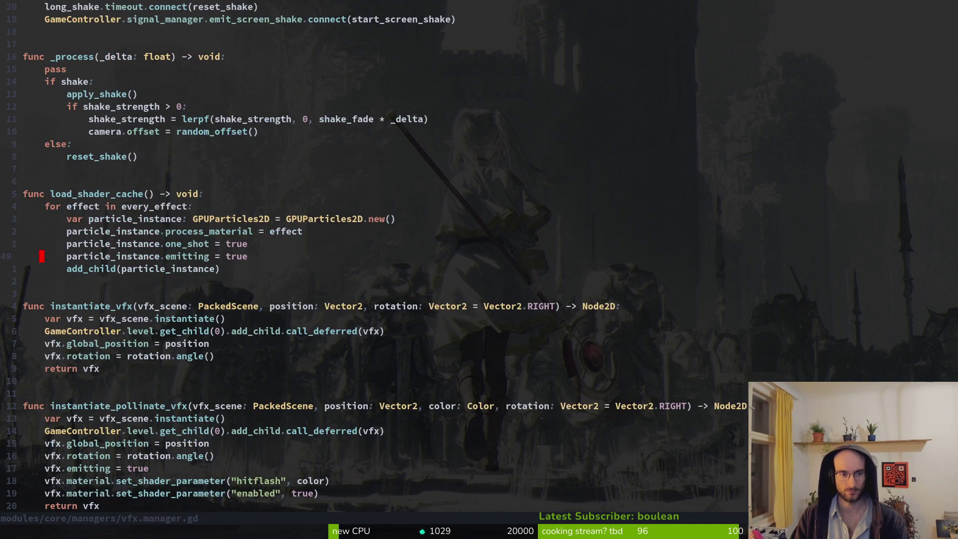
{"action": "key", "text": "ctrl+d"}
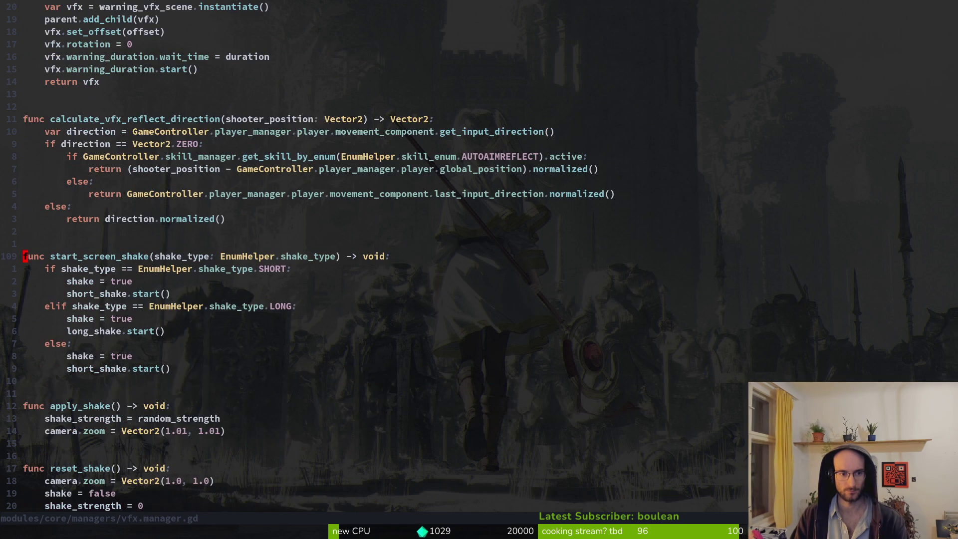
{"action": "key", "text": "e"}
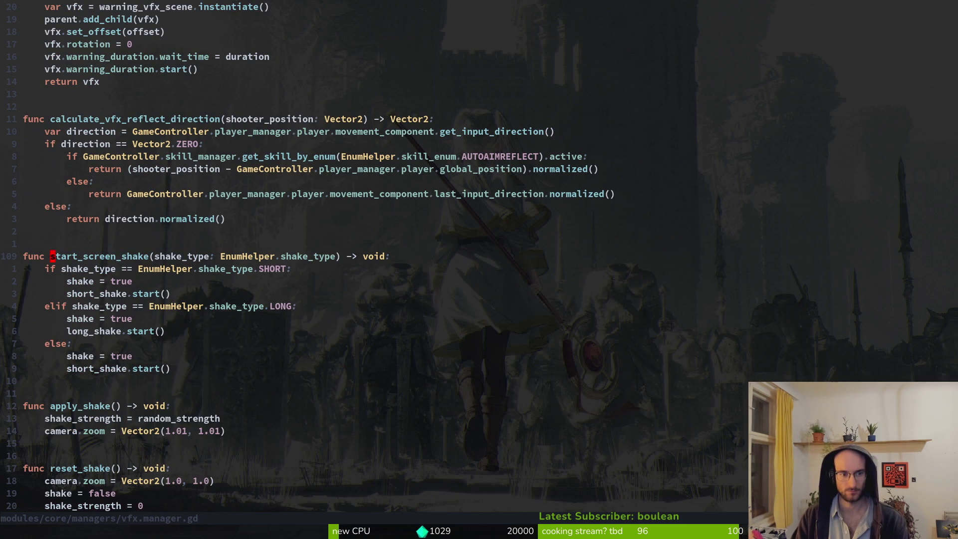
{"action": "key", "text": "space"}
{"action": "key", "text": "p"}
{"action": "key", "text": "s"}
{"action": "key", "text": "Return"}
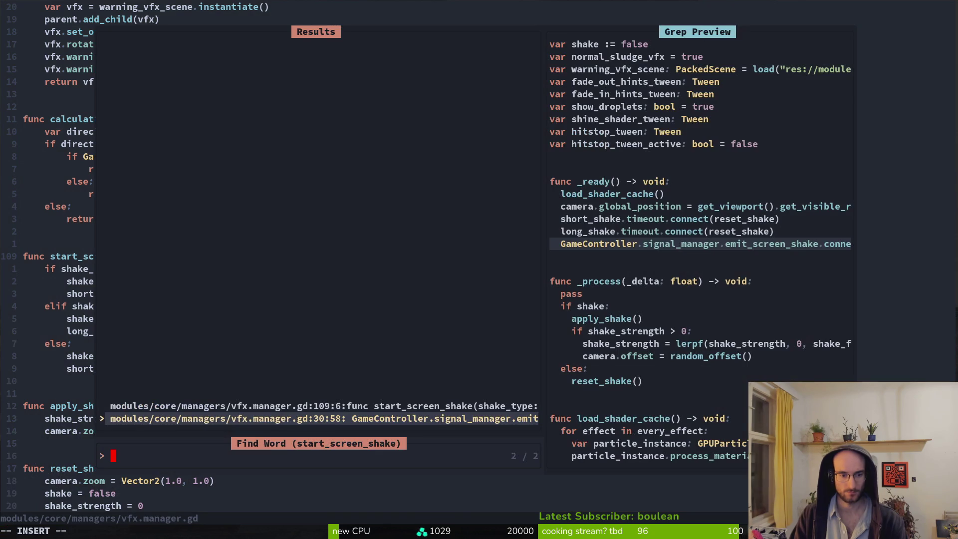
{"action": "key", "text": "ctrl+p"}
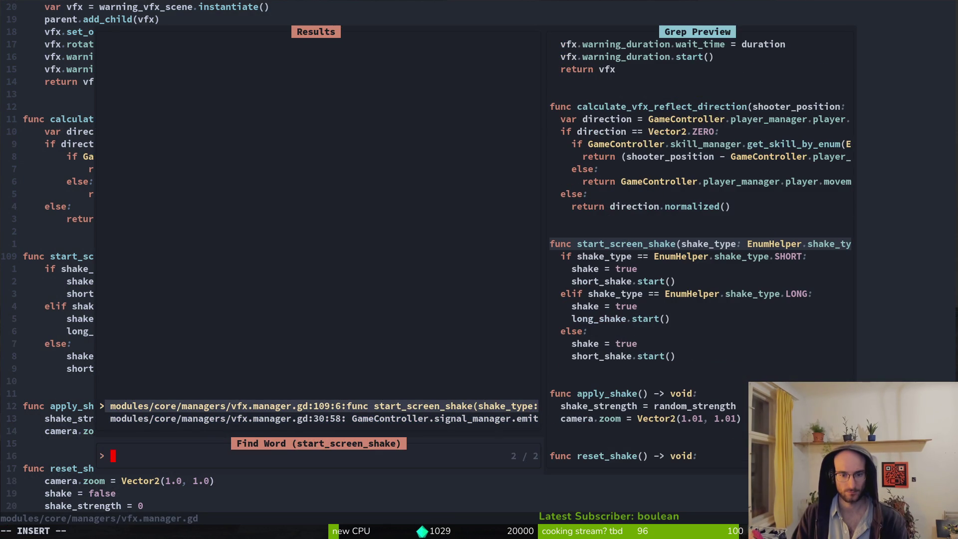
{"action": "key", "text": "ctrl+n"}
{"action": "key", "text": "Return"}
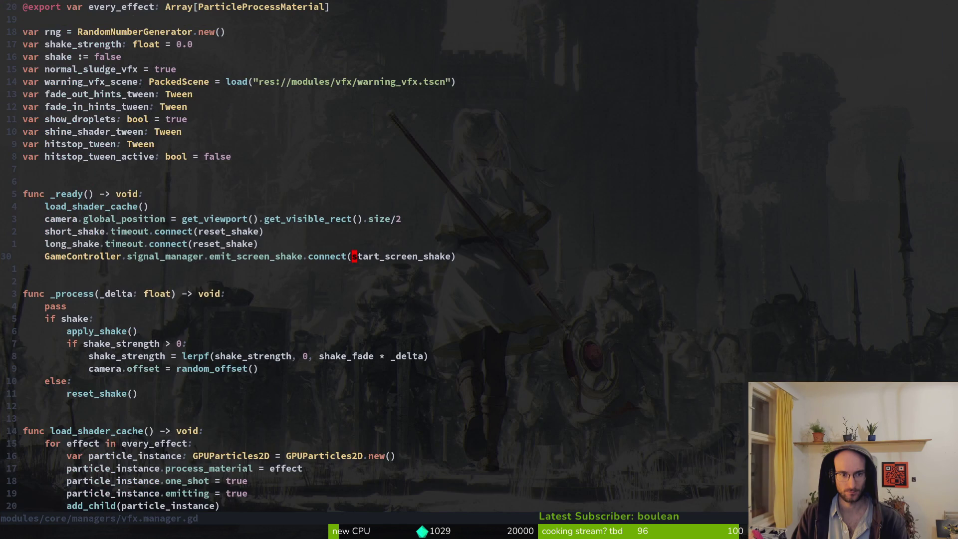
- Grep emit_screen_shake, open shockwave.gd at its call, and yank the SHORT screen-shake emit line
{"action": "key", "text": "space"}
{"action": "key", "text": "p"}
{"action": "key", "text": "s"}
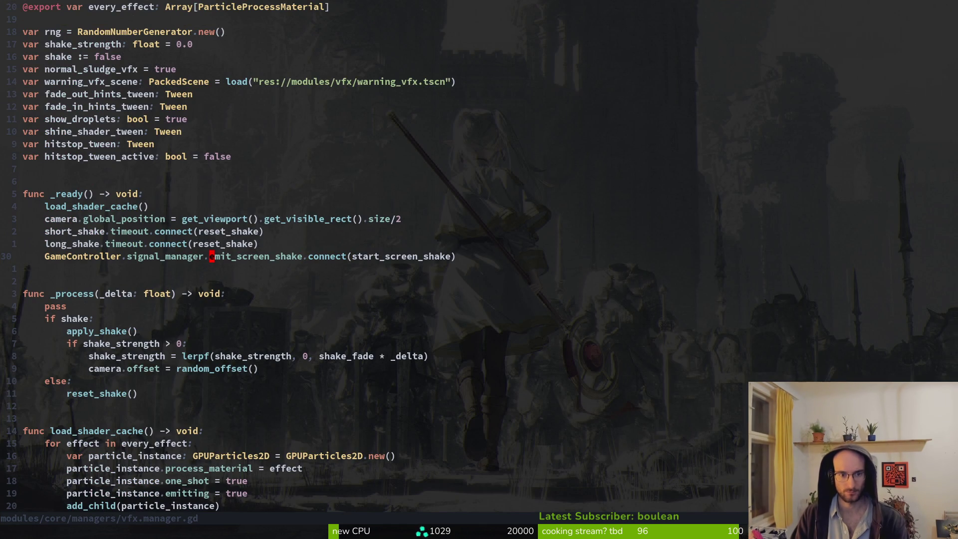
{"action": "key", "text": "Return"}
{"action": "key", "text": "ctrl+p"}
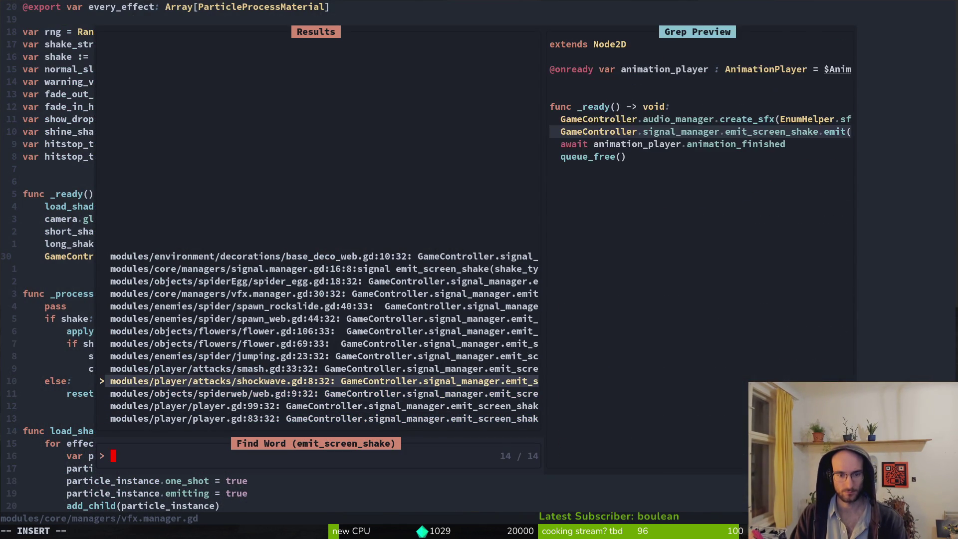
{"action": "key", "text": "Return"}
{"action": "key", "text": "shift+v"}
{"action": "key", "text": "y"}
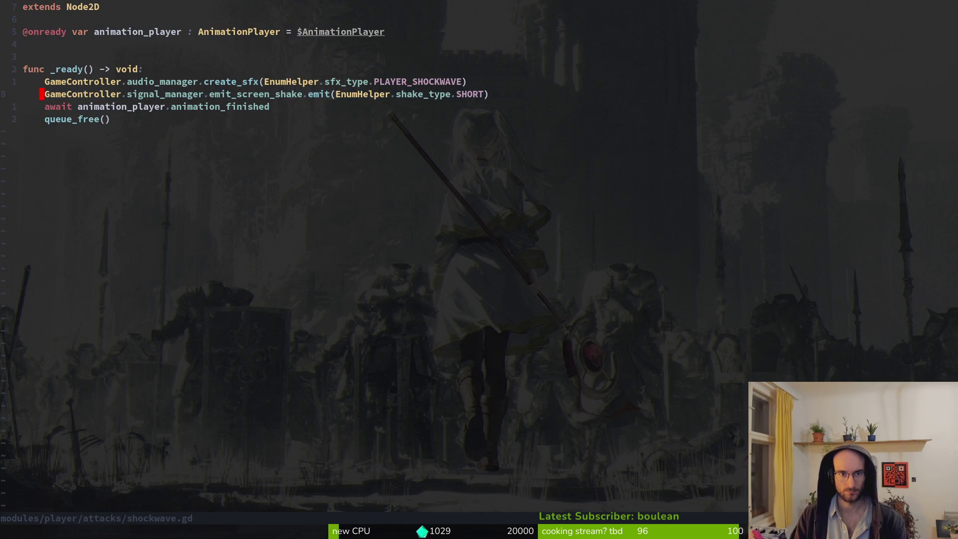
{"action": "key", "text": "ctrl+o"}
{"action": "key", "text": "space"}
- Open the beetle's slam.gd, paste the screen-shake emit line into the slam smoke code, and save
{"action": "type", "text": "pf"}
{"action": "type", "text": "lam"}
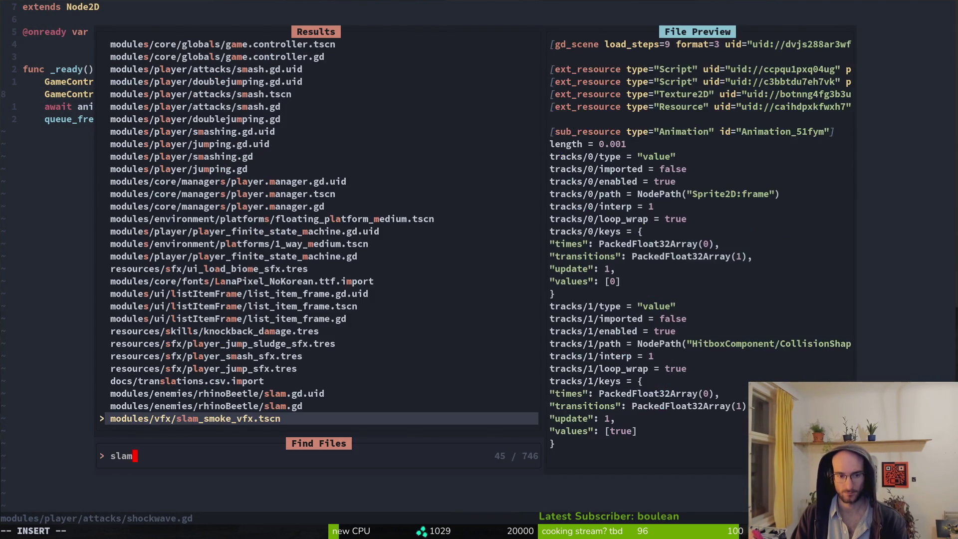
{"action": "key", "text": "ctrl+p"}
{"action": "key", "text": "ctrl+p"}
{"action": "key", "text": "ctrl+p"}
{"action": "key", "text": "ctrl+n"}
{"action": "key", "text": "ctrl+n"}
{"action": "key", "text": "ctrl+n"}
{"action": "key", "text": "Return"}
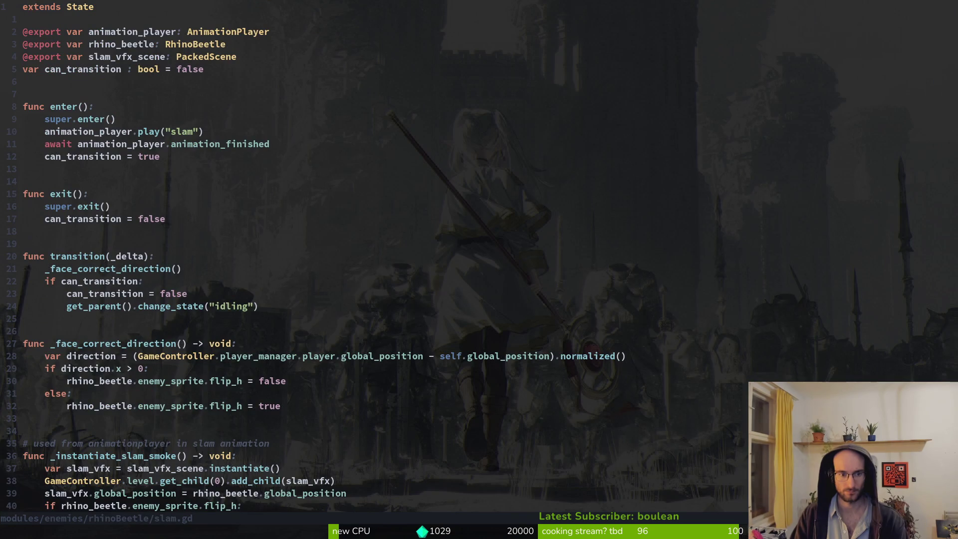
{"action": "key", "text": "ctrl+d"}
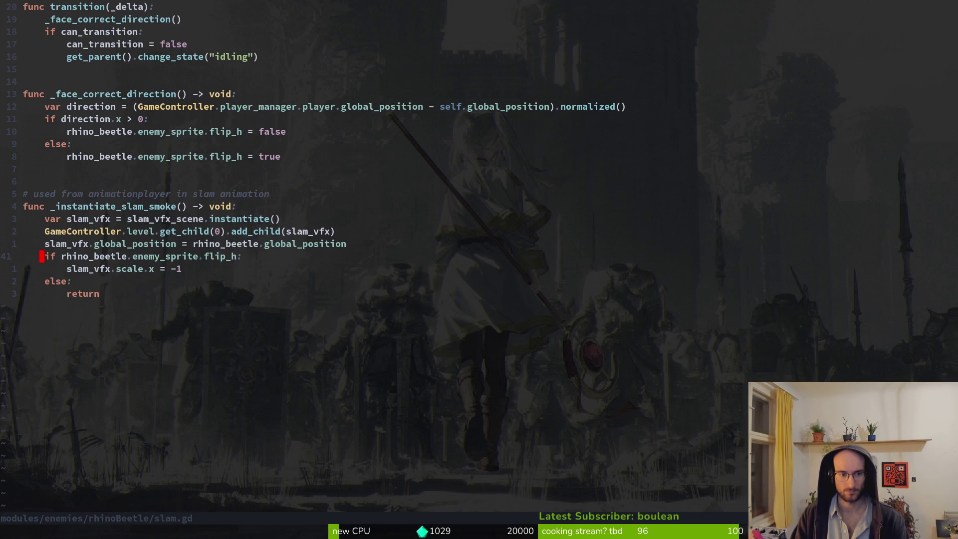
{"action": "type", "text": "p"}
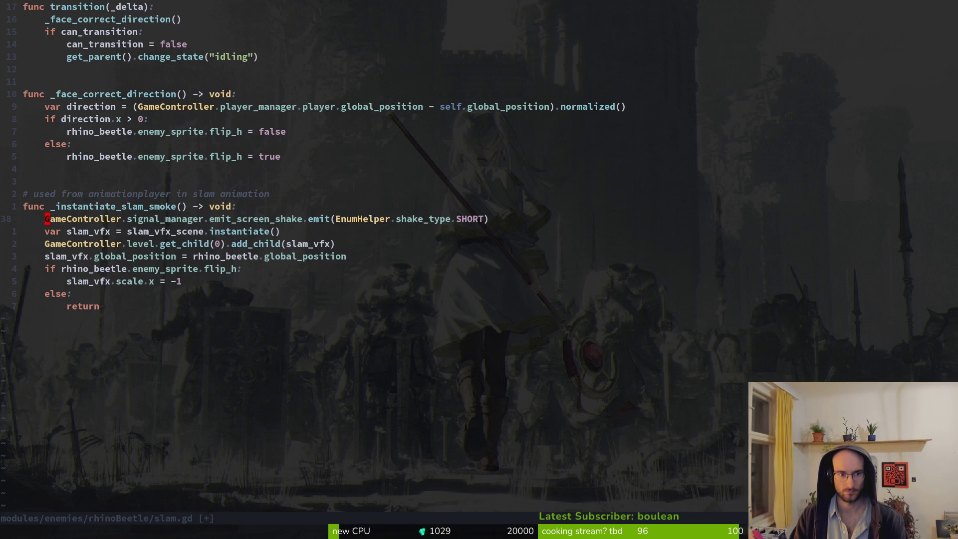
{"action": "type", "text": ":w"}
{"action": "key", "text": "Return"}
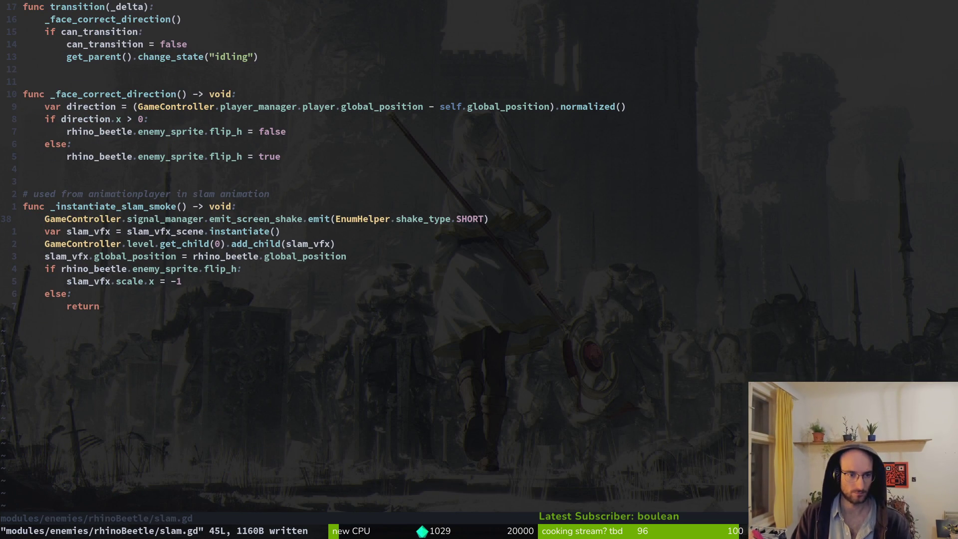
- Try moving the screen-shake line below and back above the slam_vfx creation, then save
{"action": "key", "text": "{"}
{"action": "scroll", "coordinate": [292, 278], "scroll_direction": "up", "scroll_amount": 6}
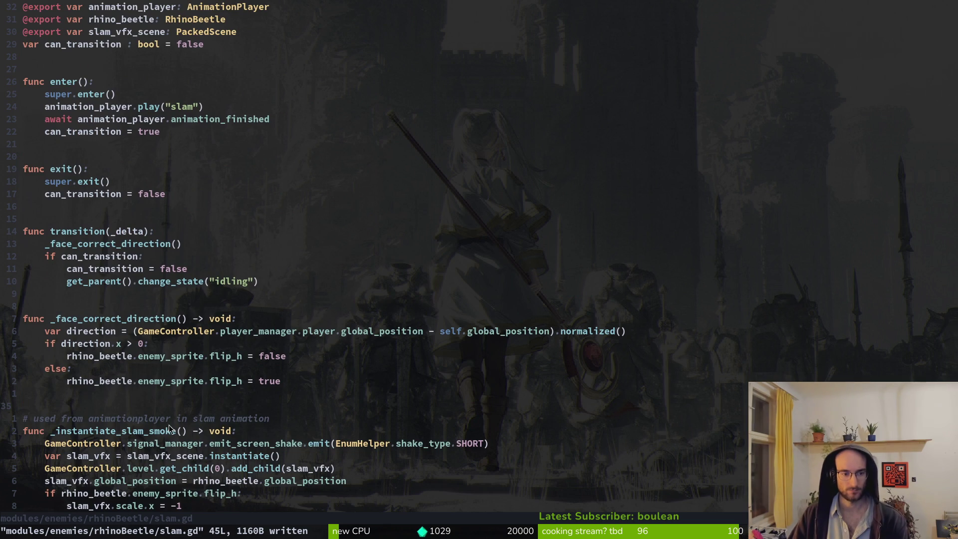
{"action": "left_click", "coordinate": [140, 446]}
{"action": "key", "text": "V"}
{"action": "key", "text": "J"}
{"action": "key", "text": "Escape"}
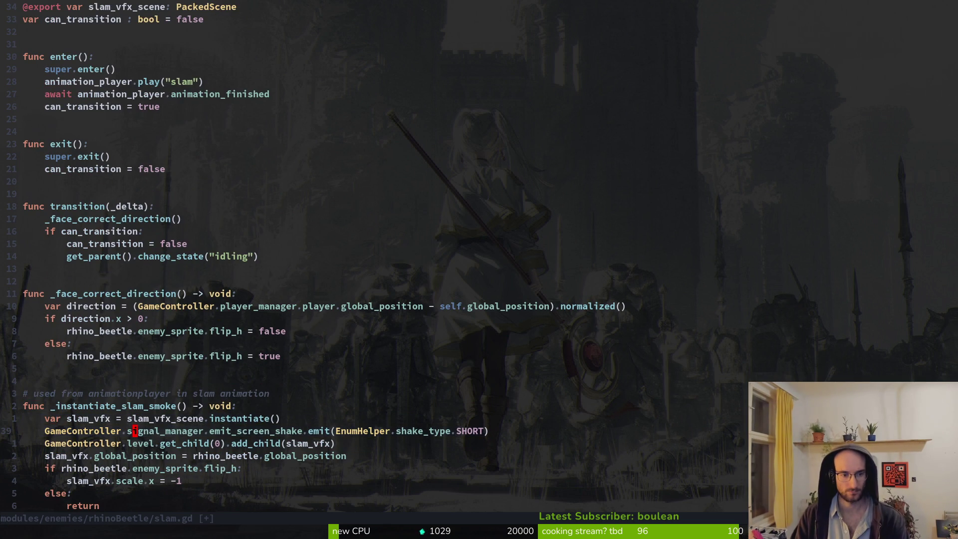
{"action": "key", "text": "V"}
{"action": "key", "text": "K"}
{"action": "key", "text": "Escape"}
{"action": "type", "text": ":w"}
{"action": "key", "text": "Return"}
- Place the screen-shake line just below slam_vfx creation, save, and glance at shockwave.gd
{"action": "key", "text": "V"}
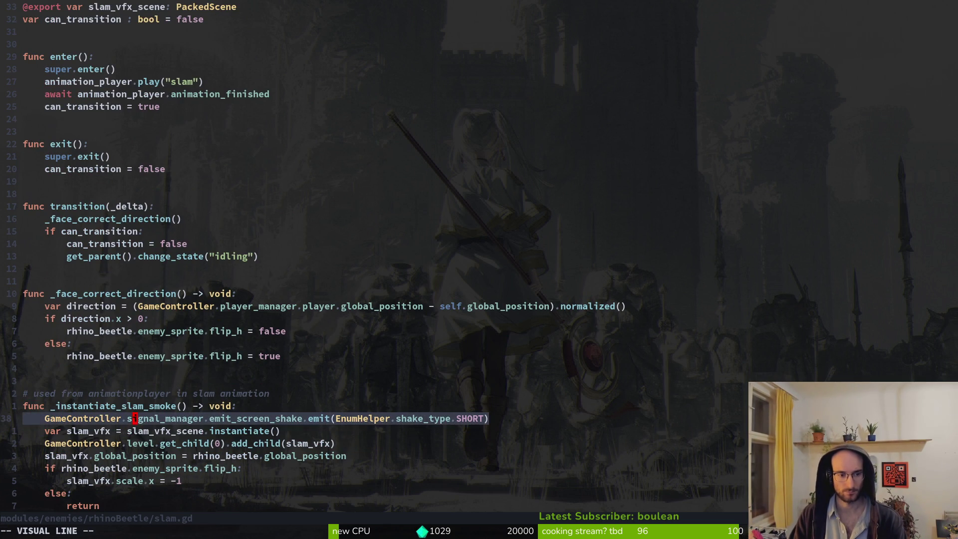
{"action": "key", "text": "J"}
{"action": "key", "text": "Escape"}
{"action": "type", "text": ":w"}
{"action": "key", "text": "Return"}
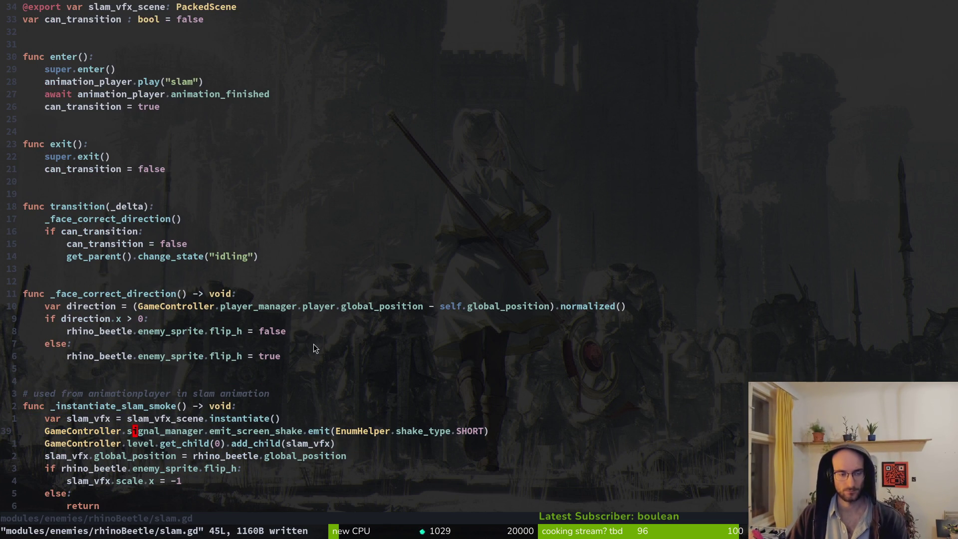
{"action": "scroll", "coordinate": [219, 270], "scroll_direction": "up", "scroll_amount": 2}
{"action": "key", "text": "ctrl+6"}
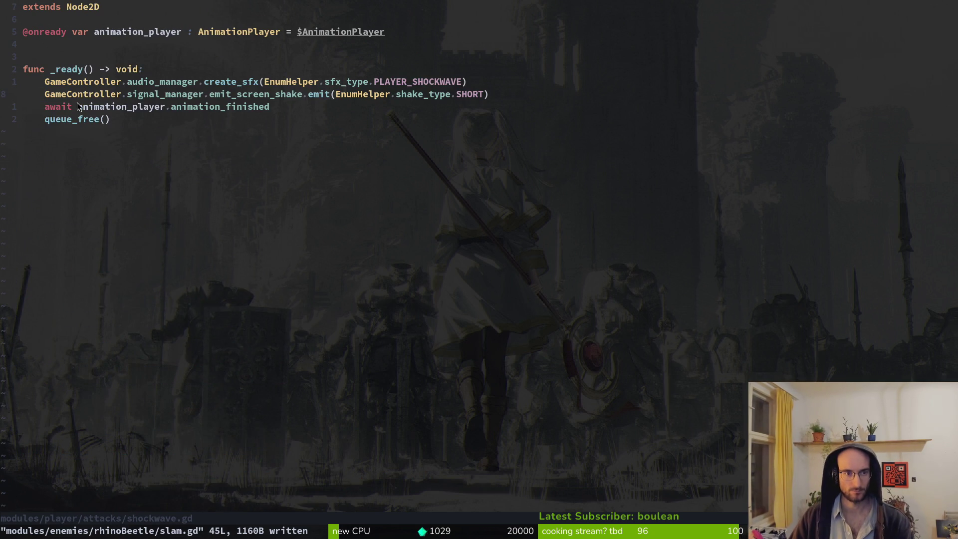
{"action": "key", "text": "ctrl+6"}
- Find and open the rhino beetle's chasing.gd via a 'rhinobee' file search
{"action": "key", "text": "space"}
{"action": "key", "text": "f"}
{"action": "key", "text": "f"}
{"action": "type", "text": "rhinobee"}
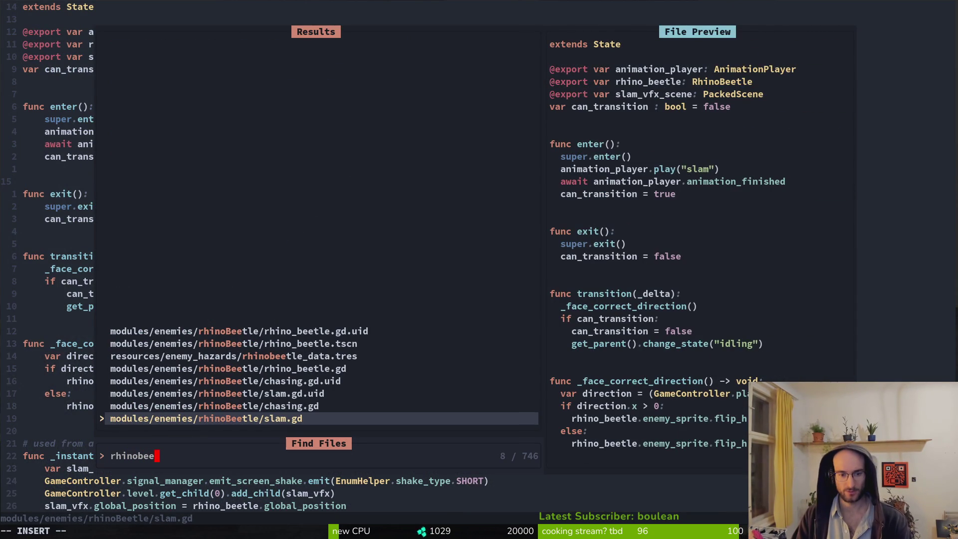
{"action": "key", "text": "Up"}
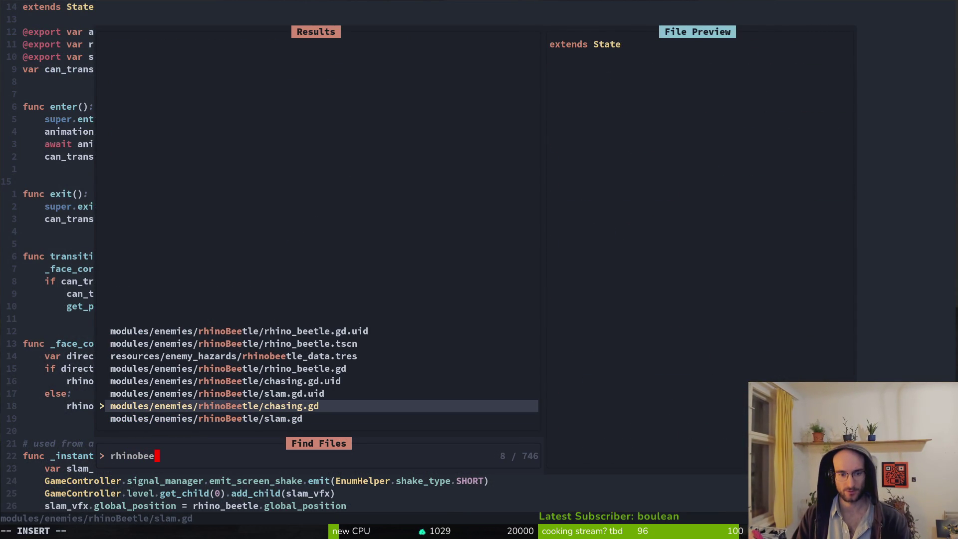
{"action": "key", "text": "Return"}
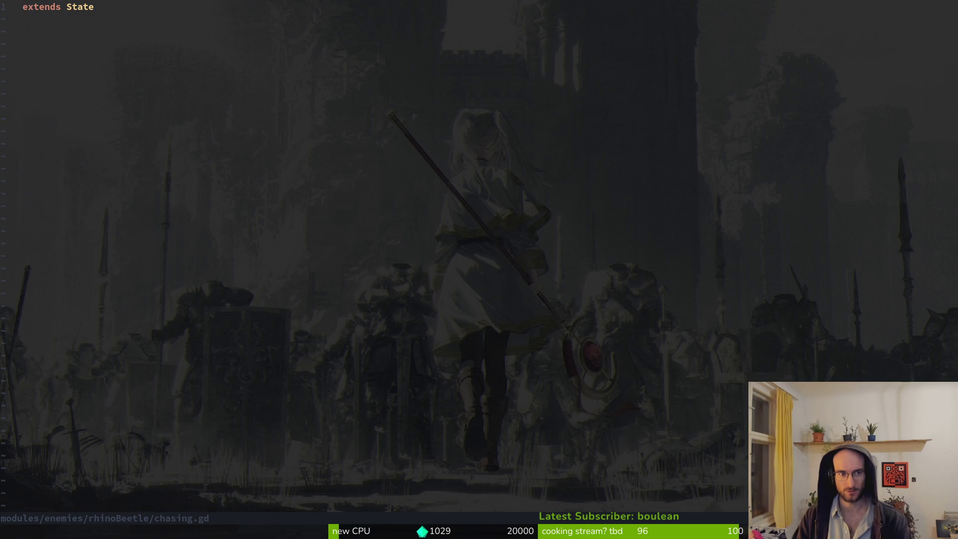
- Search for 'idling' state files, then switch over to the Godot editor
{"action": "key", "text": "space"}
{"action": "key", "text": "f"}
{"action": "key", "text": "f"}
{"action": "type", "text": "idling"}
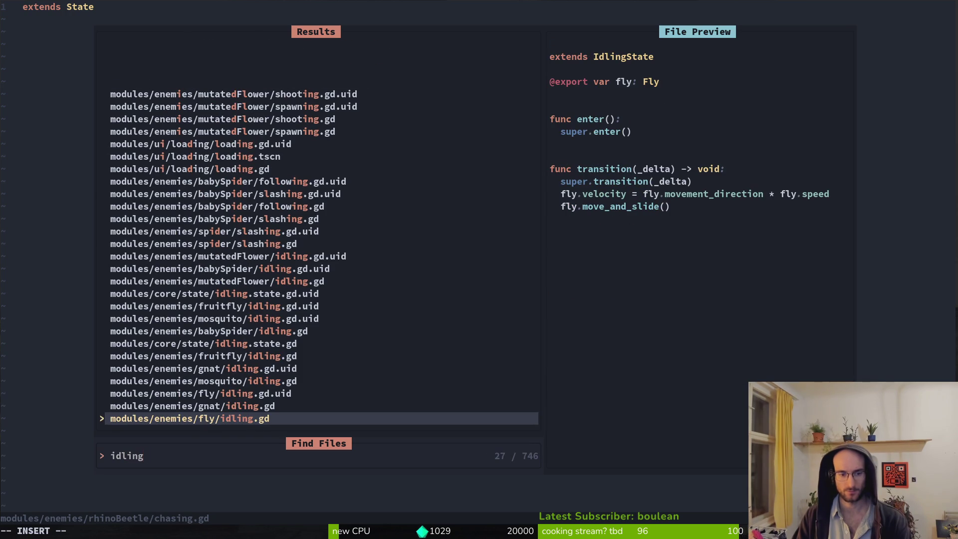
{"action": "key", "text": "Up"}
{"action": "key", "text": "Up"}
{"action": "key", "text": "Up"}
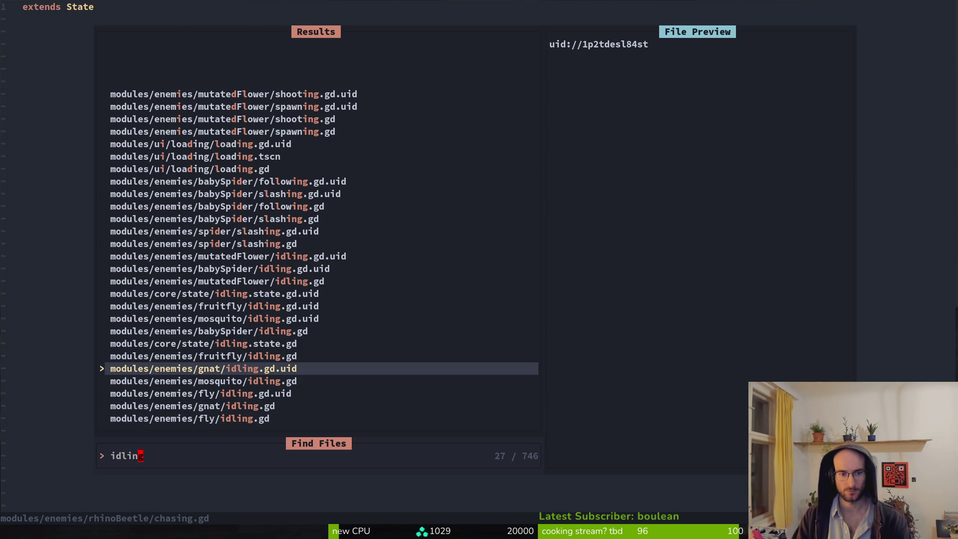
{"action": "key", "text": "c"}
{"action": "key", "text": "c"}
{"action": "type", "text": "idlinstate"}
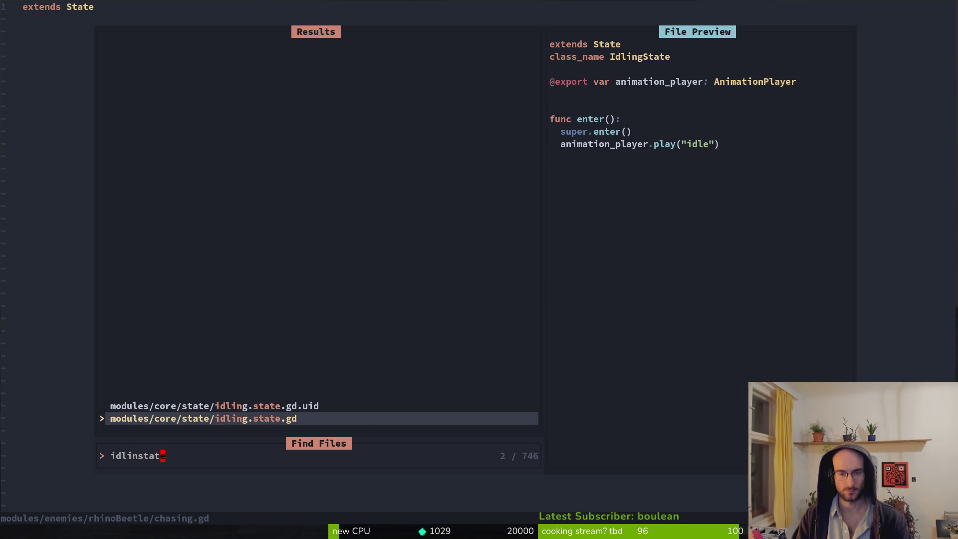
{"action": "key", "text": "alt+Tab"}
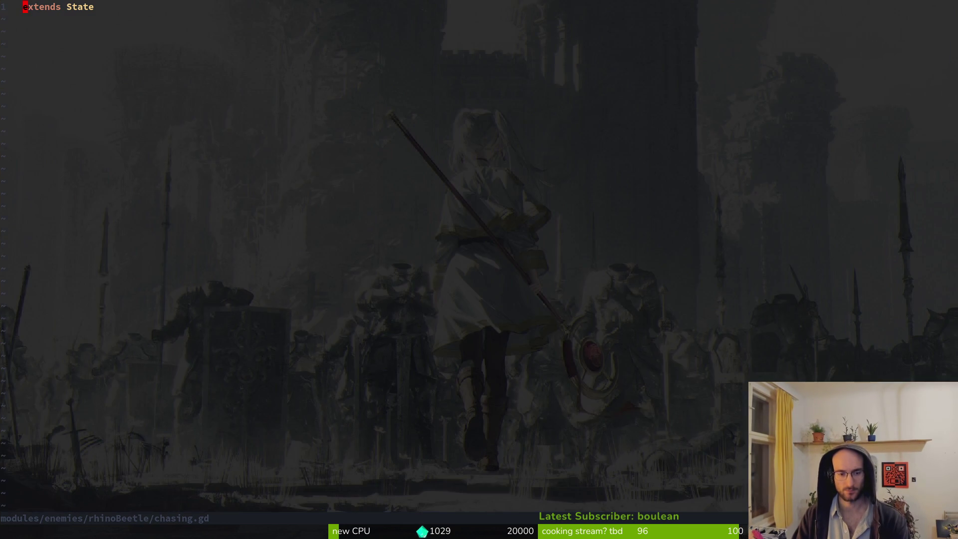
{"action": "scroll", "coordinate": [54, 197], "scroll_direction": "down", "scroll_amount": 3}
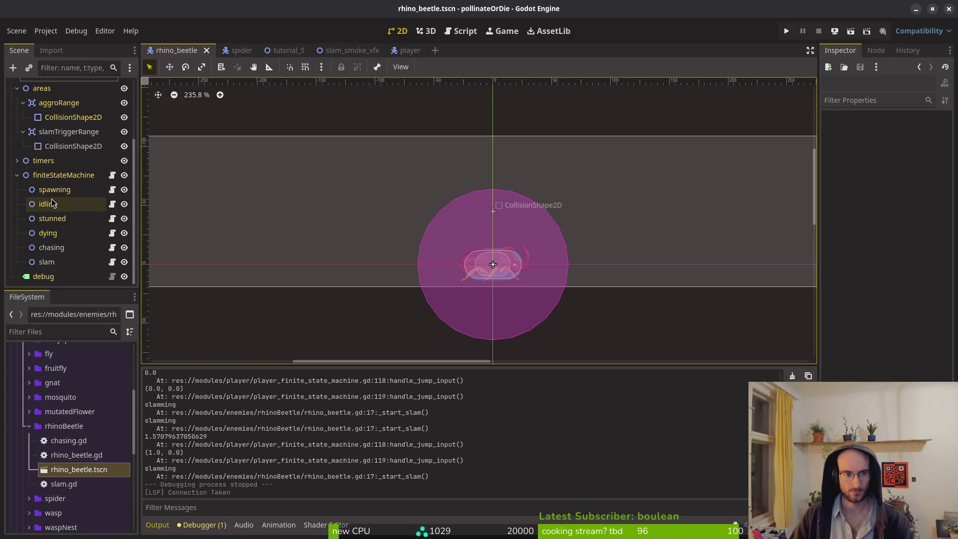
- Extend the rhino beetle's idling node script, creating a new idling.gd that extends IdlingState
{"action": "left_click", "coordinate": [73, 202]}
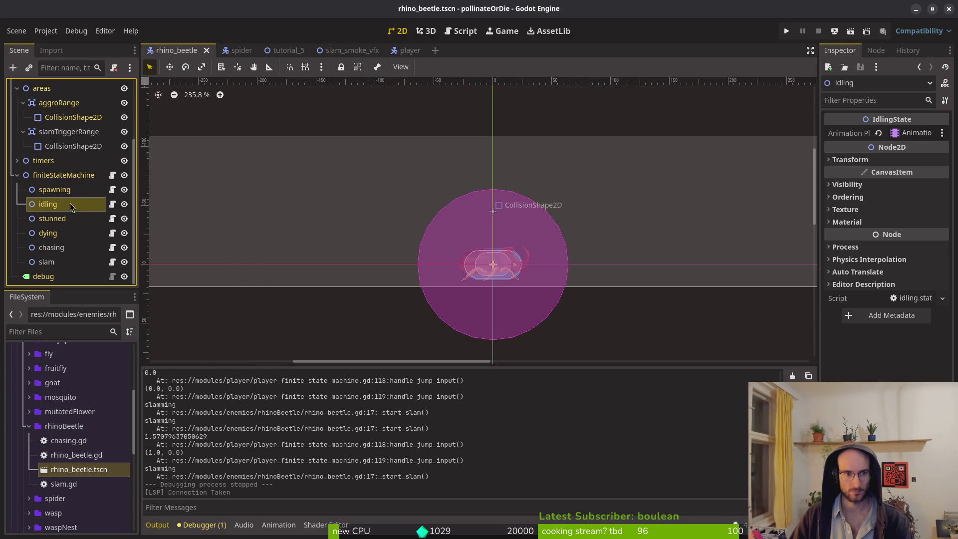
{"action": "right_click", "coordinate": [72, 201]}
{"action": "left_click", "coordinate": [130, 320]}
{"action": "left_click", "coordinate": [518, 347]}
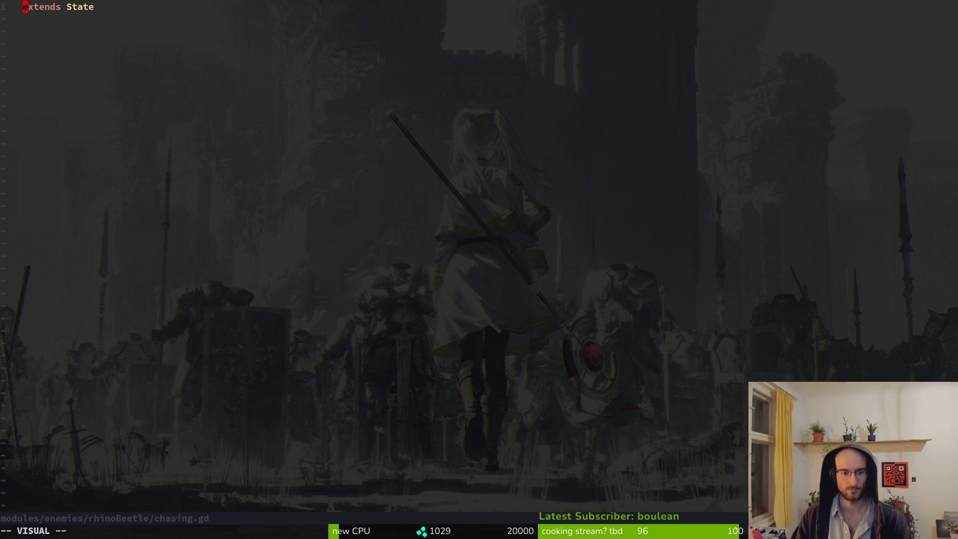
{"action": "key", "text": "space"}
- Open the rhino beetle's new idling.gd, then the player's falling.gd
{"action": "key", "text": "f"}
{"action": "key", "text": "f"}
{"action": "type", "text": "rhiidlin"}
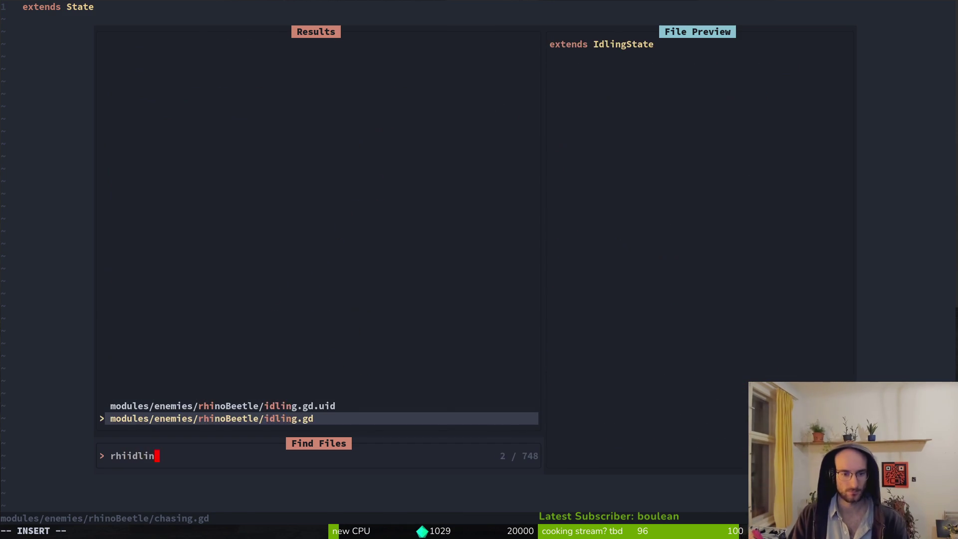
{"action": "key", "text": "Return"}
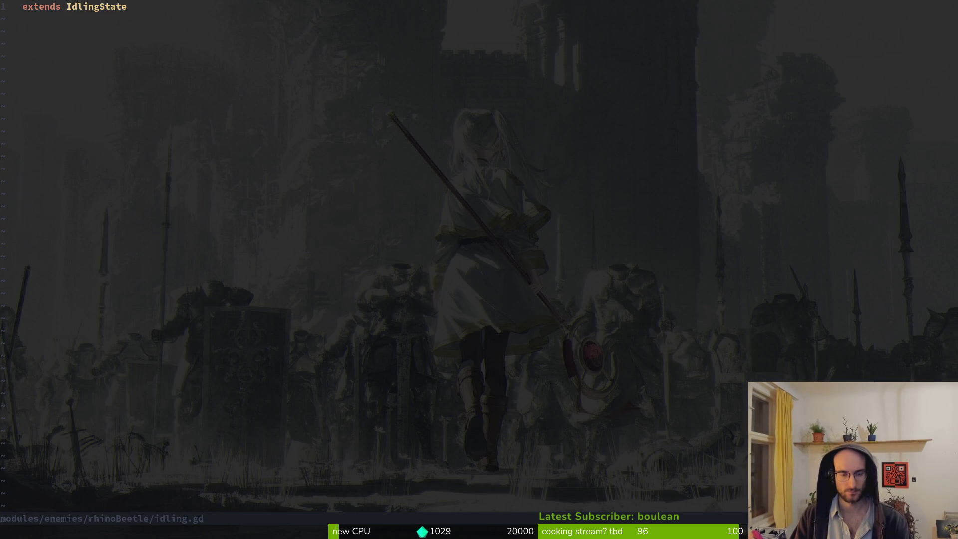
{"action": "key", "text": "space"}
{"action": "key", "text": "f"}
{"action": "key", "text": "f"}
{"action": "type", "text": "plpl"}
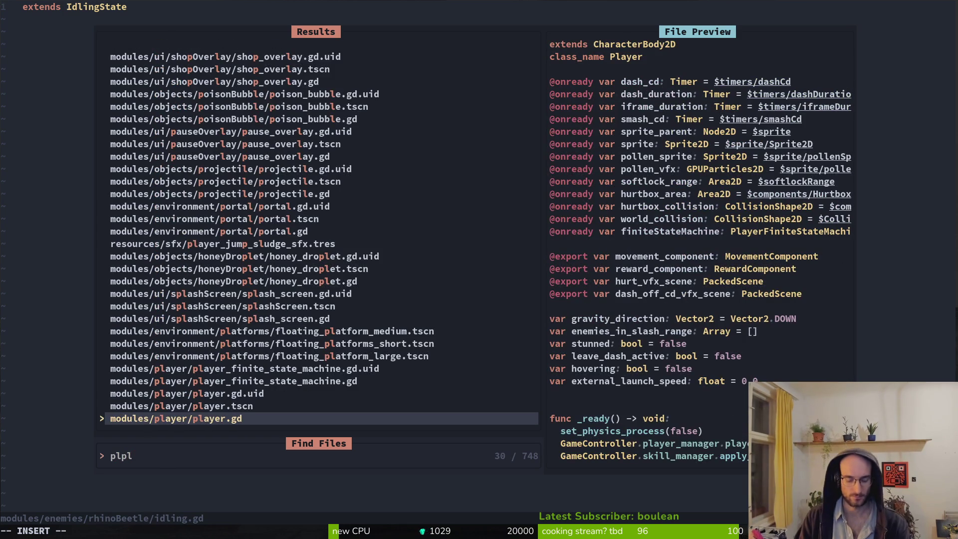
{"action": "key", "text": "BackSpace"}
{"action": "key", "text": "BackSpace"}
{"action": "key", "text": "BackSpace"}
{"action": "type", "text": "pcra"}
{"action": "key", "text": "BackSpace"}
{"action": "key", "text": "BackSpace"}
{"action": "key", "text": "BackSpace"}
{"action": "type", "text": "falling"}
{"action": "key", "text": "Return"}
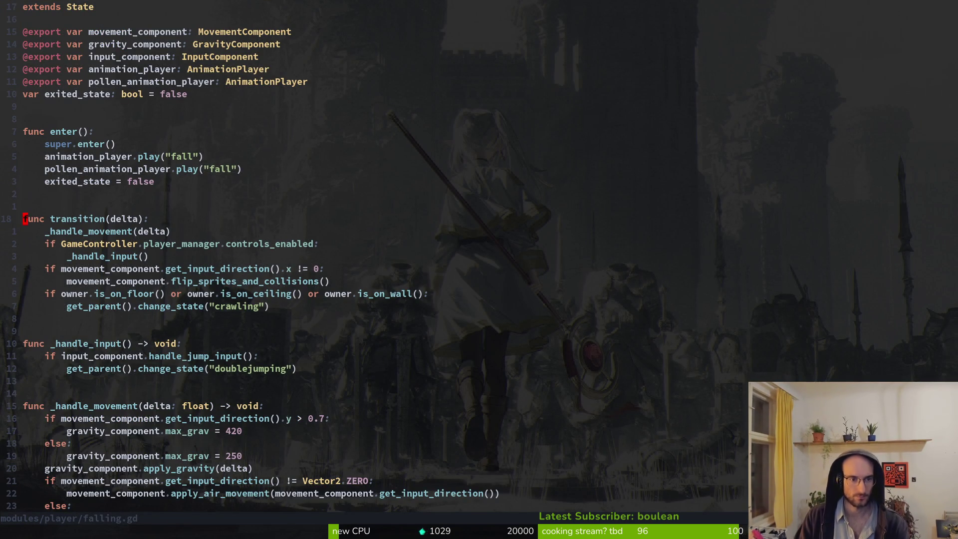
- Yank 24 lines from func transition through the movement code, then return to idling.gd
{"action": "key", "text": "V"}
{"action": "key", "text": "j"}
{"action": "key", "text": "j"}
{"action": "key", "text": "j"}
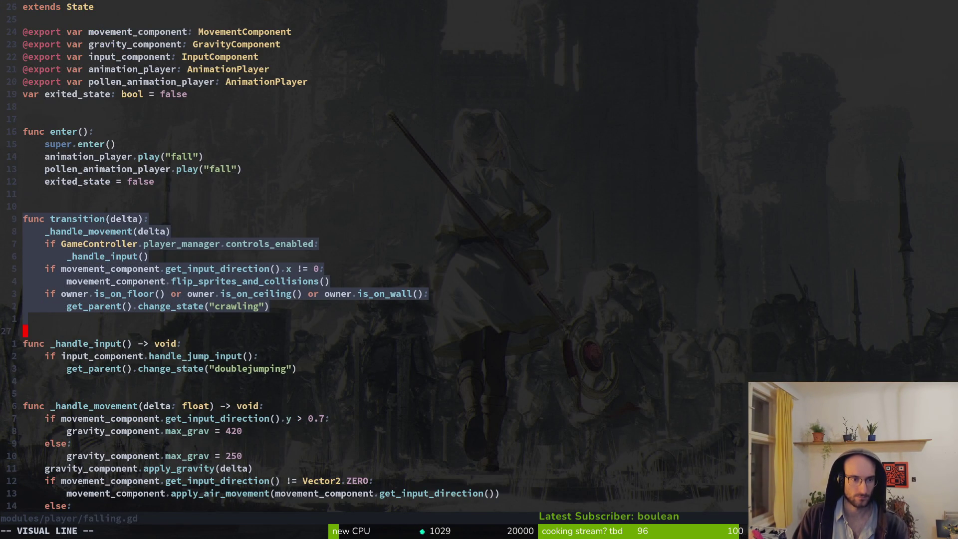
{"action": "key", "text": "j"}
{"action": "key", "text": "j"}
{"action": "key", "text": "j"}
{"action": "key", "text": "y"}
{"action": "key", "text": "ctrl+6"}
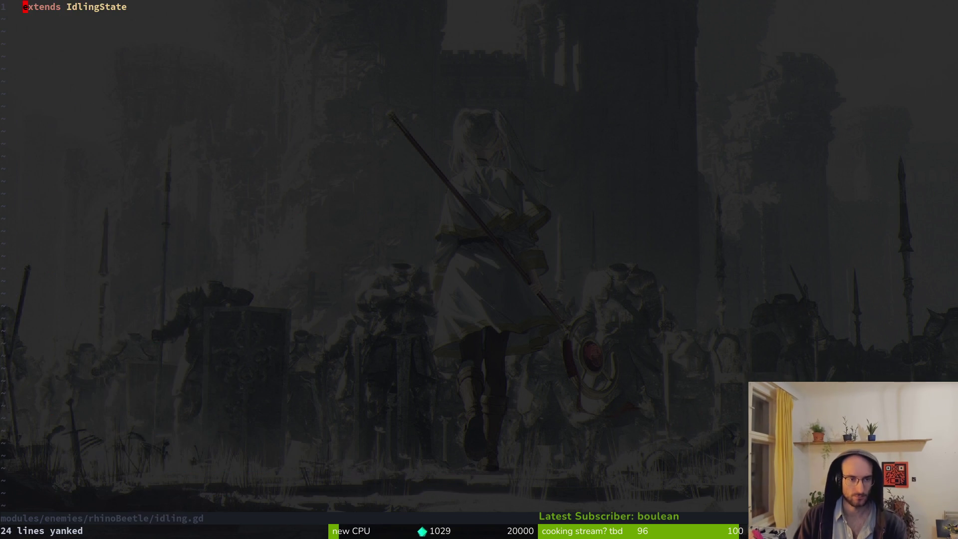
- Save the pasted idling.gd, delete the copied transition body and input handling, and move apply_gravity into transition()
{"action": "type", "text": "p:w"}
{"action": "key", "text": "Return"}
{"action": "key", "text": "V"}
{"action": "key", "text": "j"}
{"action": "key", "text": "j"}
{"action": "key", "text": "j"}
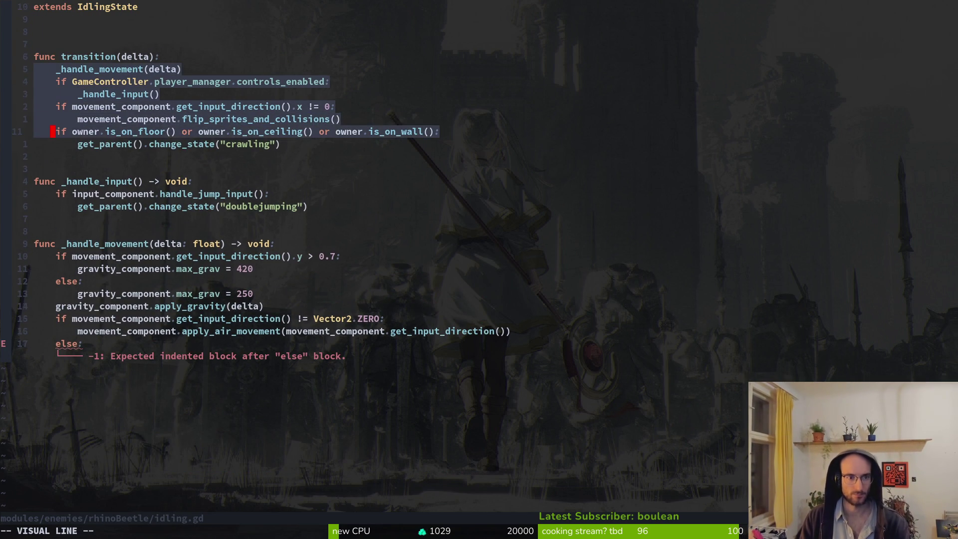
{"action": "key", "text": "d"}
{"action": "key", "text": "V"}
{"action": "key", "text": "j"}
{"action": "key", "text": "j"}
{"action": "key", "text": "j"}
{"action": "key", "text": "d"}
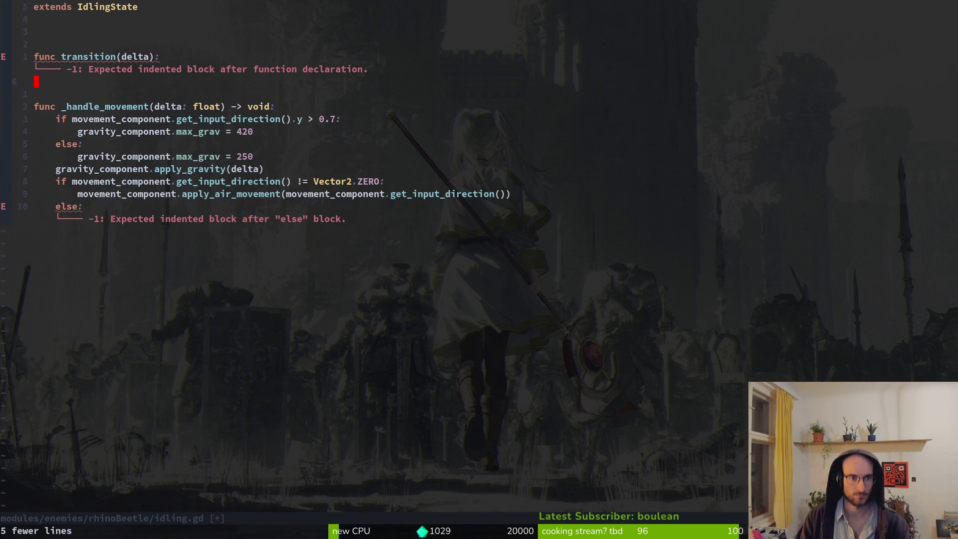
{"action": "key", "text": "V"}
{"action": "key", "text": "K"}
{"action": "key", "text": "K"}
{"action": "key", "text": "K"}
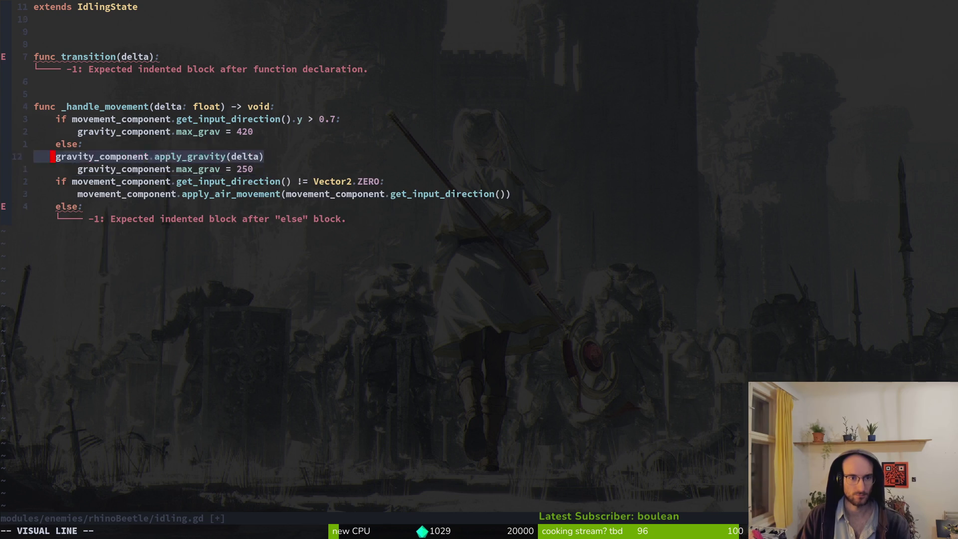
{"action": "key", "text": "Escape"}
{"action": "key", "text": "j"}
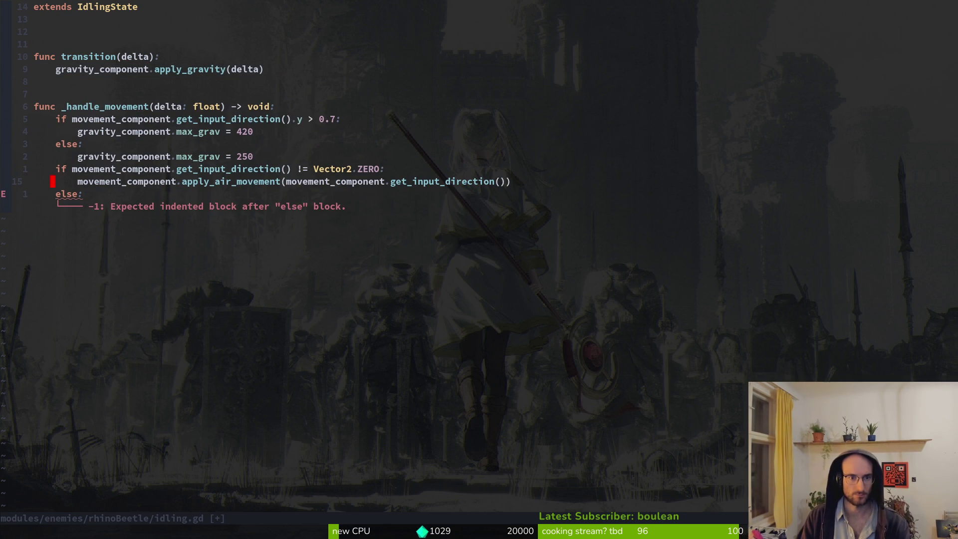
- Delete the _handle_movement function from idling.gd and save
{"action": "key", "text": "V"}
{"action": "key", "text": "k"}
{"action": "key", "text": "k"}
{"action": "key", "text": "k"}
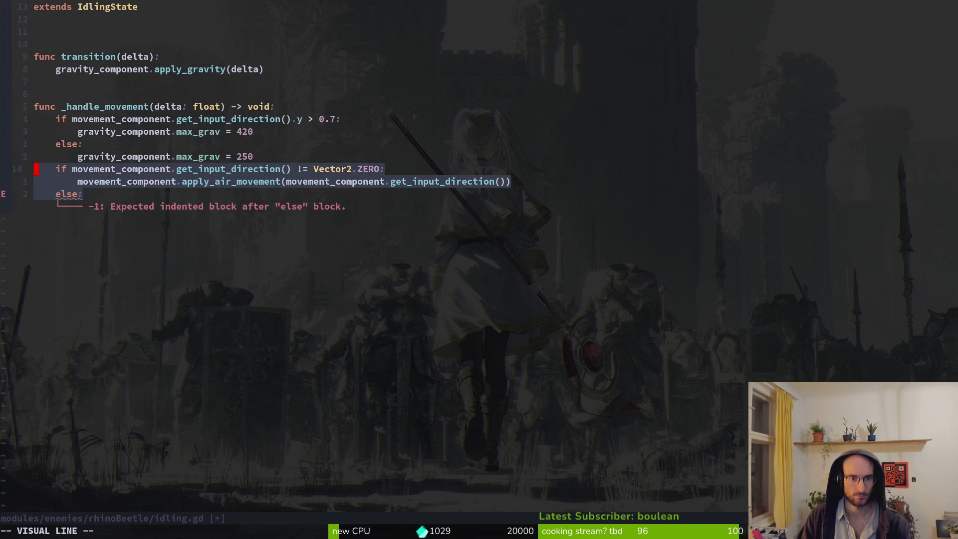
{"action": "key", "text": "Escape"}
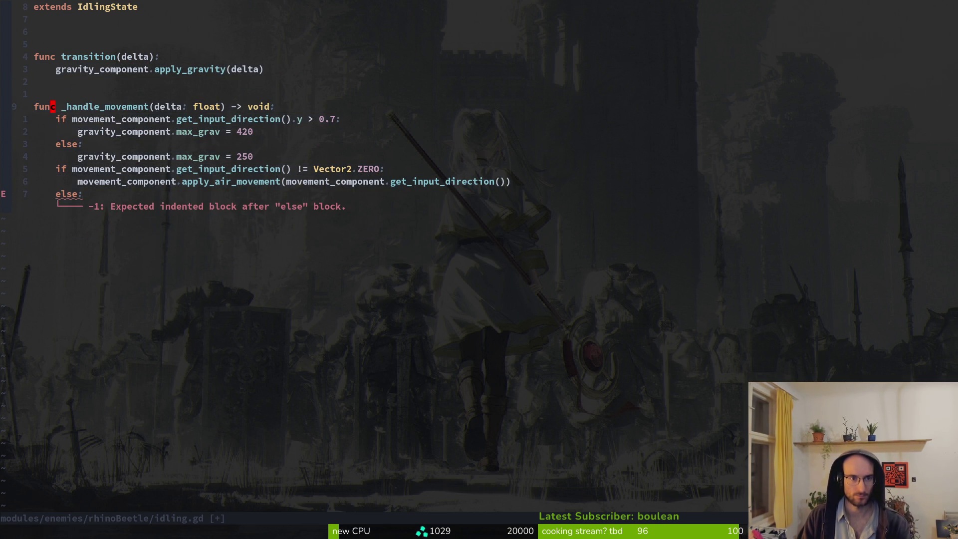
{"action": "key", "text": "V"}
{"action": "key", "text": "j"}
{"action": "key", "text": "j"}
{"action": "key", "text": "j"}
{"action": "type", "text": "d"}
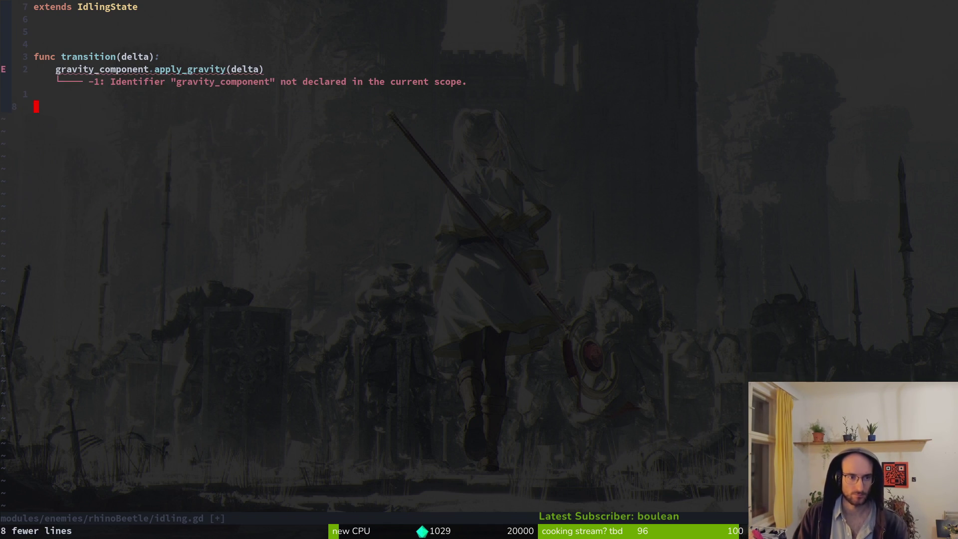
{"action": "type", "text": ":w"}
{"action": "key", "text": "Return"}
- Copy the move_and_slide line from the player's falling.gd below the gravity line in idling.gd
{"action": "key", "text": "ctrl+o"}
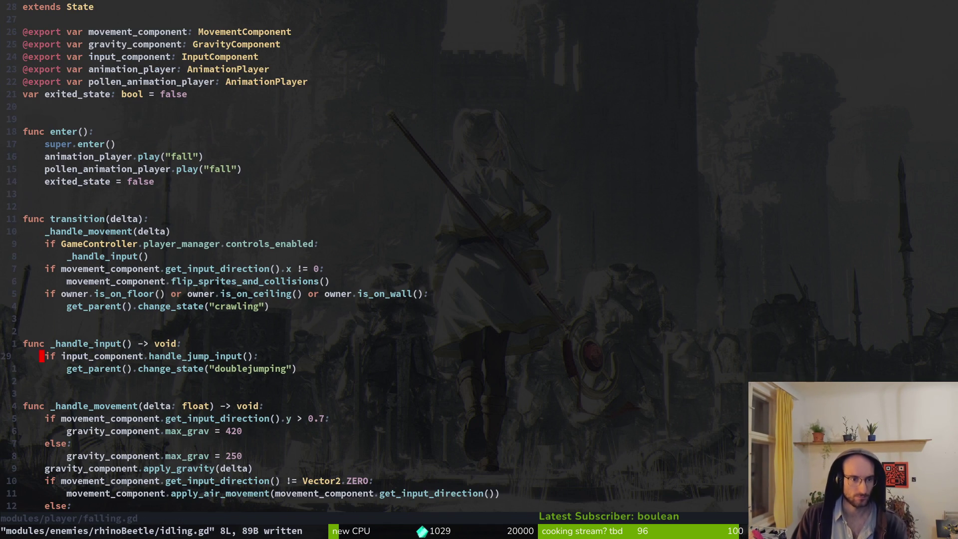
{"action": "key", "text": "G"}
{"action": "key", "text": "V"}
{"action": "key", "text": "y"}
{"action": "key", "text": "ctrl+6"}
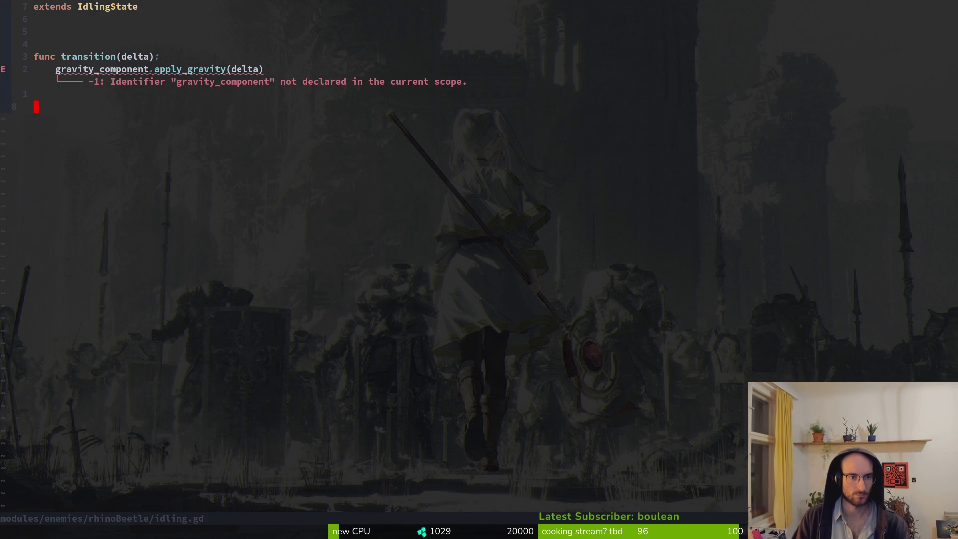
{"action": "type", "text": "PVJ:w"}
{"action": "key", "text": "Return"}
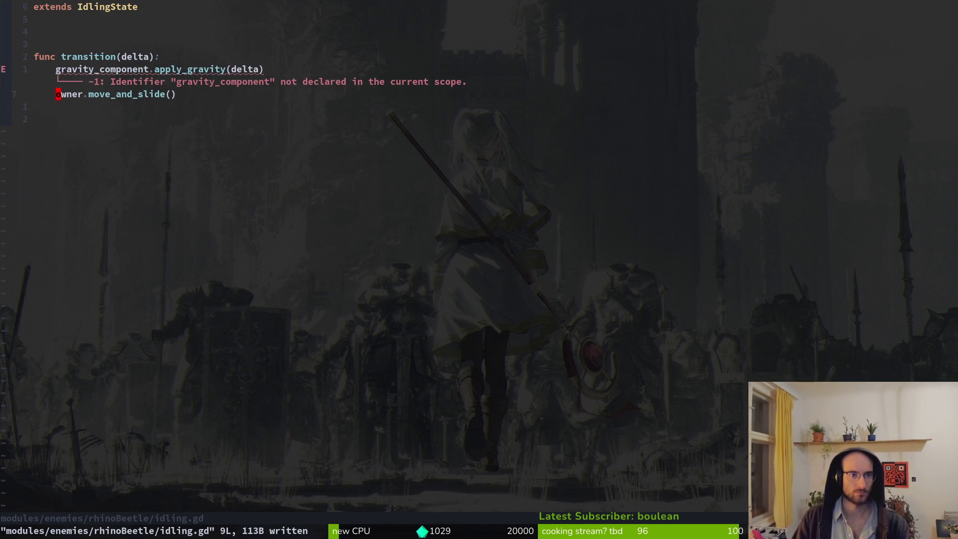
{"action": "key", "text": "ctrl+6"}
- Copy the gravity_component export from falling.gd to the top of idling.gd and save
{"action": "key", "text": "2"}
{"action": "key", "text": "0"}
{"action": "key", "text": "k"}
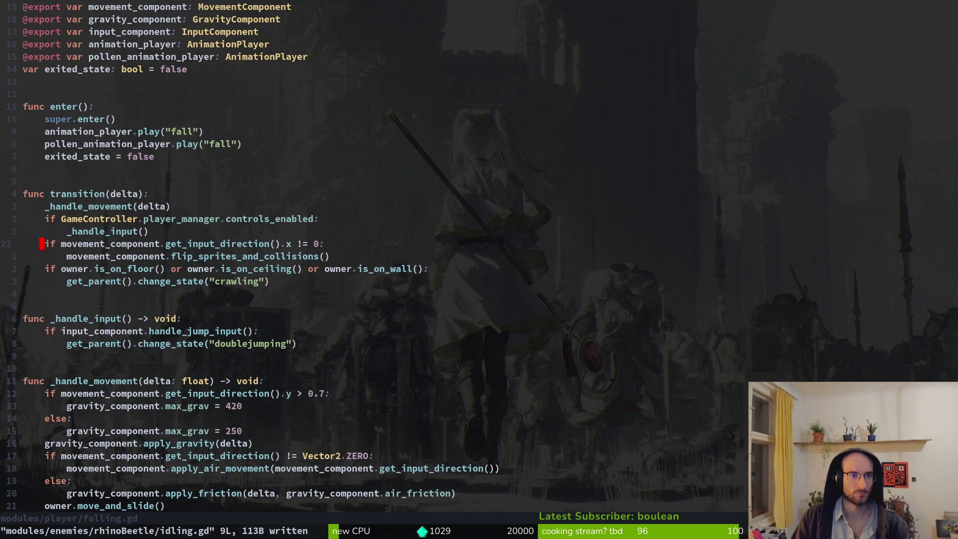
{"action": "key", "text": "1"}
{"action": "key", "text": "8"}
{"action": "key", "text": "k"}
{"action": "key", "text": "V"}
{"action": "key", "text": "y"}
{"action": "key", "text": "ctrl+6"}
{"action": "key", "text": "k"}
{"action": "key", "text": "k"}
{"action": "key", "text": "p"}
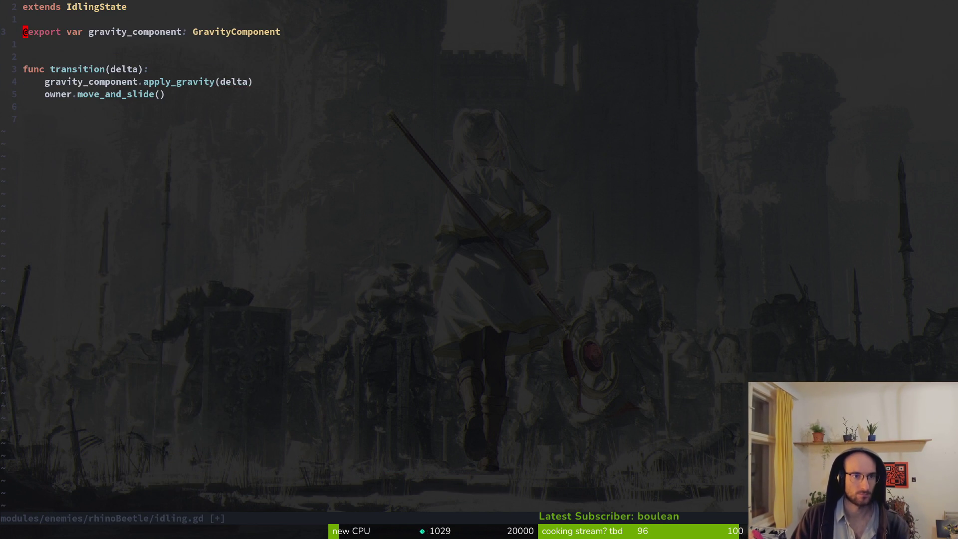
{"action": "key", "text": "O"}
{"action": "key", "text": "Escape"}
{"action": "type", "text": ":w"}
{"action": "key", "text": "Return"}
{"action": "key", "text": "ctrl+6"}
{"action": "key", "text": "ctrl+6"}
- Add a rhino_beetle: RhinoBeetle export, replace owner with rhino_beetle, and save
{"action": "key", "text": "j"}
{"action": "key", "text": "p"}
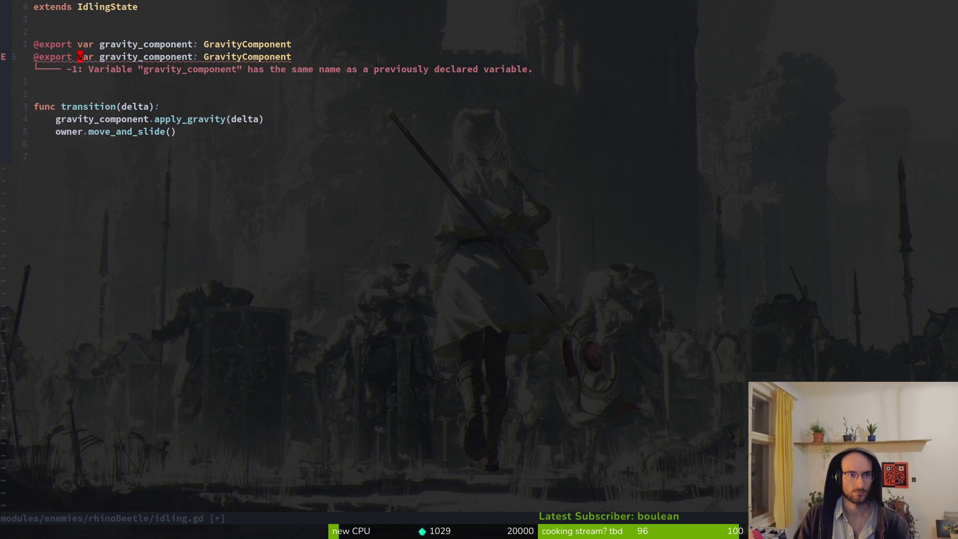
{"action": "type", "text": "cwrhino_beet"}
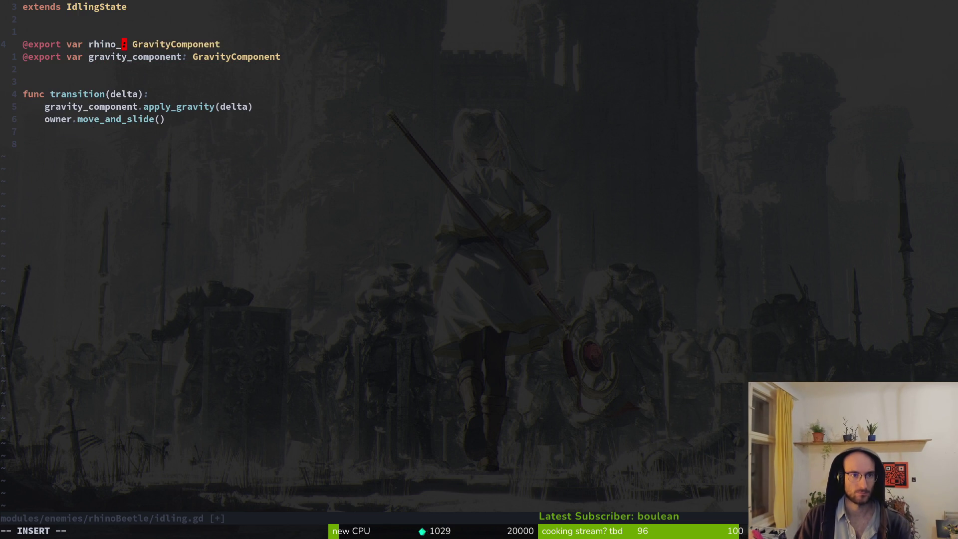
{"action": "type", "text": "le"}
{"action": "key", "text": "Escape"}
{"action": "type", "text": "cw"}
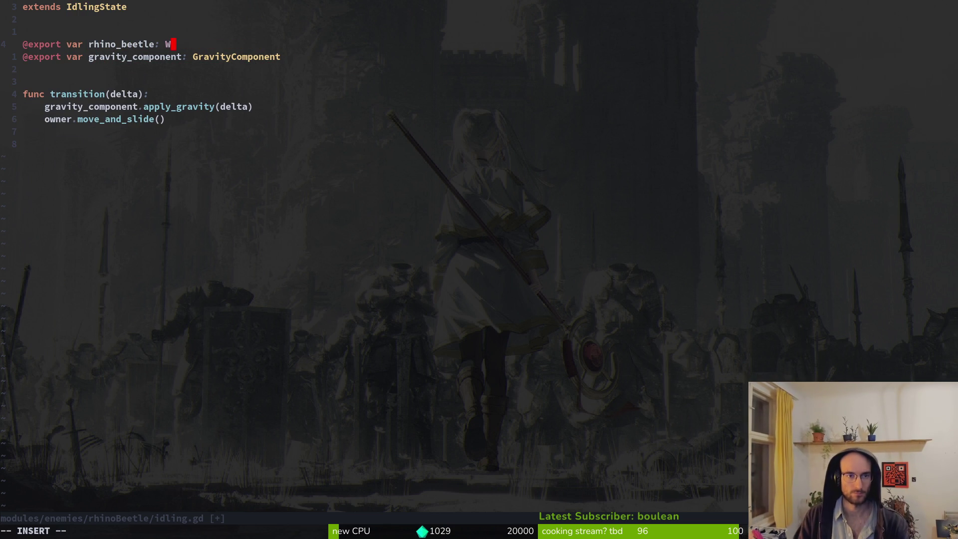
{"action": "type", "text": "Rhi"}
{"action": "key", "text": "Return"}
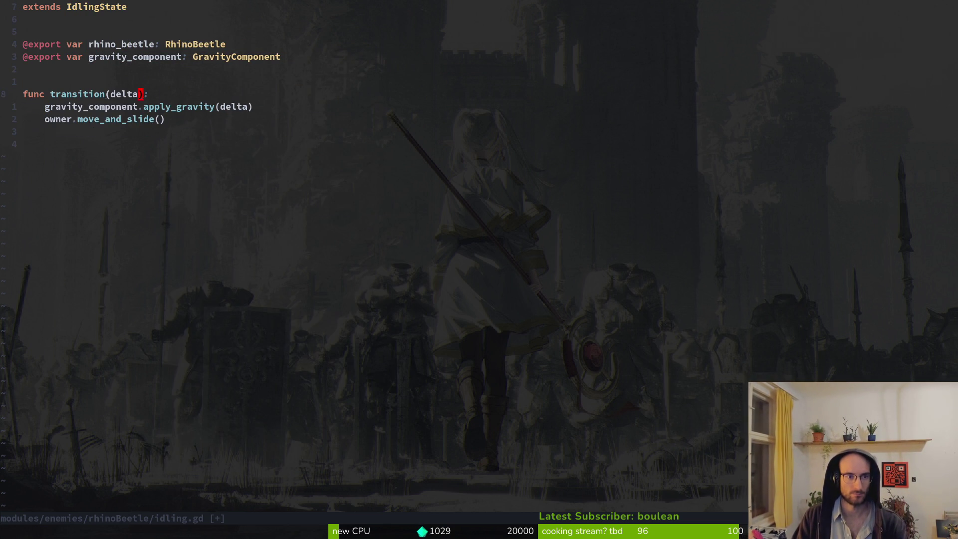
{"action": "type", "text": "ciwrhi"}
{"action": "key", "text": "Return"}
{"action": "key", "text": "Escape"}
{"action": "type", "text": ":w"}
{"action": "key", "text": "Return"}
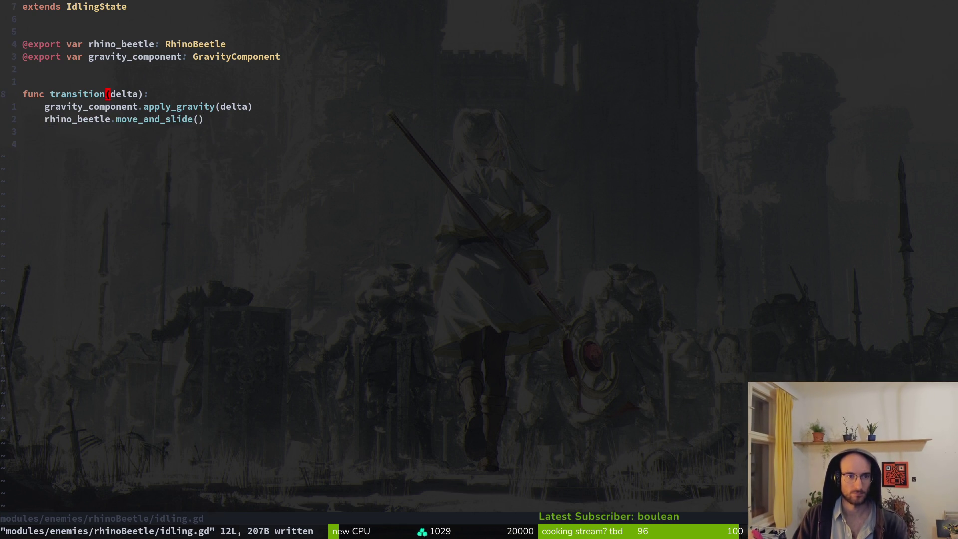
{"action": "key", "text": "k"}
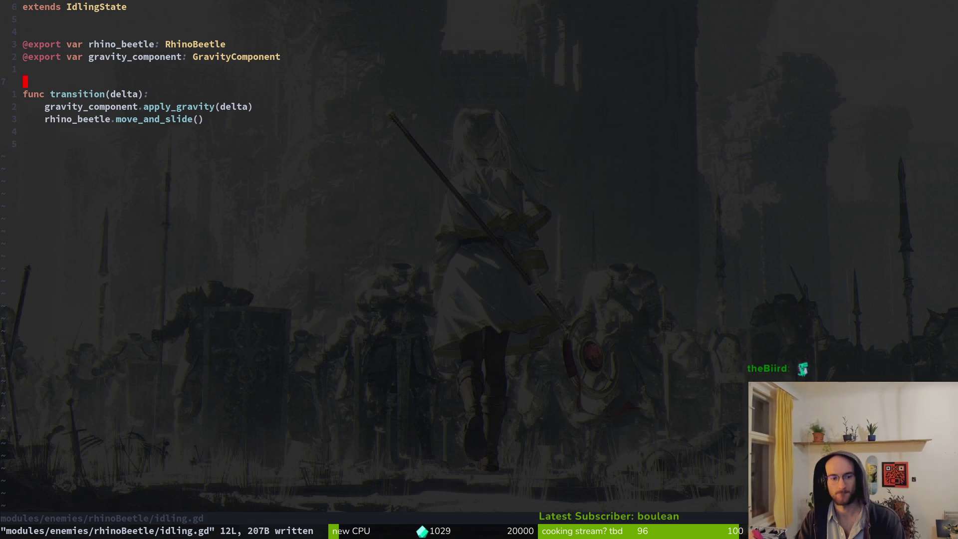
- Duplicate the transition header into a trial enter() function that calls super.enter()
{"action": "key", "text": "o"}
{"action": "key", "text": "Escape"}
{"action": "key", "text": "j"}
{"action": "key", "text": "V"}
{"action": "key", "text": "y"}
{"action": "key", "text": "k"}
{"action": "key", "text": "P"}
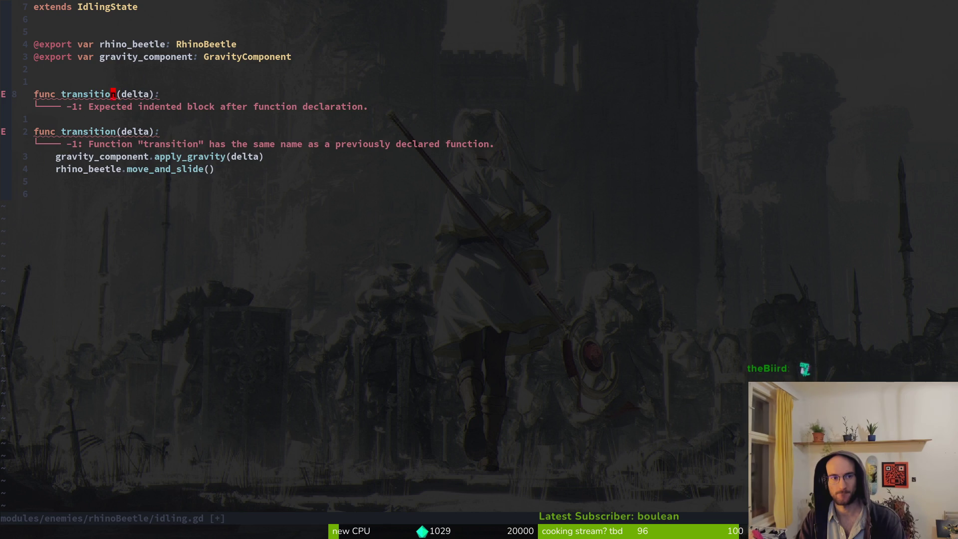
{"action": "type", "text": "ciwenter"}
{"action": "key", "text": "Escape"}
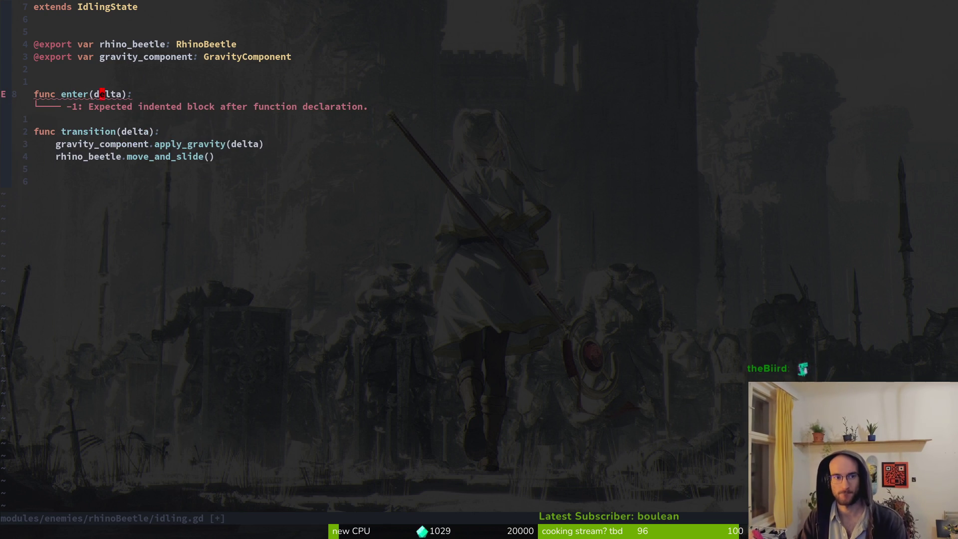
{"action": "type", "text": "osuper.enter"}
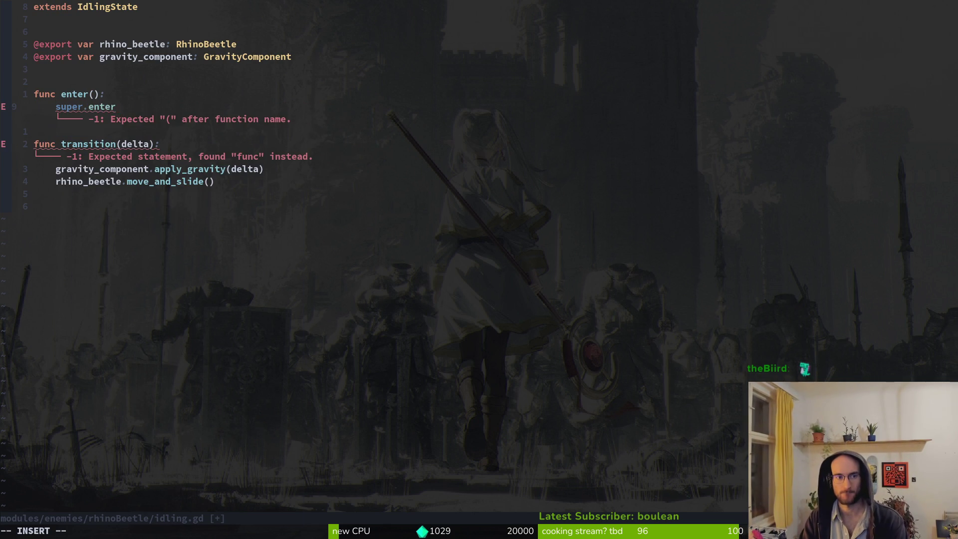
{"action": "type", "text": "("}
{"action": "key", "text": "Escape"}
{"action": "type", "text": ":w"}
{"action": "key", "text": "Return"}
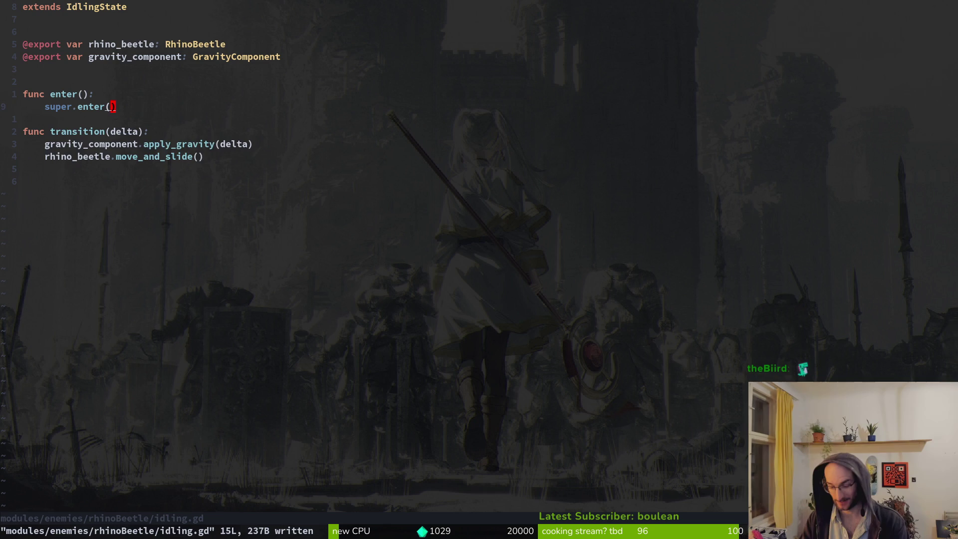
- Delete the trial enter() function and save idling.gd
{"action": "key", "text": "o"}
{"action": "key", "text": "Escape"}
{"action": "type", "text": ":w"}
{"action": "key", "text": "Return"}
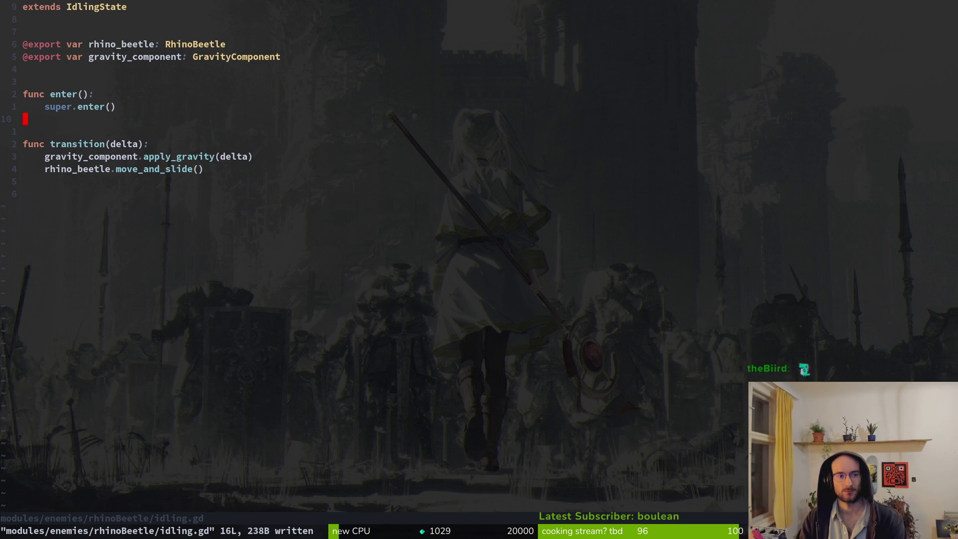
{"action": "key", "text": "shift+v"}
{"action": "key", "text": "j"}
{"action": "key", "text": "j"}
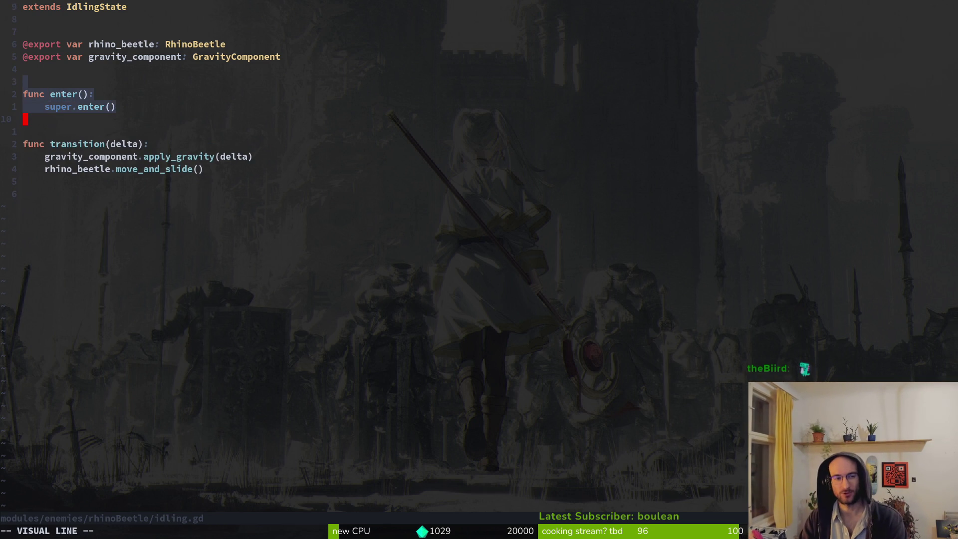
{"action": "type", "text": "d:w"}
{"action": "key", "text": "Return"}
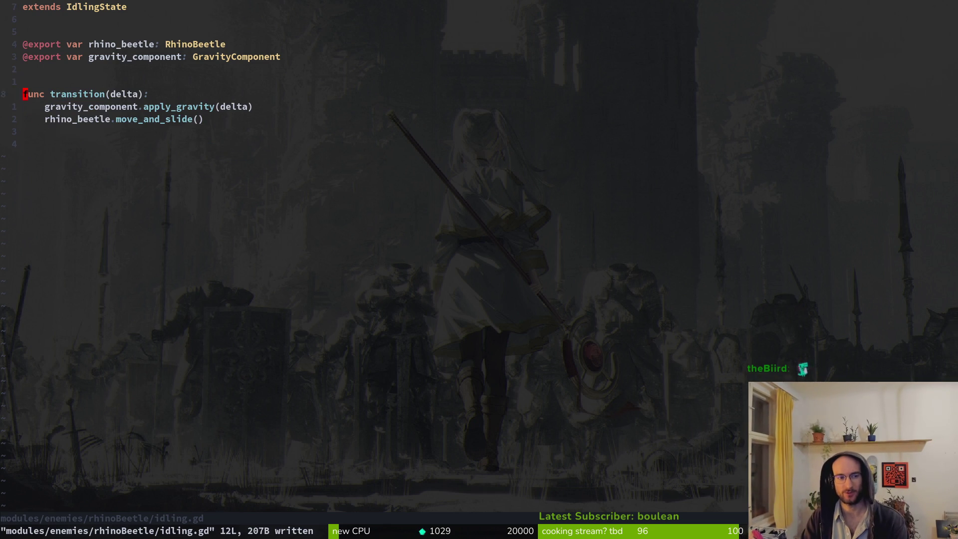
- Add super.transition(delta) under func transition, try renaming the parameter to _delta, then undo
{"action": "type", "text": "osuper.tr"}
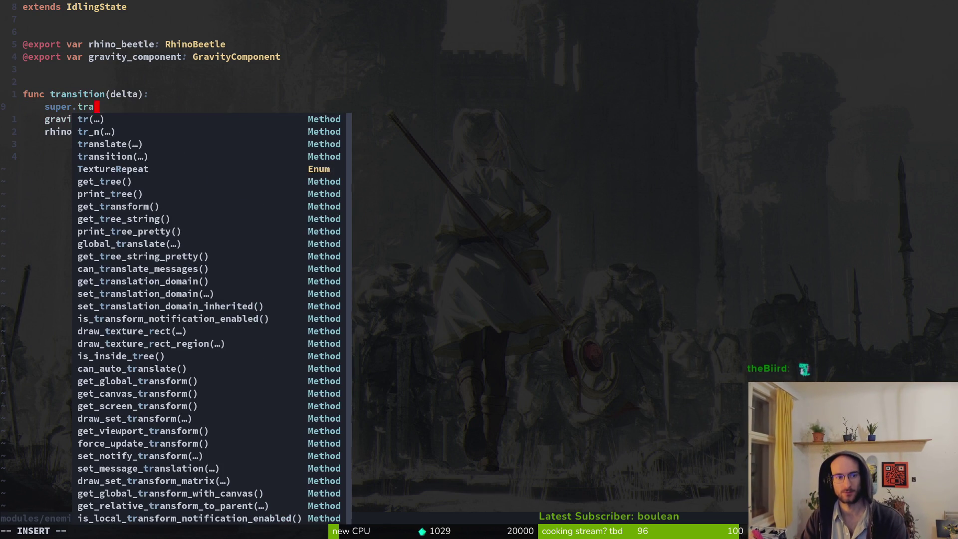
{"action": "type", "text": "an"}
{"action": "key", "text": "Tab"}
{"action": "key", "text": "Tab"}
{"action": "key", "text": "Return"}
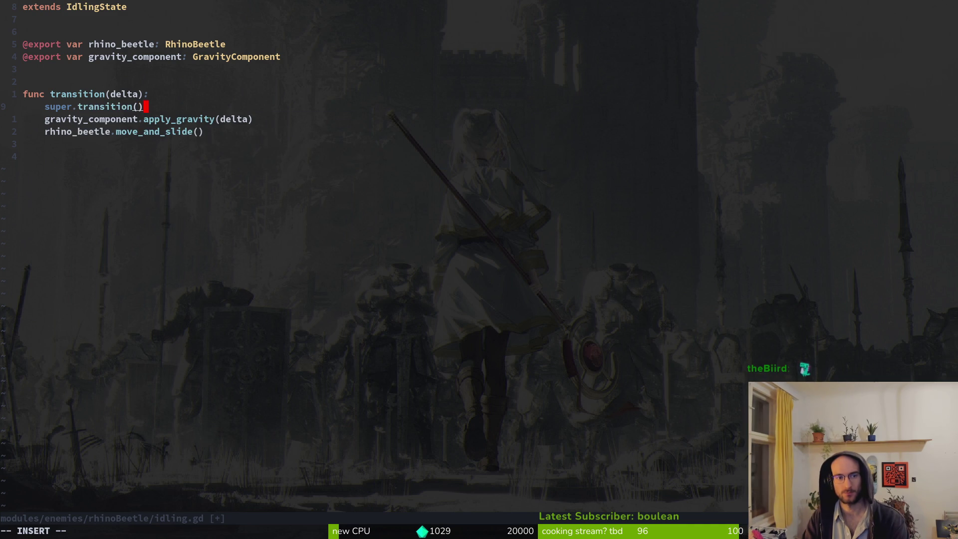
{"action": "type", "text": "delta)"}
{"action": "key", "text": "Escape"}
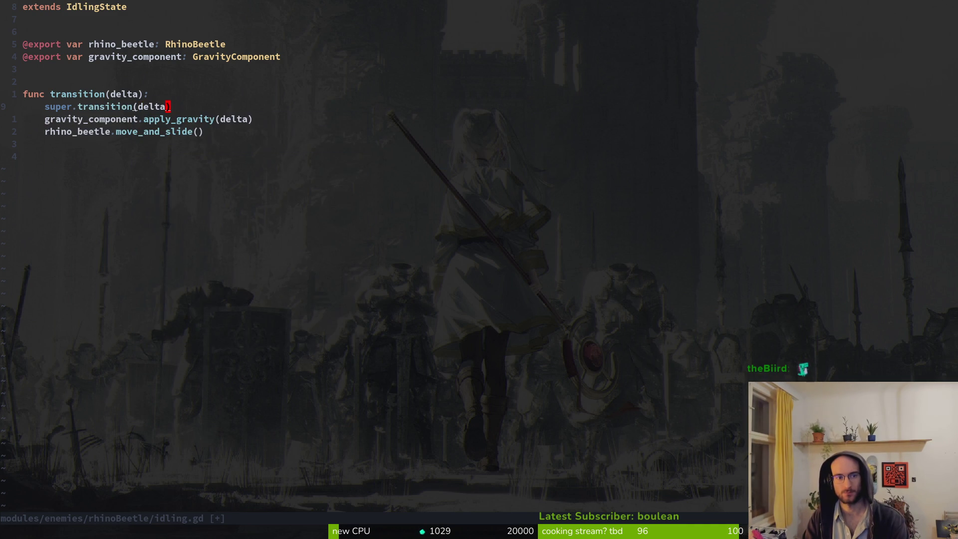
{"action": "type", "text": "ion(_"}
{"action": "key", "text": "Escape"}
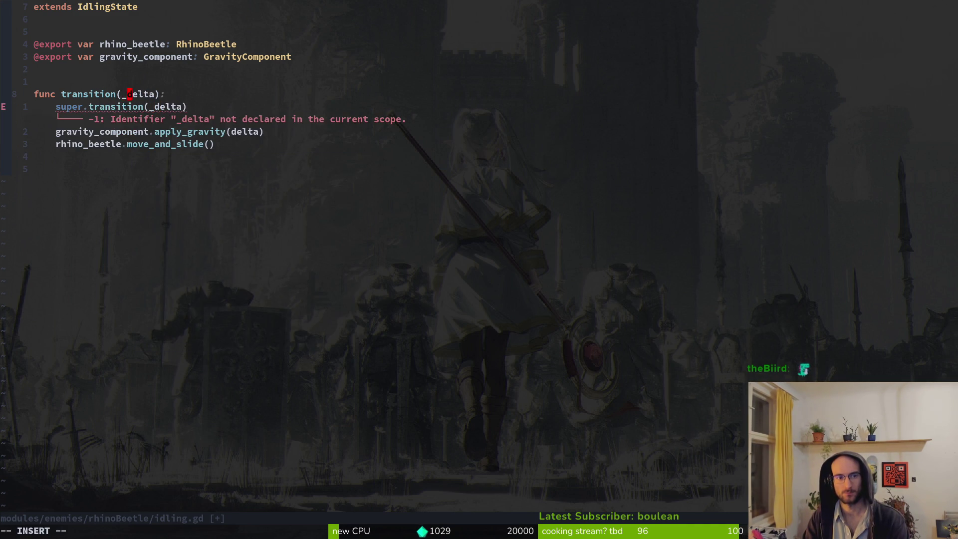
{"action": "type", "text": "_"}
{"action": "key", "text": "Escape"}
{"action": "type", "text": ":w"}
{"action": "key", "text": "Return"}
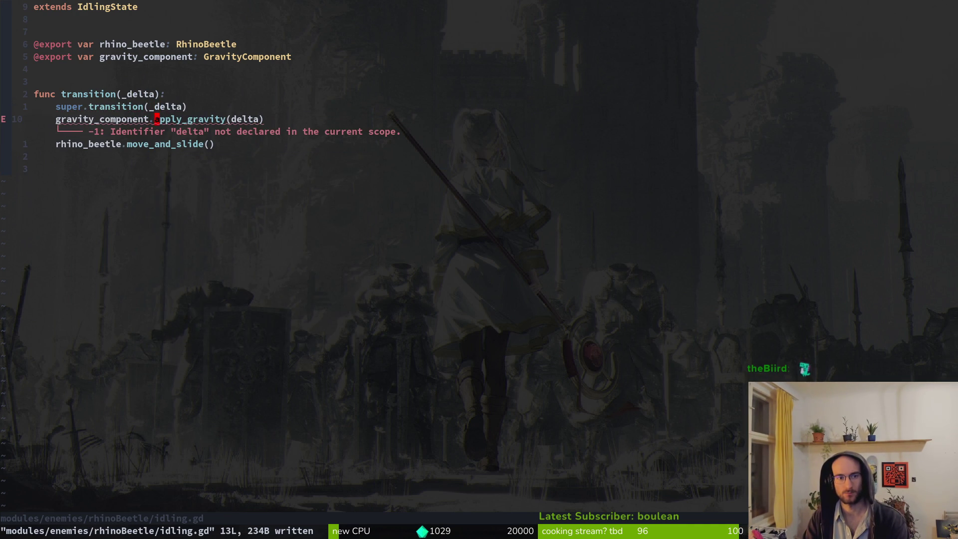
{"action": "key", "text": "u"}
- Look up the idling state script in the Telescope file finder, then save idling.gd
{"action": "key", "text": "space"}
{"action": "key", "text": "f"}
{"action": "key", "text": "f"}
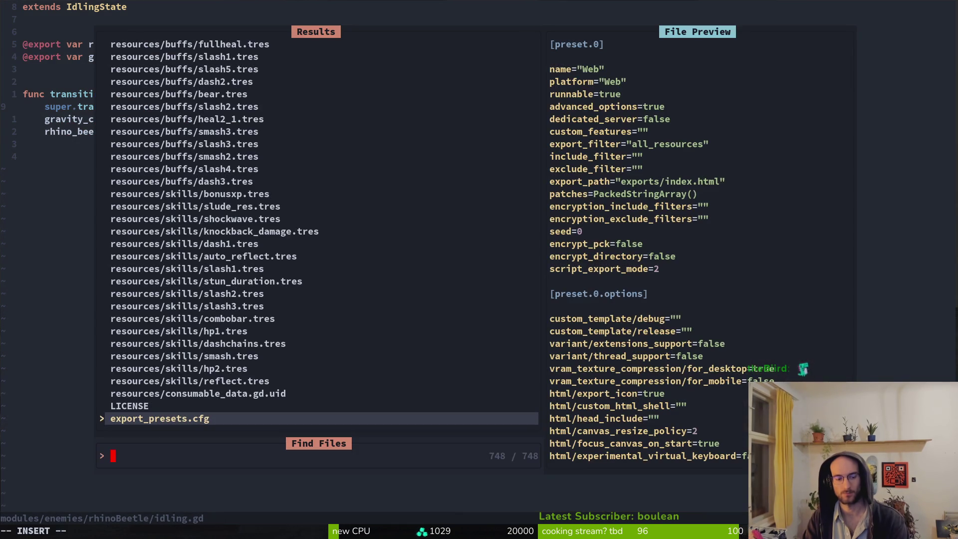
{"action": "type", "text": "idlinstate"}
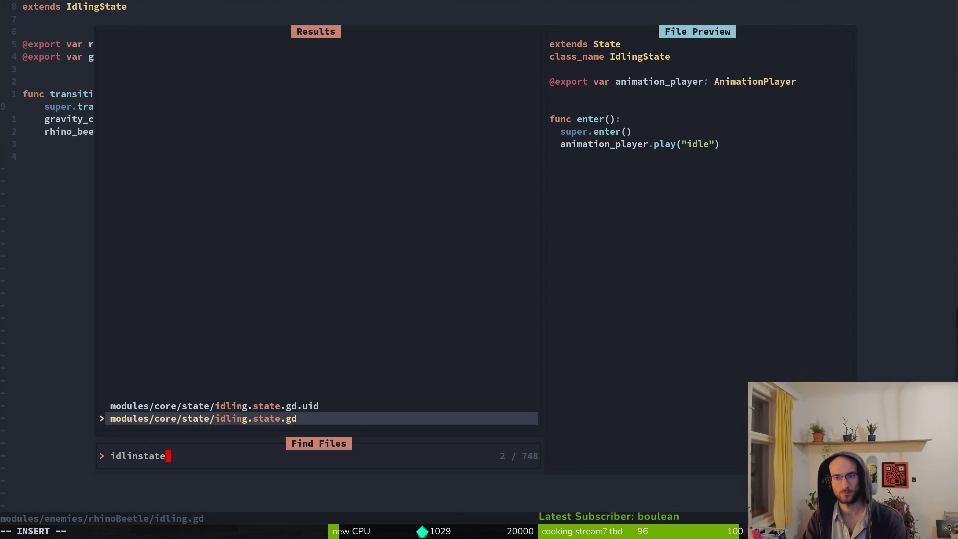
{"action": "key", "text": "Escape"}
{"action": "type", "text": ":w"}
{"action": "key", "text": "Return"}
- Switch the beetle's AnimationPlayer to the RESET animation, select Sprite2D, and save
{"action": "key", "text": "alt+Tab"}
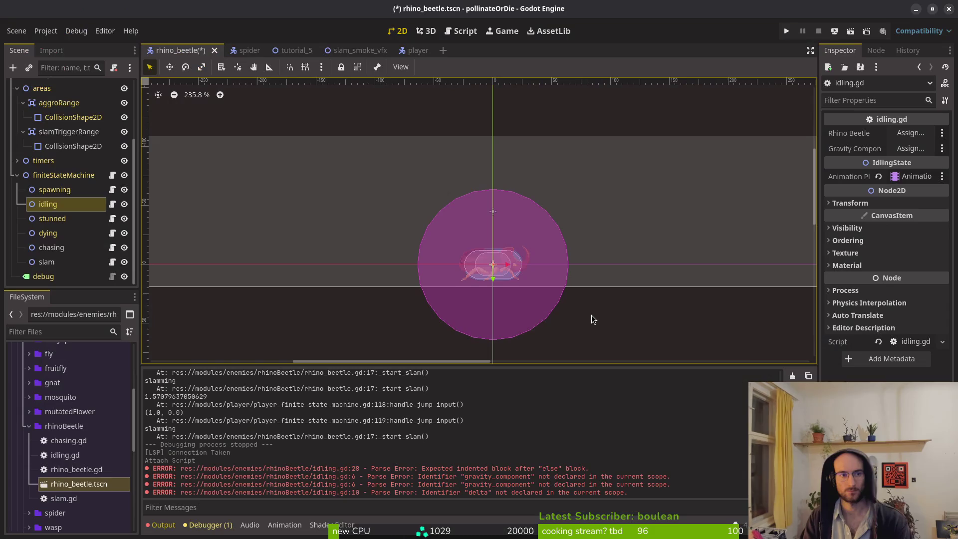
{"action": "scroll", "coordinate": [70, 175], "scroll_direction": "up", "scroll_amount": 3}
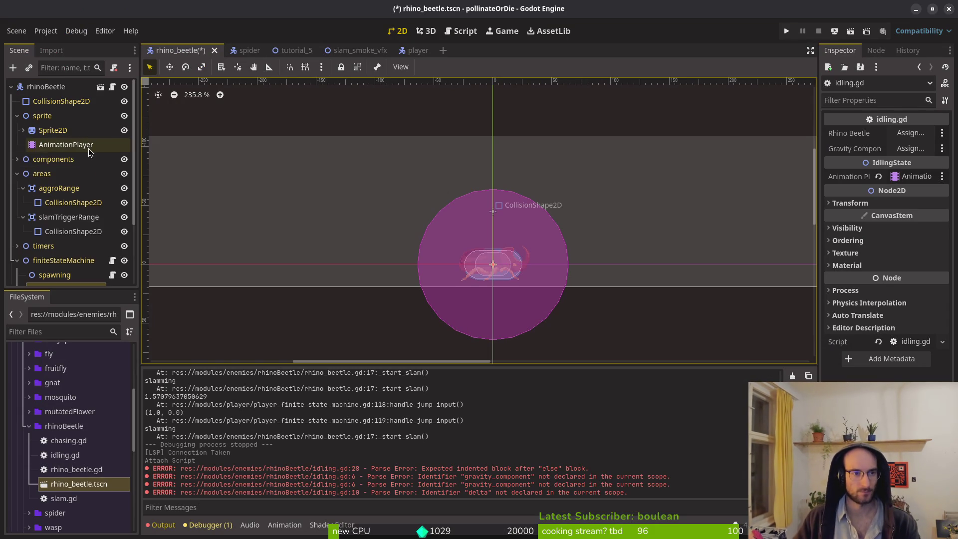
{"action": "left_click", "coordinate": [50, 145]}
{"action": "left_click", "coordinate": [513, 377]}
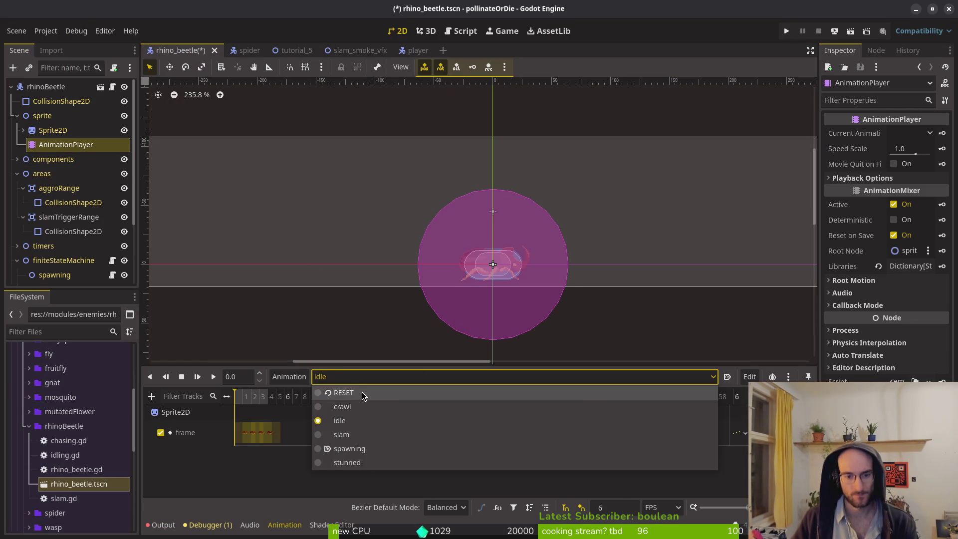
{"action": "left_click", "coordinate": [339, 391]}
{"action": "left_click", "coordinate": [53, 130]}
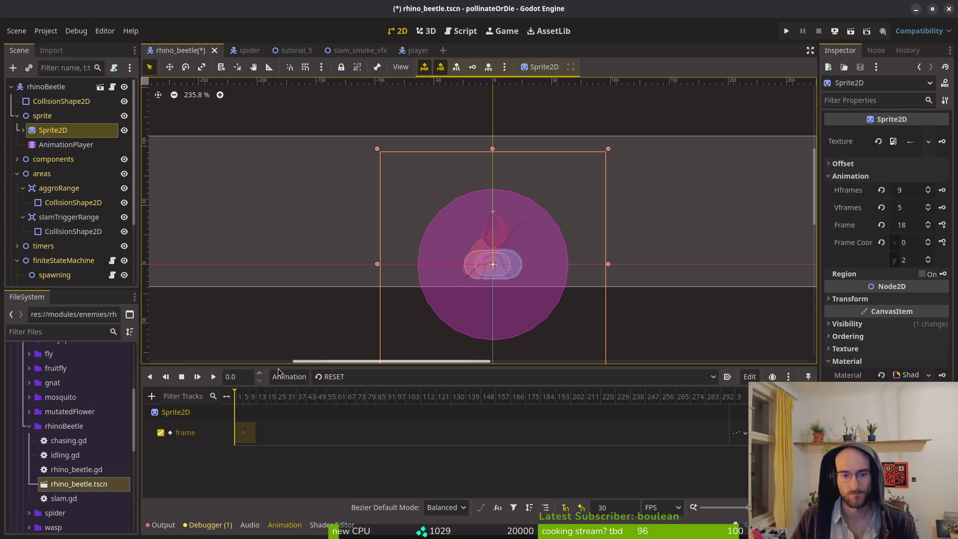
{"action": "key", "text": "ctrl+s"}
- Key Sprite2D Frame 1 into the RESET animation, save the scene, and run the game
{"action": "left_click", "coordinate": [901, 225]}
{"action": "type", "text": "1"}
{"action": "key", "text": "Return"}
{"action": "left_click", "coordinate": [942, 225]}
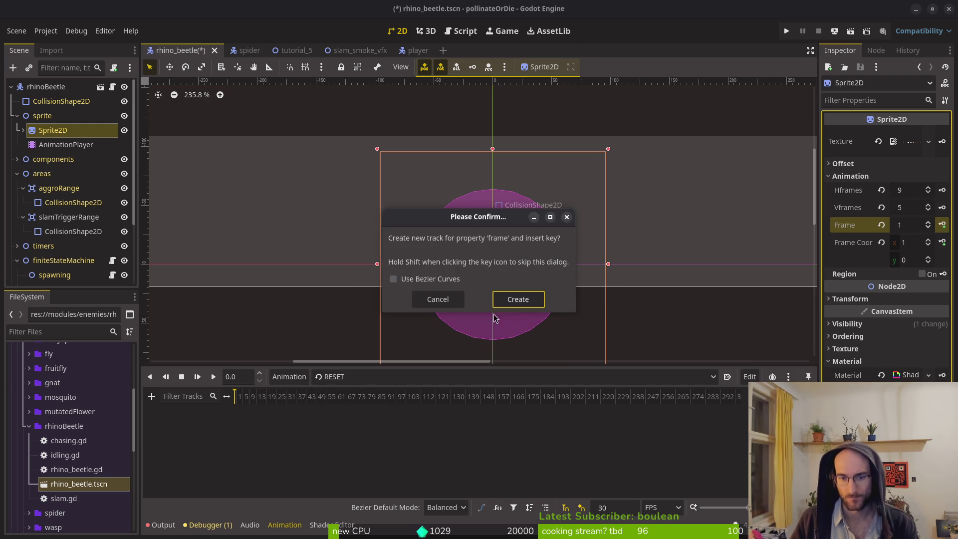
{"action": "left_click", "coordinate": [519, 299]}
{"action": "key", "text": "ctrl+s"}
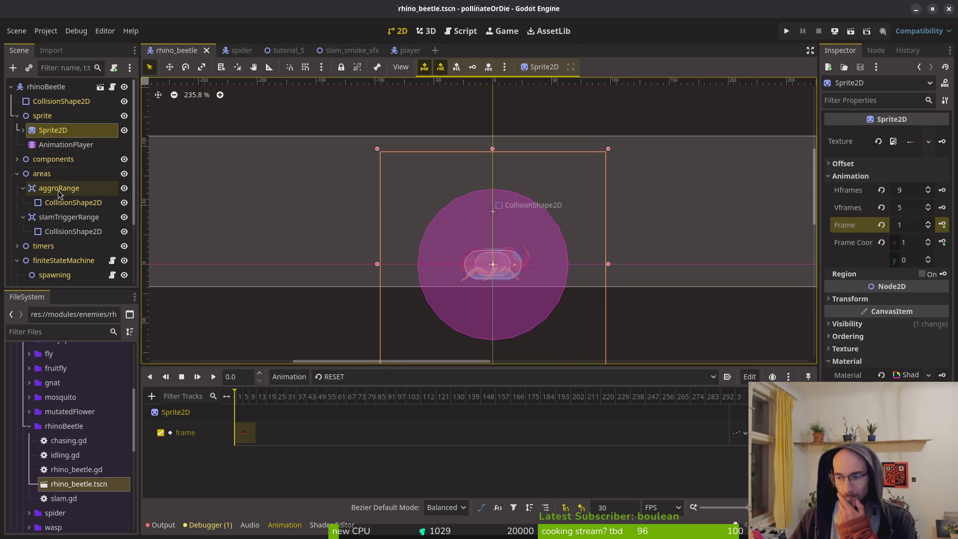
{"action": "left_click", "coordinate": [786, 31]}
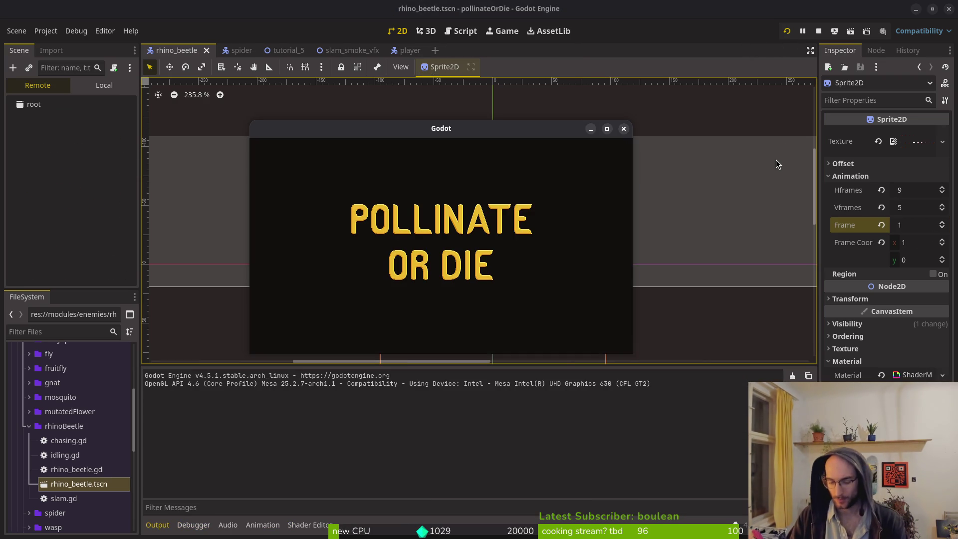
- Continue past the title screen and load level 5 from the level select
{"action": "key", "text": "Return"}
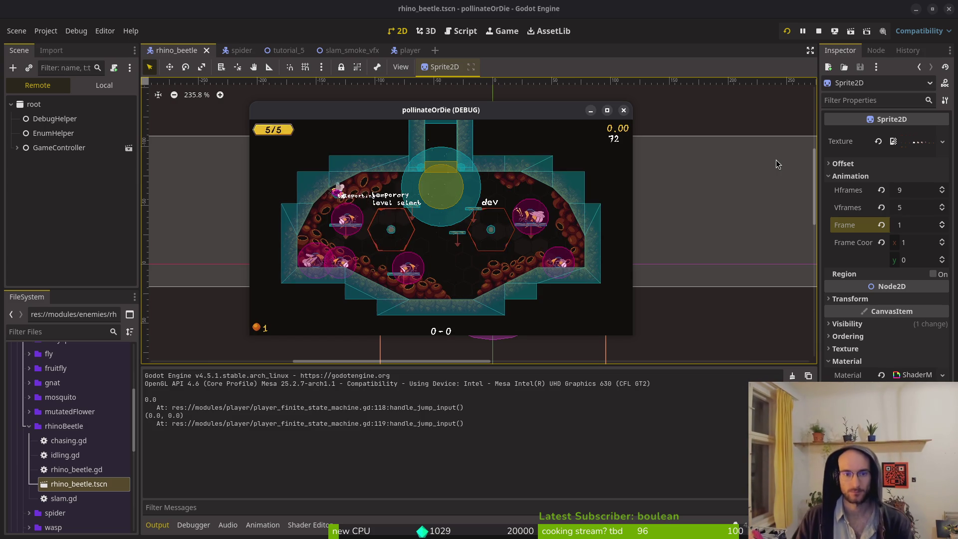
{"action": "key", "text": "Up"}
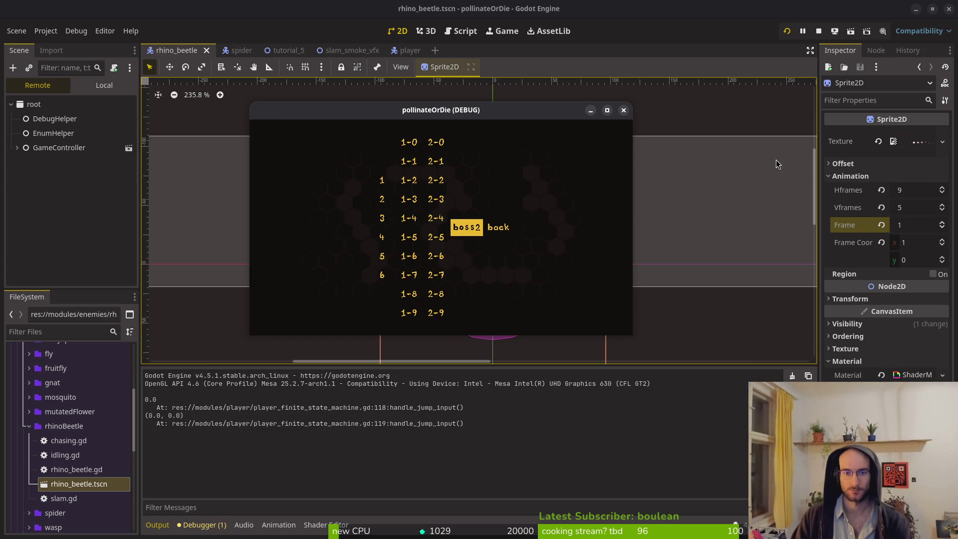
{"action": "key", "text": "Left"}
{"action": "key", "text": "Left"}
{"action": "key", "text": "Left"}
{"action": "key", "text": "Down"}
{"action": "key", "text": "Return"}
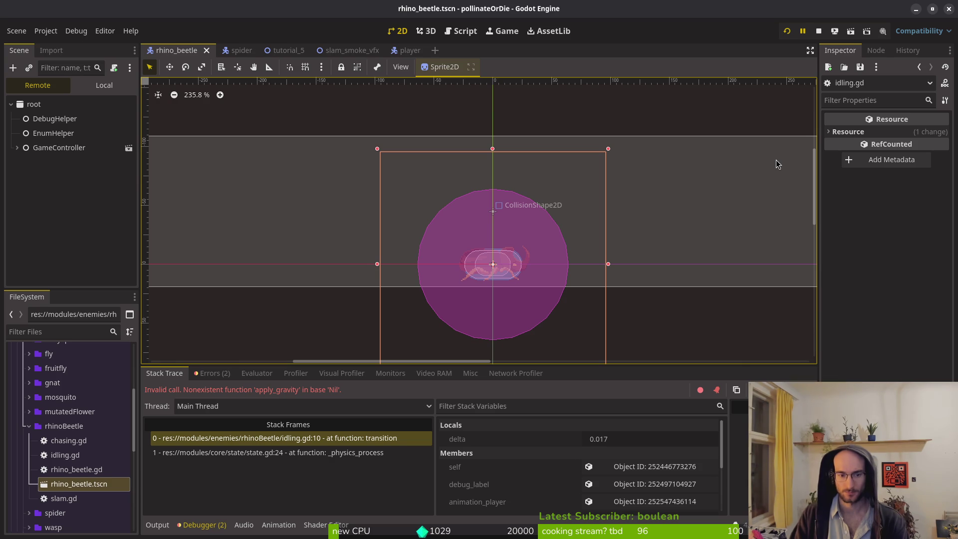
- Switch the Scene dock to Local, expand the components group, and inspect GravityComponent
{"action": "left_click", "coordinate": [117, 88]}
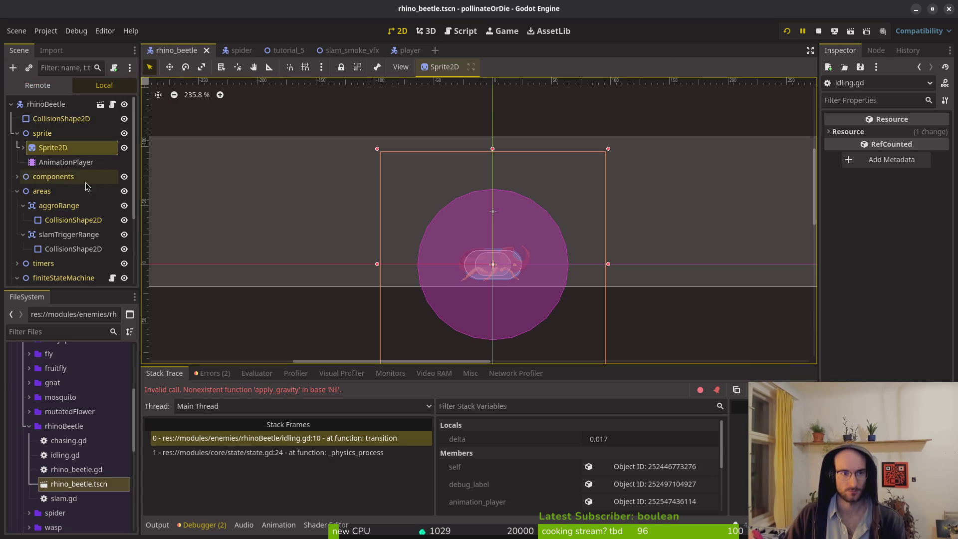
{"action": "left_click", "coordinate": [17, 176]}
{"action": "scroll", "coordinate": [55, 200], "scroll_direction": "down", "scroll_amount": 3}
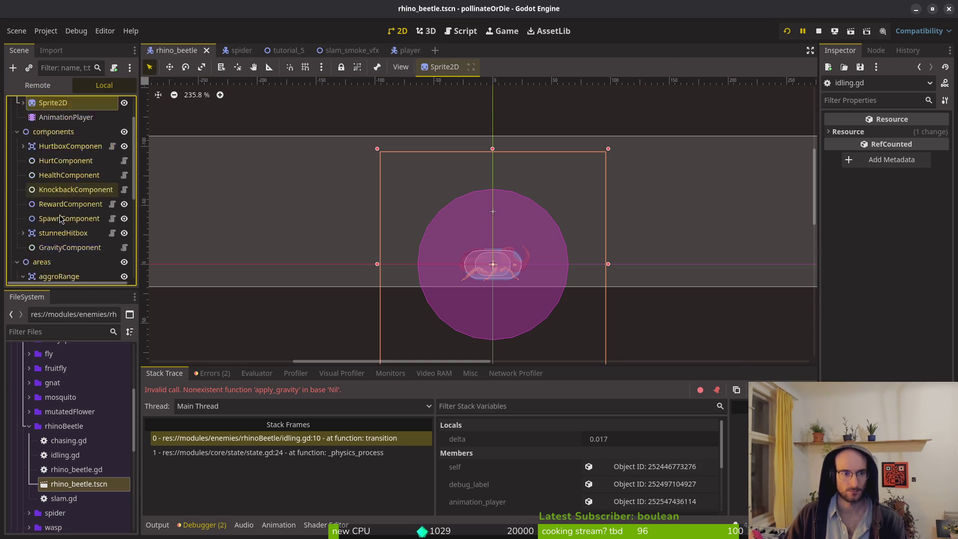
{"action": "left_click", "coordinate": [56, 202]}
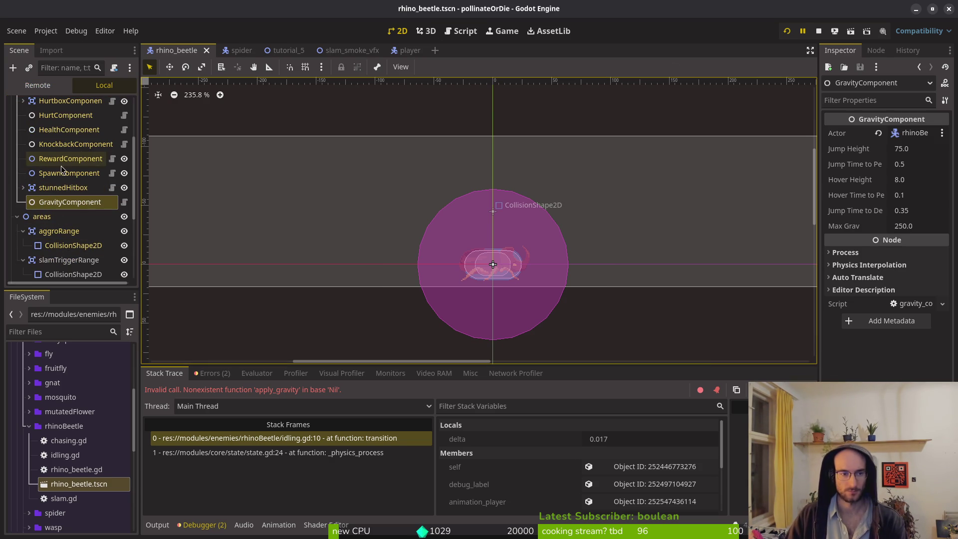
{"action": "scroll", "coordinate": [103, 230], "scroll_direction": "down", "scroll_amount": 5}
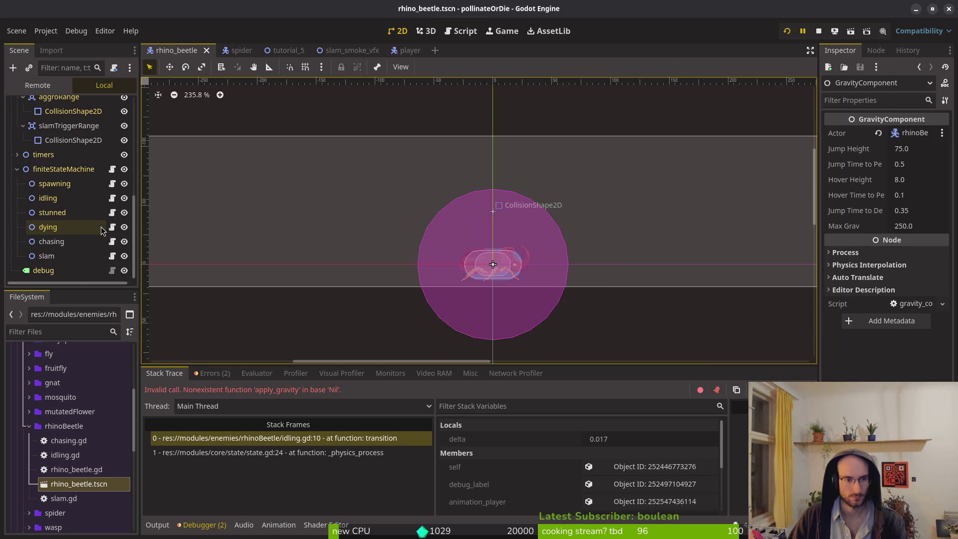
- Assign rhinoBeetle and GravityComponent to the idling state's references and save the scene
{"action": "left_click", "coordinate": [55, 198]}
{"action": "left_click", "coordinate": [909, 132]}
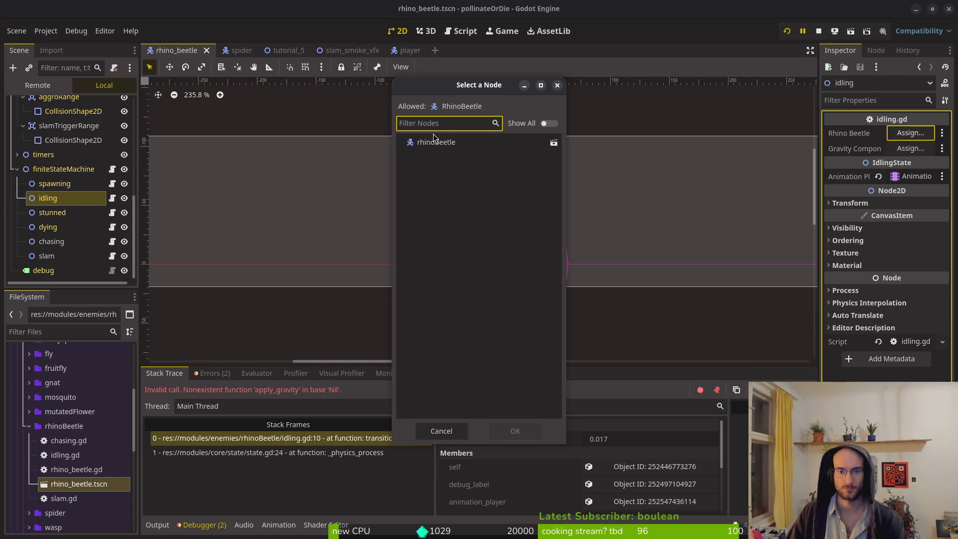
{"action": "left_click", "coordinate": [507, 433]}
{"action": "left_click", "coordinate": [909, 148]}
{"action": "left_click", "coordinate": [459, 171]}
{"action": "left_click", "coordinate": [519, 432]}
{"action": "key", "text": "ctrl+s"}
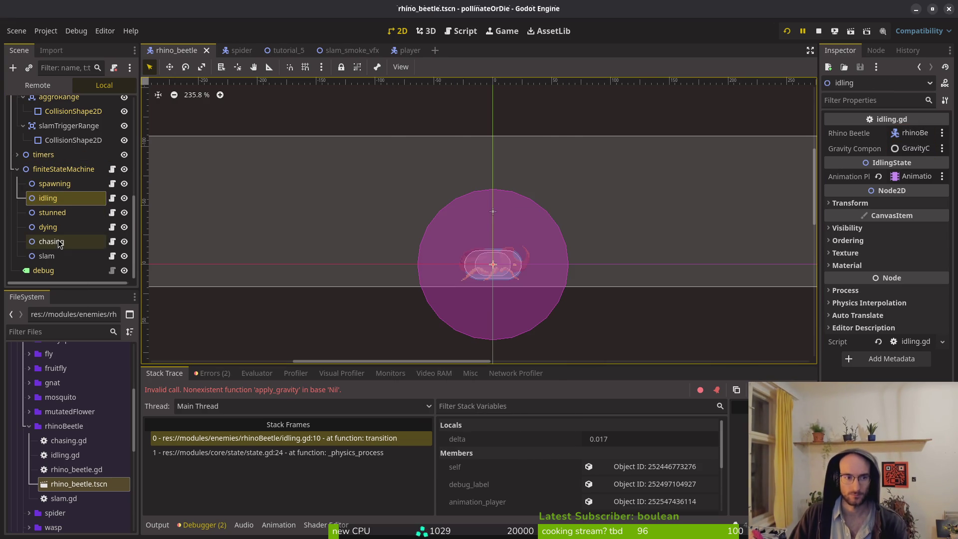
- Select the chasing state, then open Neovim's project file finder
{"action": "left_click", "coordinate": [51, 242]}
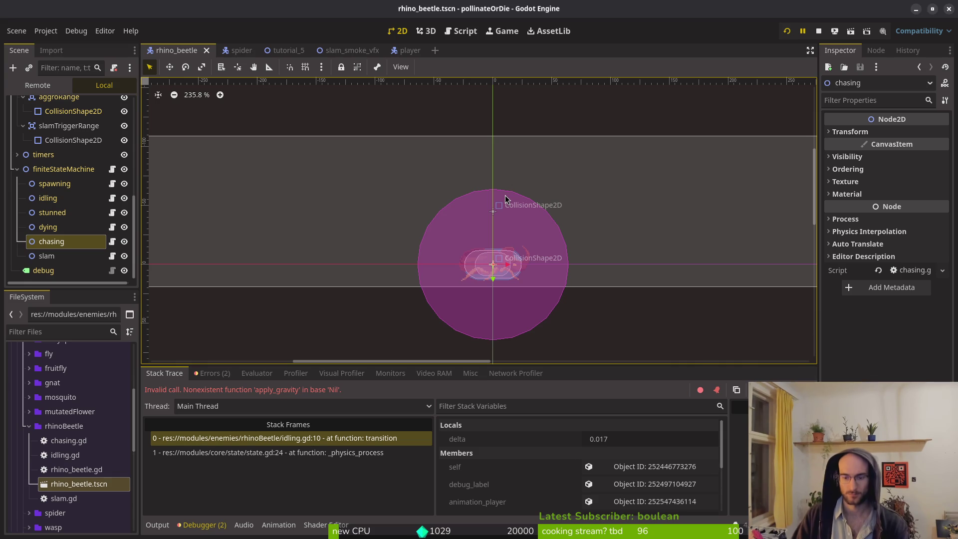
{"action": "key", "text": "alt+Tab"}
{"action": "key", "text": "space"}
- Open chasing.gd and paste idling.gd's rhino_beetle and gravity_component exports below extends State, then save
{"action": "key", "text": "f"}
{"action": "key", "text": "f"}
{"action": "type", "text": "chasi"}
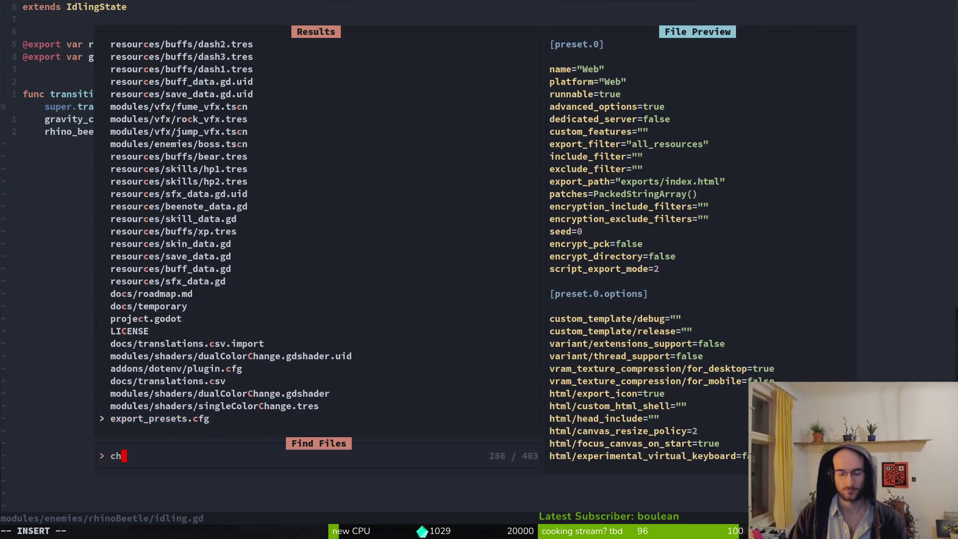
{"action": "key", "text": "Return"}
{"action": "key", "text": "ctrl+o"}
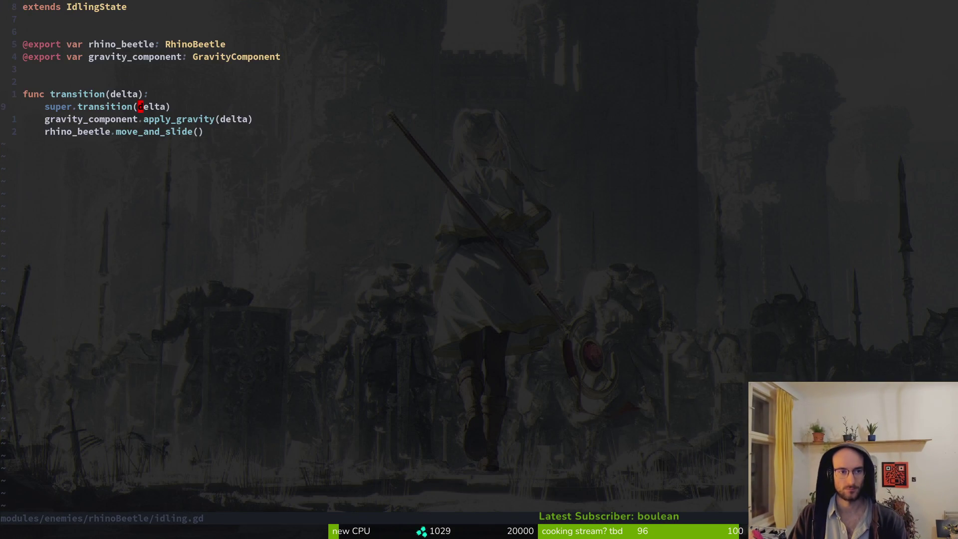
{"action": "key", "text": "y"}
{"action": "key", "text": "k"}
{"action": "key", "text": "ctrl+i"}
{"action": "key", "text": "p"}
{"action": "key", "text": "O"}
{"action": "key", "text": "Return"}
{"action": "key", "text": "Escape"}
{"action": "key", "text": "ctrl+s"}
- Copy idling.gd's gravity-applying transition function into chasing.gd below the exports and save
{"action": "key", "text": "ctrl+o"}
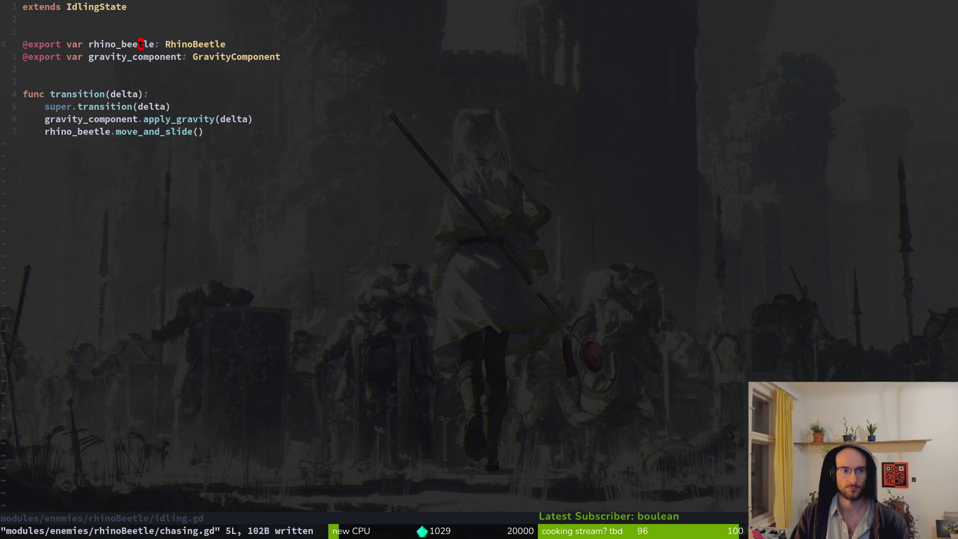
{"action": "key", "text": "V"}
{"action": "key", "text": "braceright"}
{"action": "key", "text": "y"}
{"action": "key", "text": "ctrl+i"}
{"action": "key", "text": "p"}
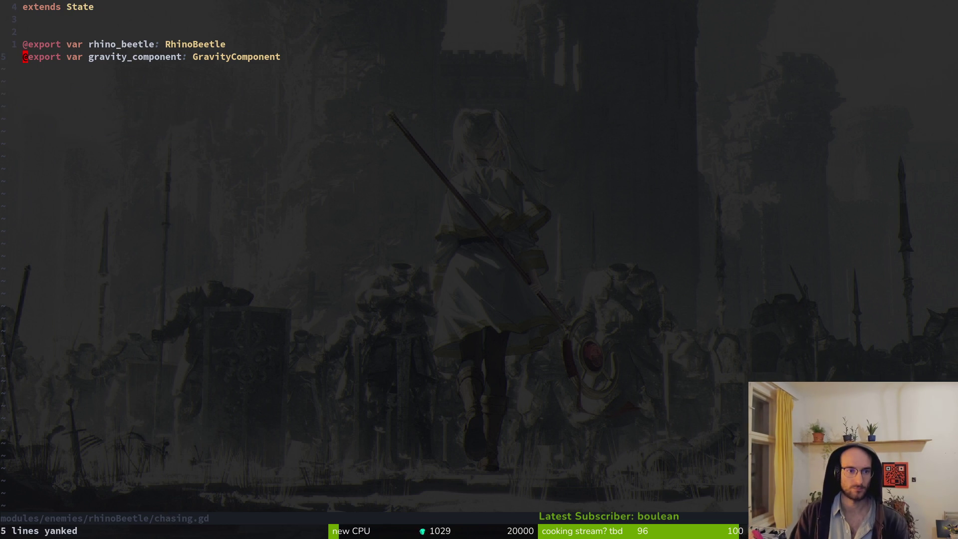
{"action": "key", "text": "O"}
{"action": "key", "text": "Escape"}
{"action": "key", "text": "ctrl+s"}
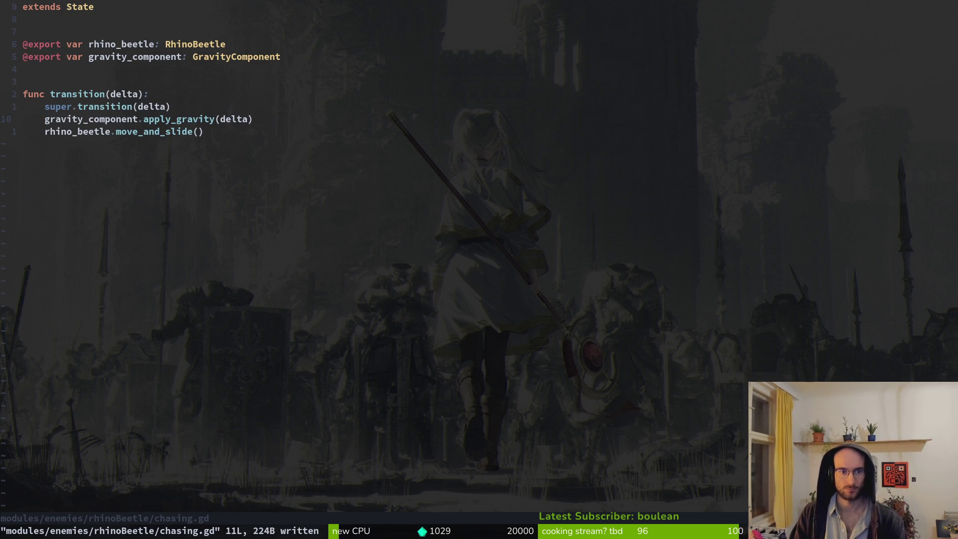
{"action": "key", "text": "alt+Tab"}
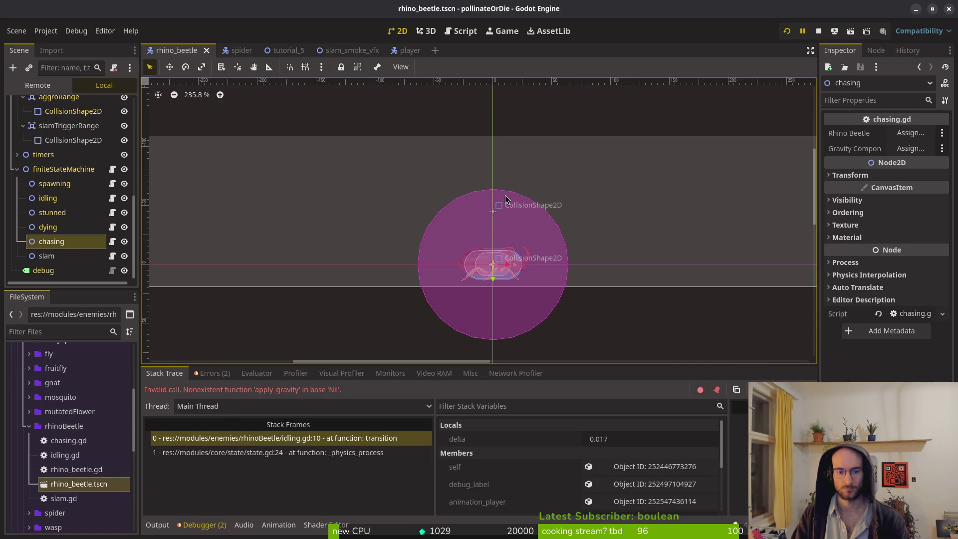
- Restart the game and load a level from the level select
{"action": "left_click", "coordinate": [819, 31]}
{"action": "left_click", "coordinate": [786, 31]}
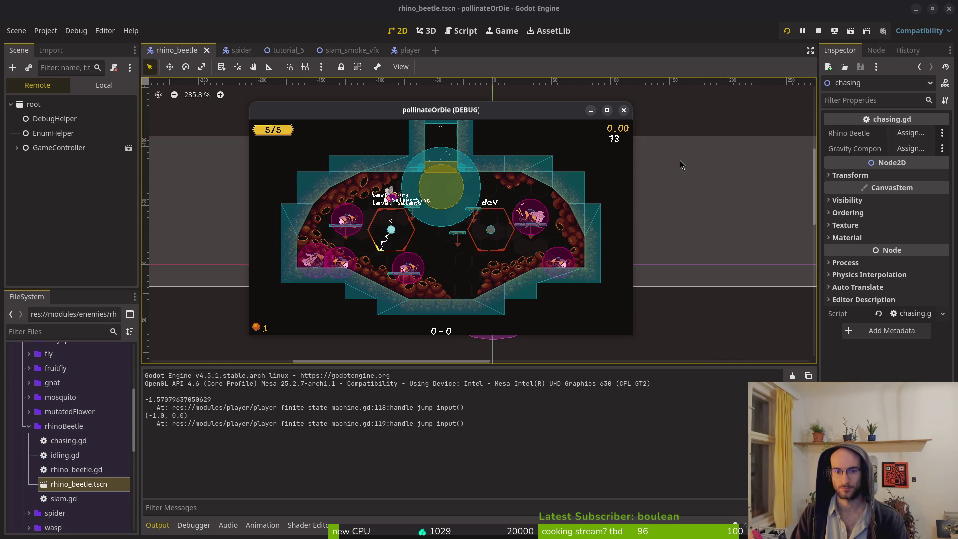
{"action": "key", "text": "Left"}
{"action": "key", "text": "Left"}
{"action": "key", "text": "Down"}
{"action": "key", "text": "Return"}
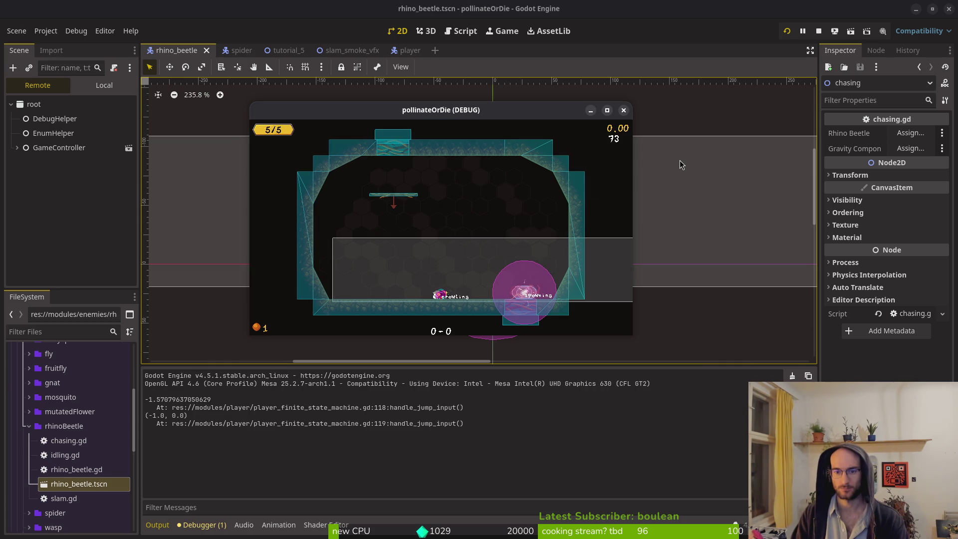
- Jump and crawl toward the rhino beetle to trigger its slam, then pause and return to the editor
{"action": "key", "text": "space"}
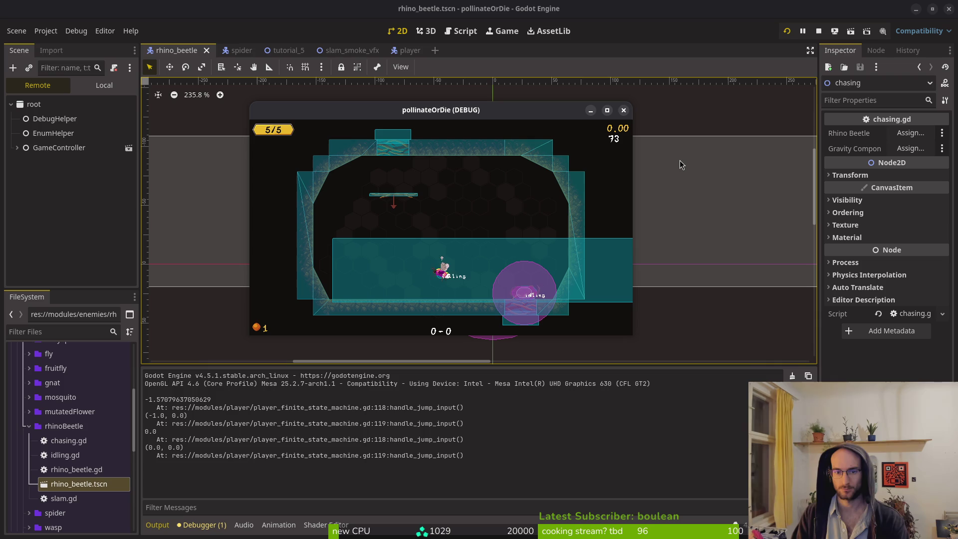
{"action": "key", "text": "space"}
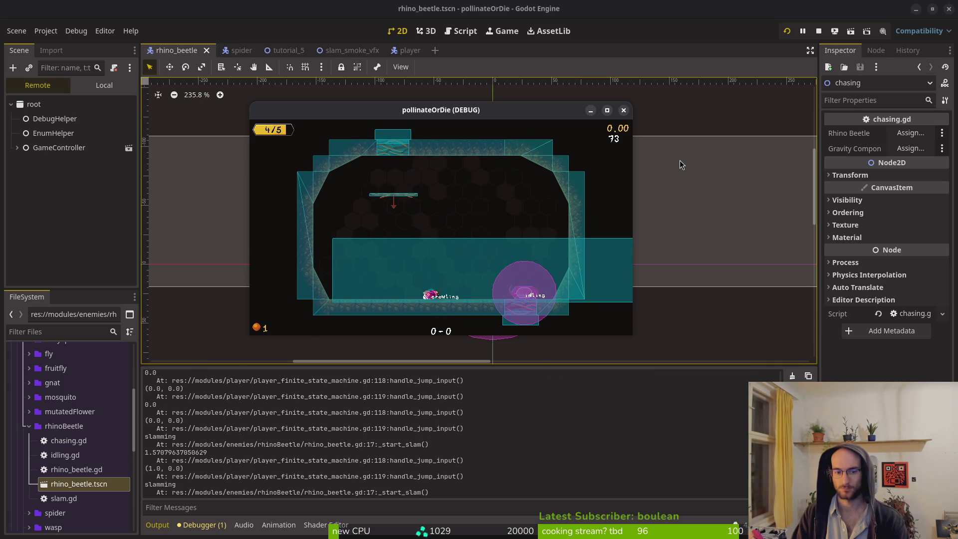
{"action": "key", "text": "Left"}
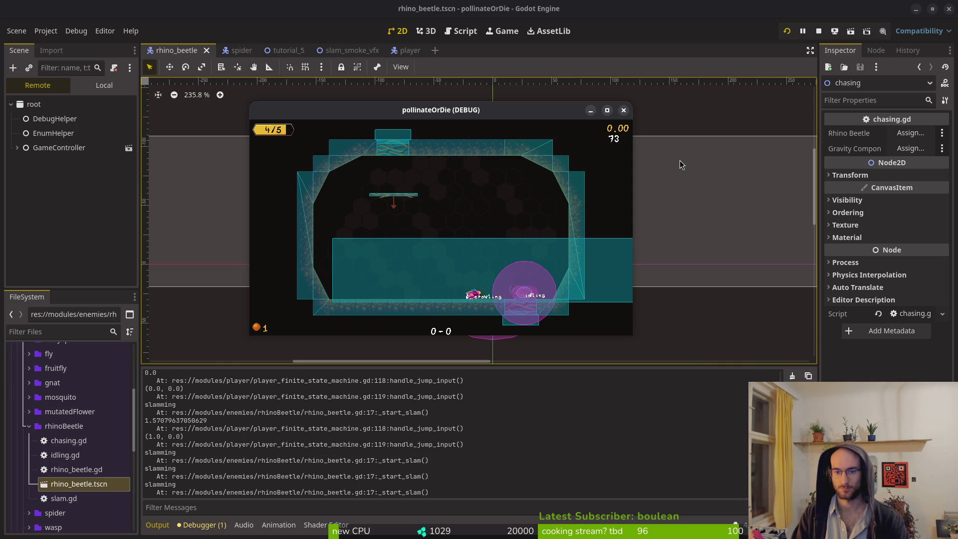
{"action": "key", "text": "Left"}
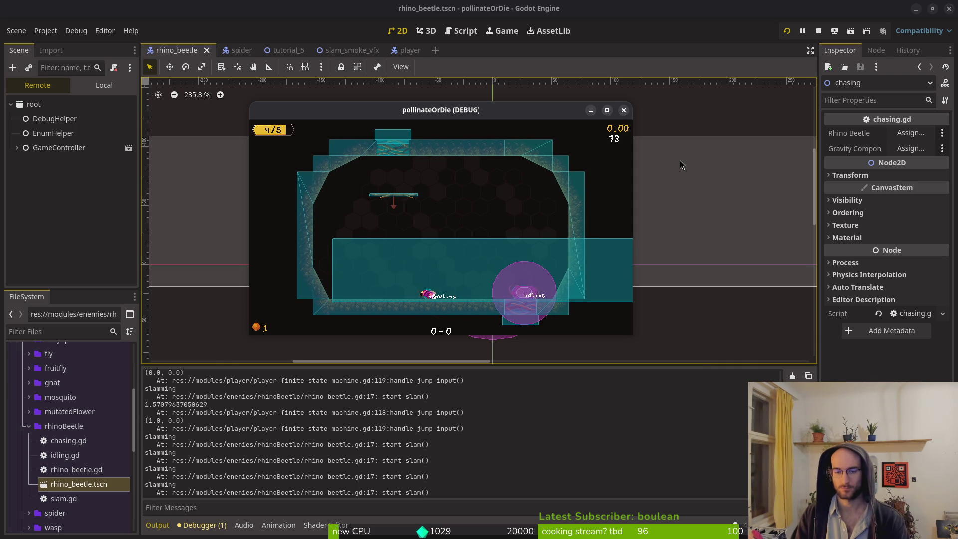
{"action": "double_click", "coordinate": [474, 111]}
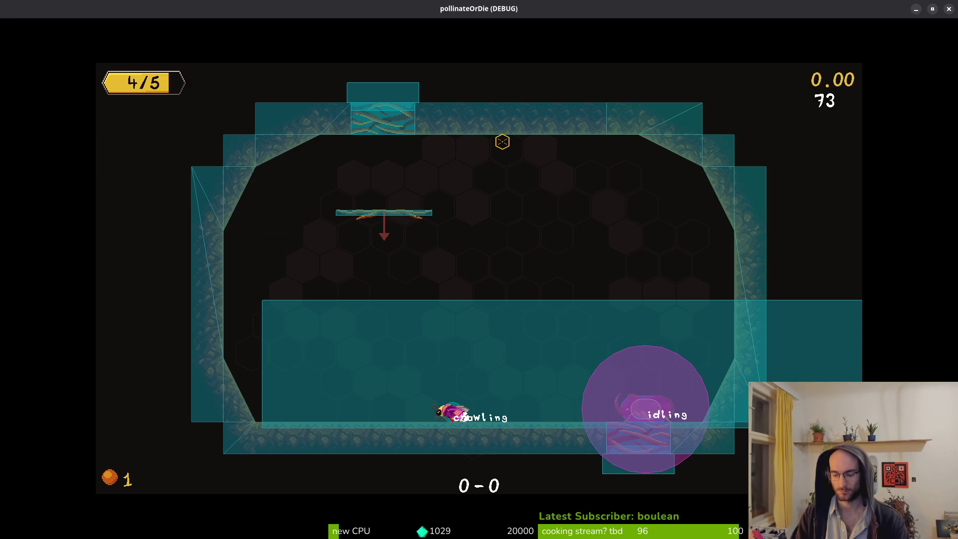
{"action": "key", "text": "Escape"}
{"action": "key", "text": "Escape"}
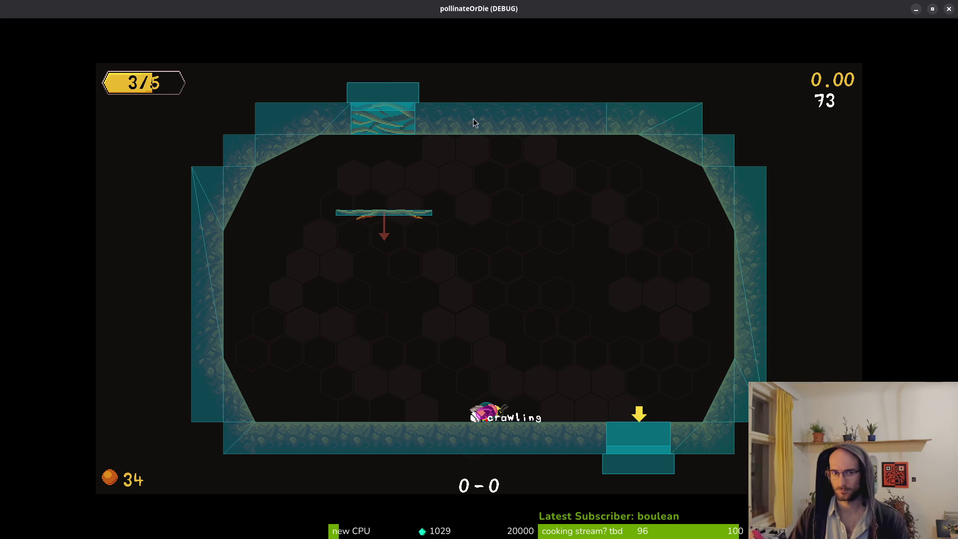
{"action": "key", "text": "alt+Tab"}
{"action": "left_click", "coordinate": [104, 85]}
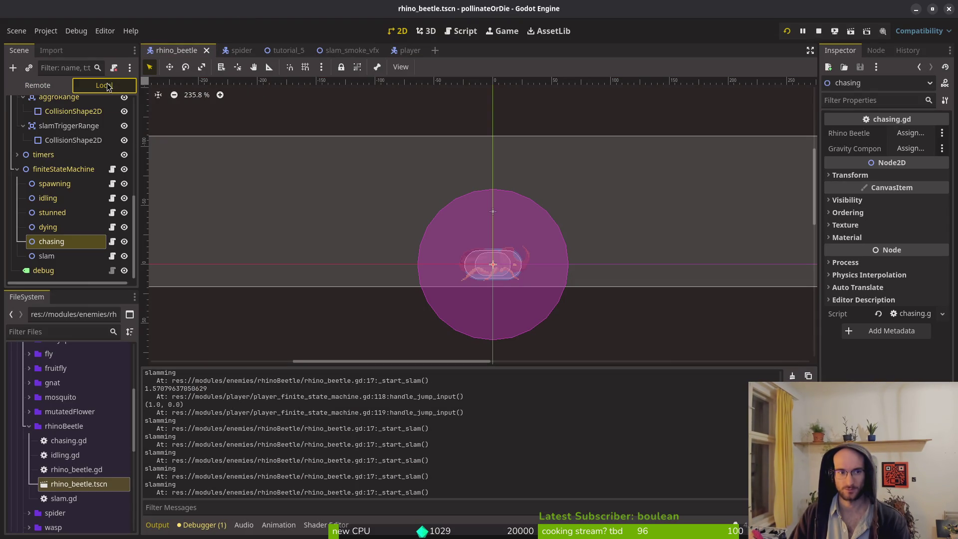
- Inspect the beetle HurtboxComponent's collision layers and mask
{"action": "scroll", "coordinate": [70, 180], "scroll_direction": "up", "scroll_amount": 5}
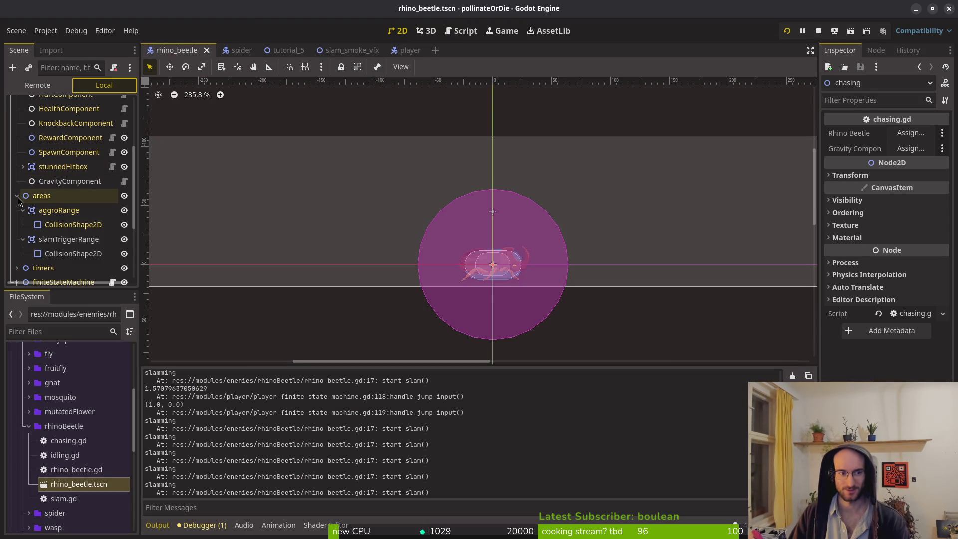
{"action": "scroll", "coordinate": [17, 199], "scroll_direction": "up", "scroll_amount": 3}
{"action": "left_click", "coordinate": [70, 170]}
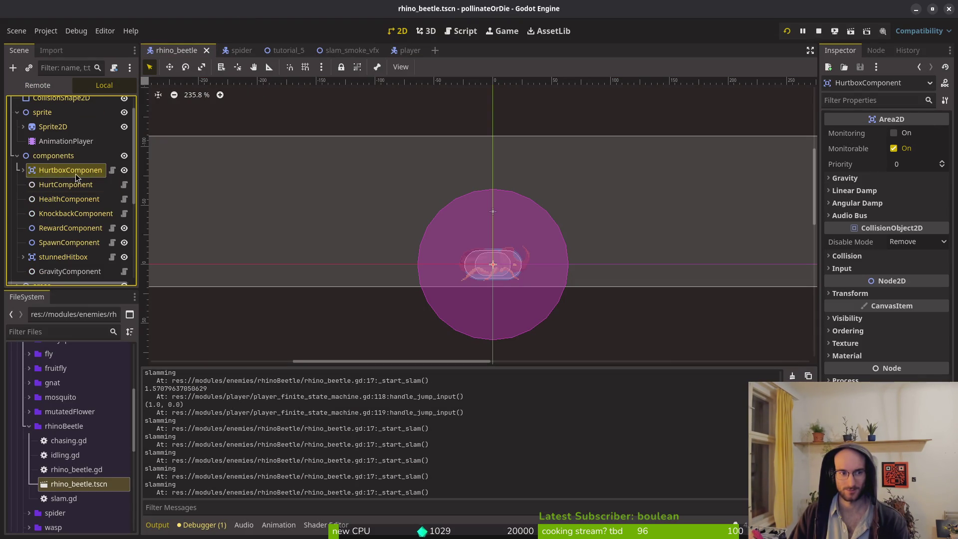
{"action": "left_click", "coordinate": [844, 256]}
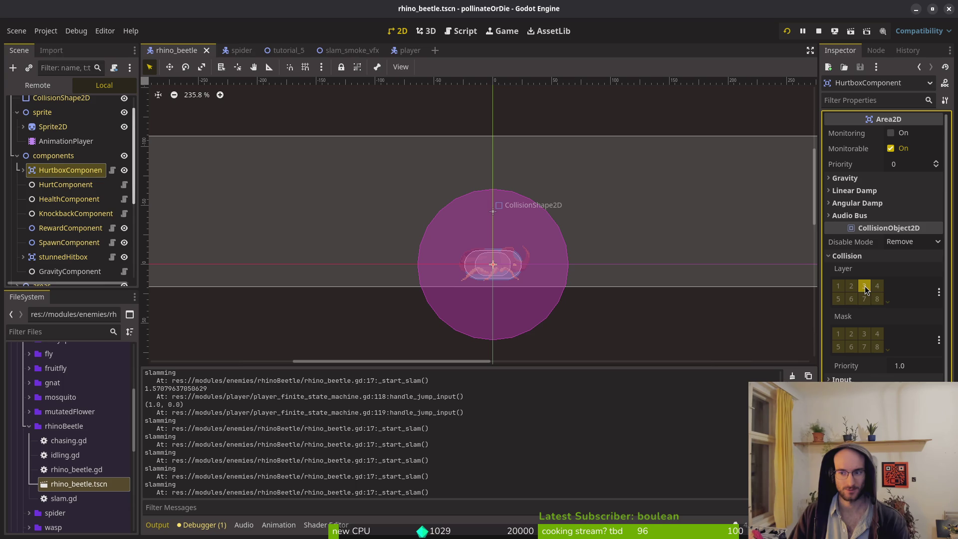
{"action": "left_click", "coordinate": [14, 155]}
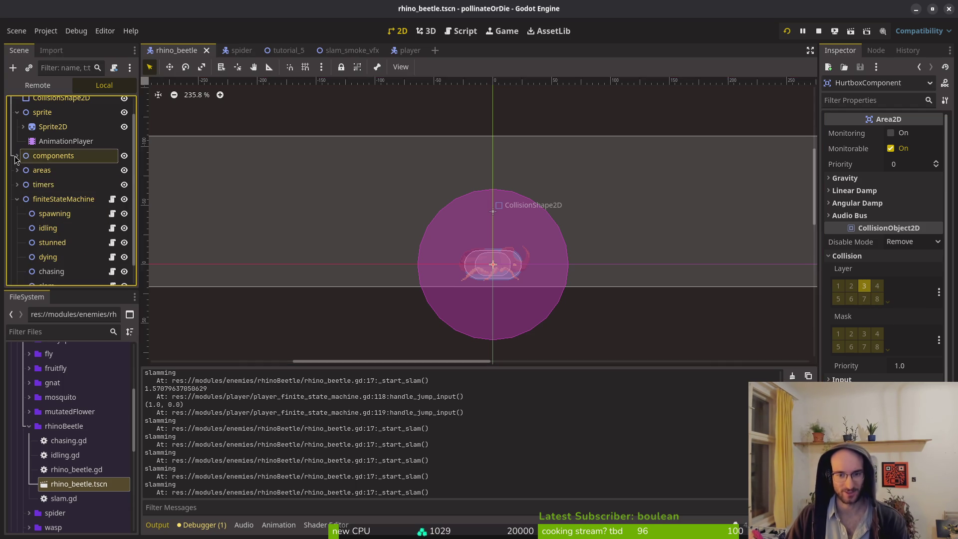
{"action": "left_click", "coordinate": [505, 268]}
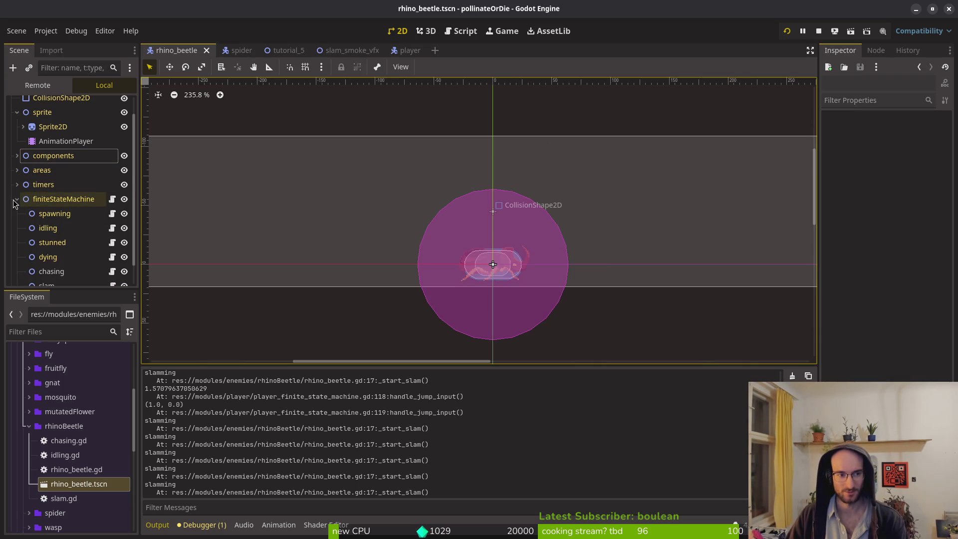
- Check the slam_smoke_vfx scene's hitbox, then rerun the game from the rhino_beetle scene
{"action": "left_click", "coordinate": [50, 213]}
{"action": "left_click", "coordinate": [17, 199]}
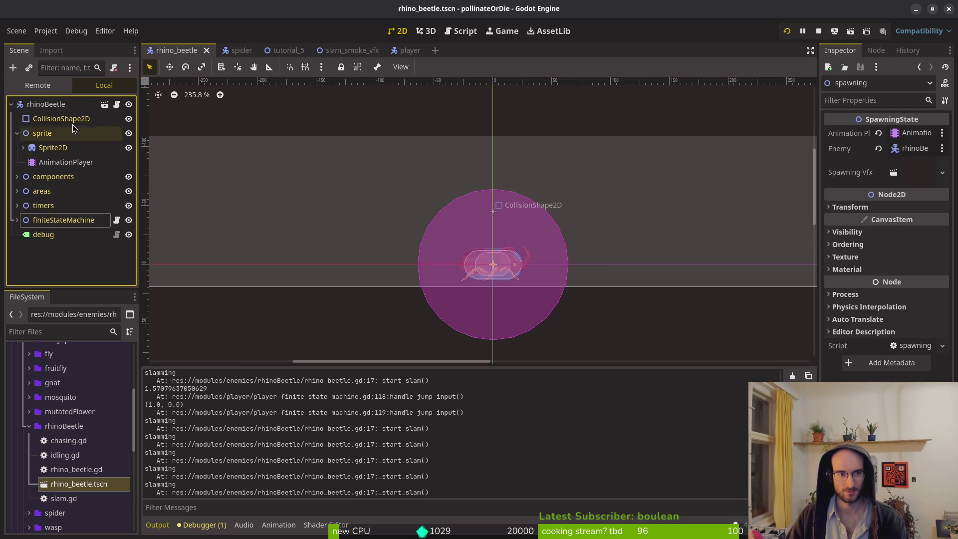
{"action": "left_click", "coordinate": [348, 54]}
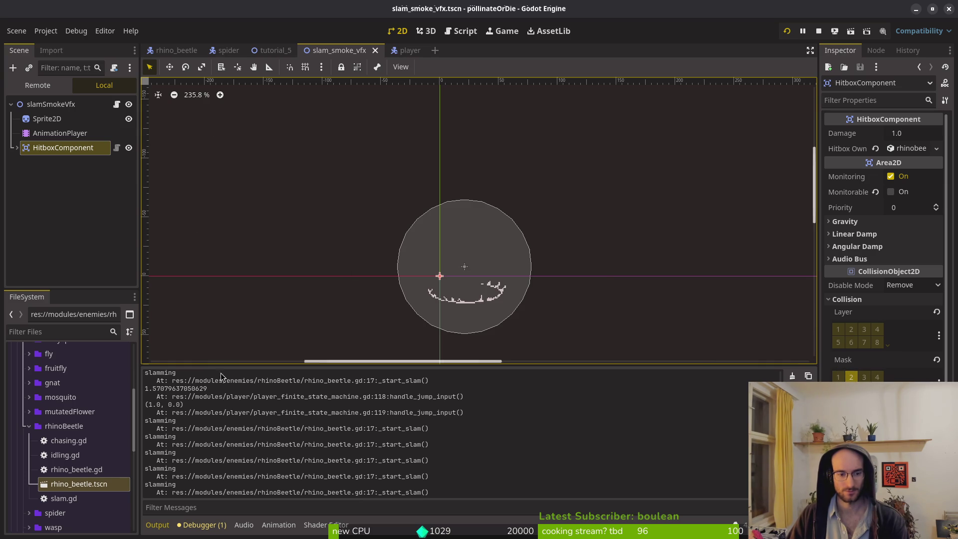
{"action": "left_click", "coordinate": [148, 45]}
{"action": "left_click", "coordinate": [788, 32]}
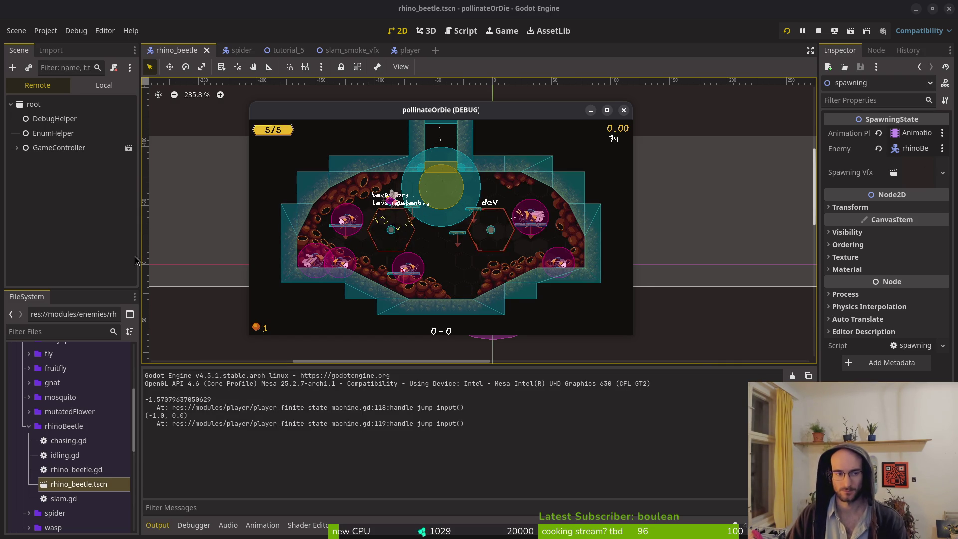
- Stop the game and select the rhino beetle's HealthComponent Max Health field
{"action": "key", "text": "F8"}
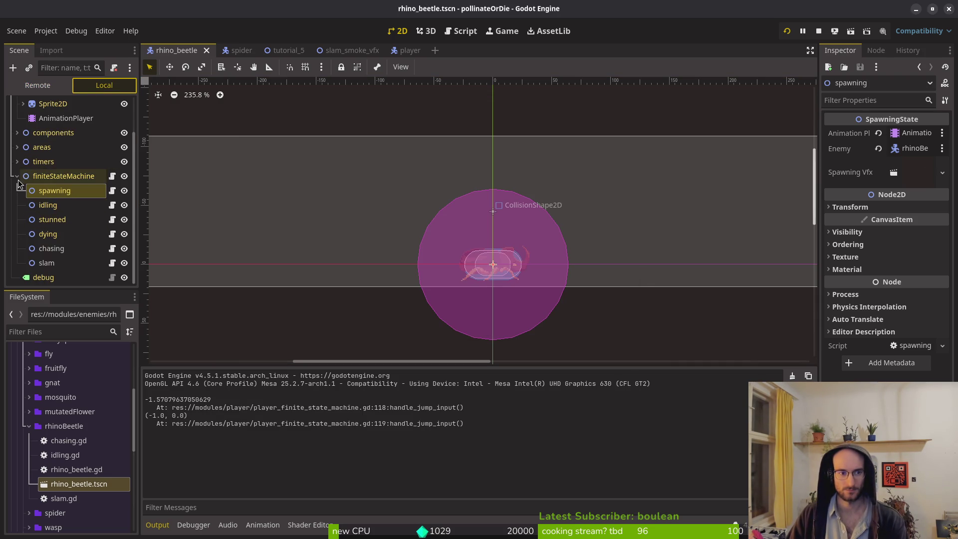
{"action": "left_click", "coordinate": [18, 176]}
{"action": "left_click", "coordinate": [17, 176]}
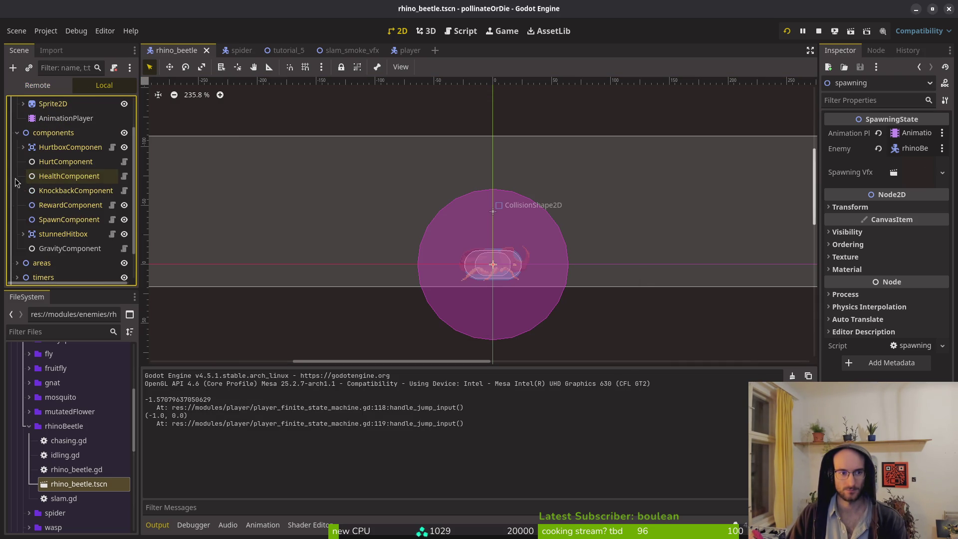
{"action": "left_click", "coordinate": [69, 175]}
{"action": "left_click", "coordinate": [925, 153]}
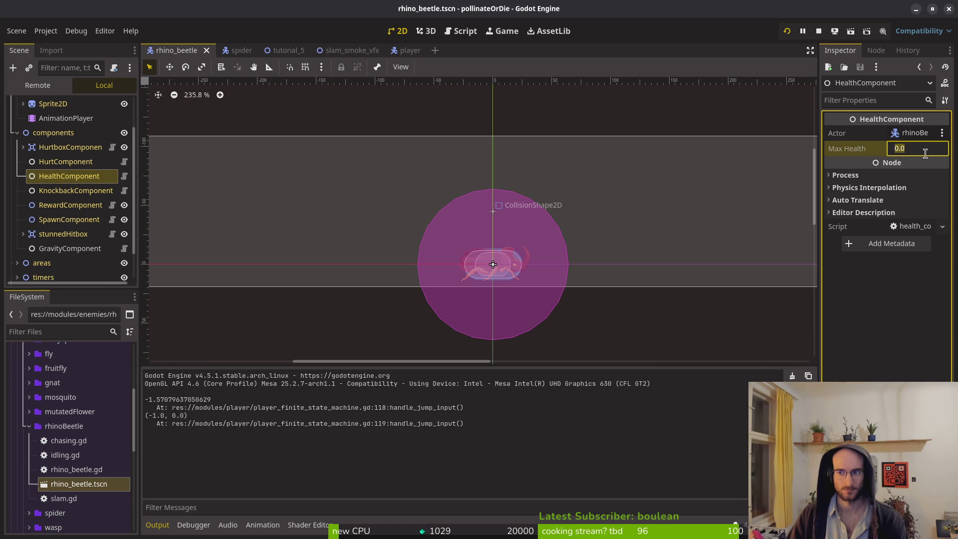
- Play-test level 5, dashing the bee toward the beetle
{"action": "key", "text": "F5"}
{"action": "key", "text": "Left"}
{"action": "key", "text": "Up"}
{"action": "key", "text": "Return"}
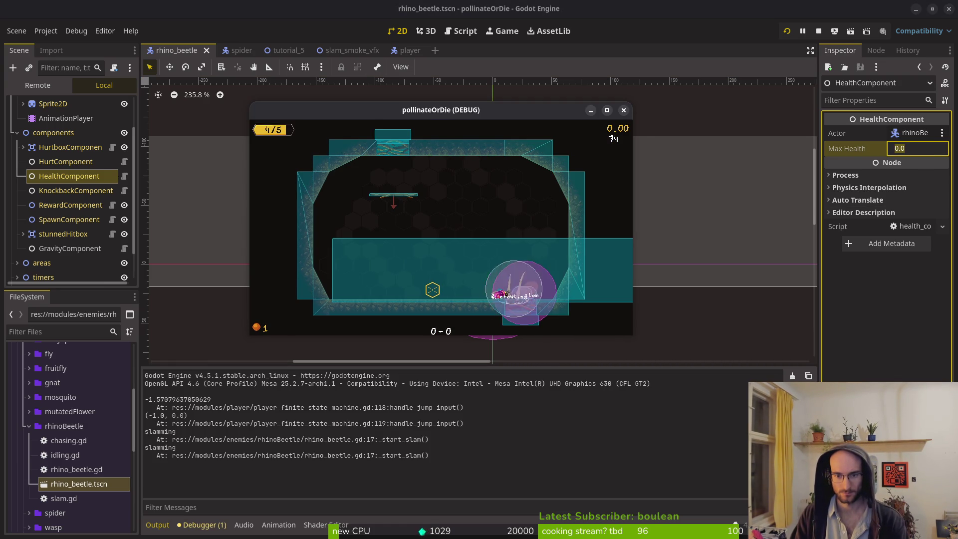
{"action": "key", "text": "shift"}
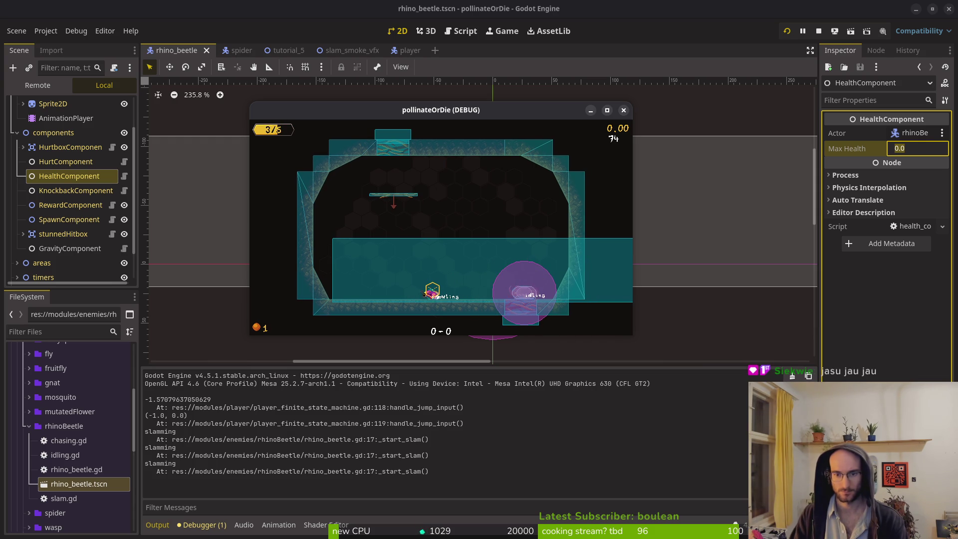
- Set the HealthComponent's Max Health to 20 and save the scene
{"action": "left_click", "coordinate": [924, 153]}
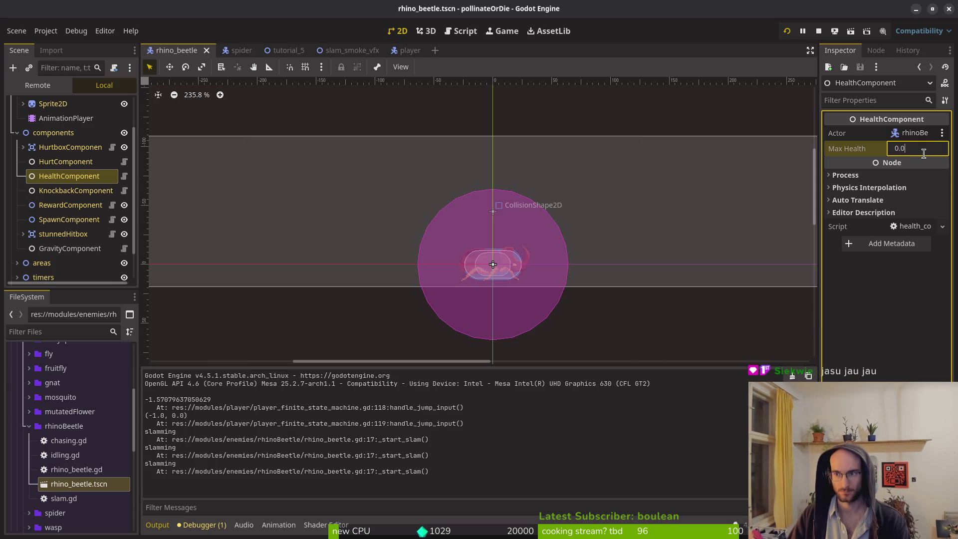
{"action": "type", "text": "1"}
{"action": "key", "text": "BackSpace"}
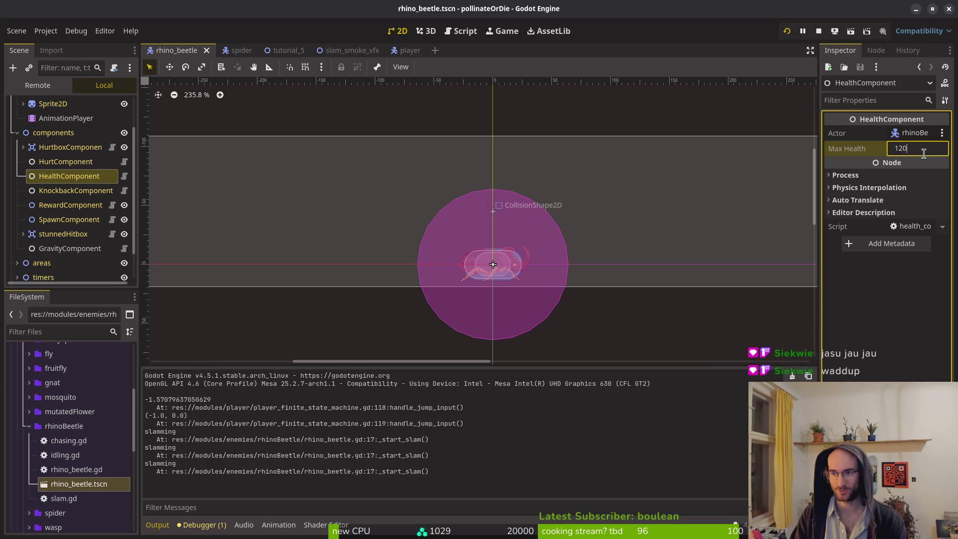
{"action": "key", "text": "Return"}
{"action": "key", "text": "ctrl+s"}
{"action": "key", "text": "ctrl+shift+o"}
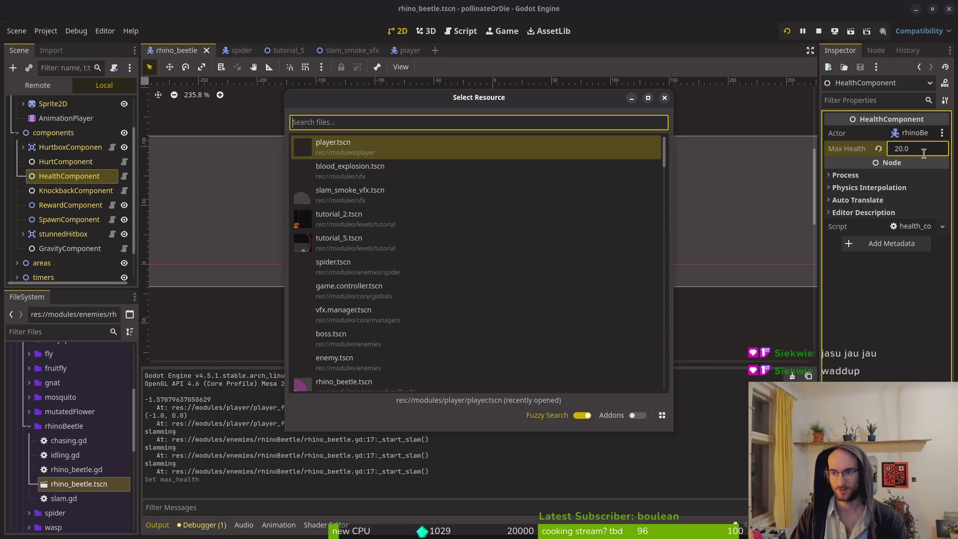
- In dash.tscn, shorten the dashHitbox capsule from its left end, shift it 6 px right, and save
{"action": "type", "text": "dash"}
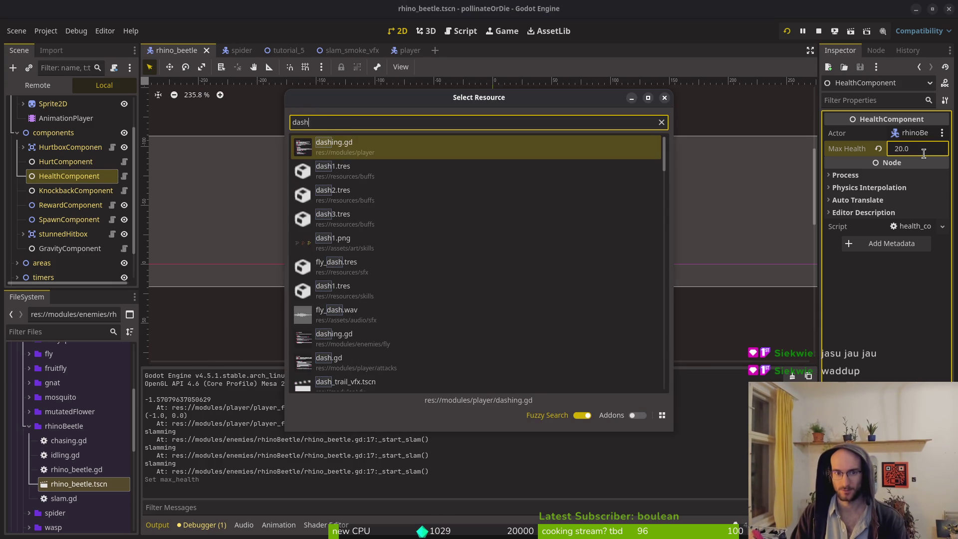
{"action": "type", "text": ".tscn"}
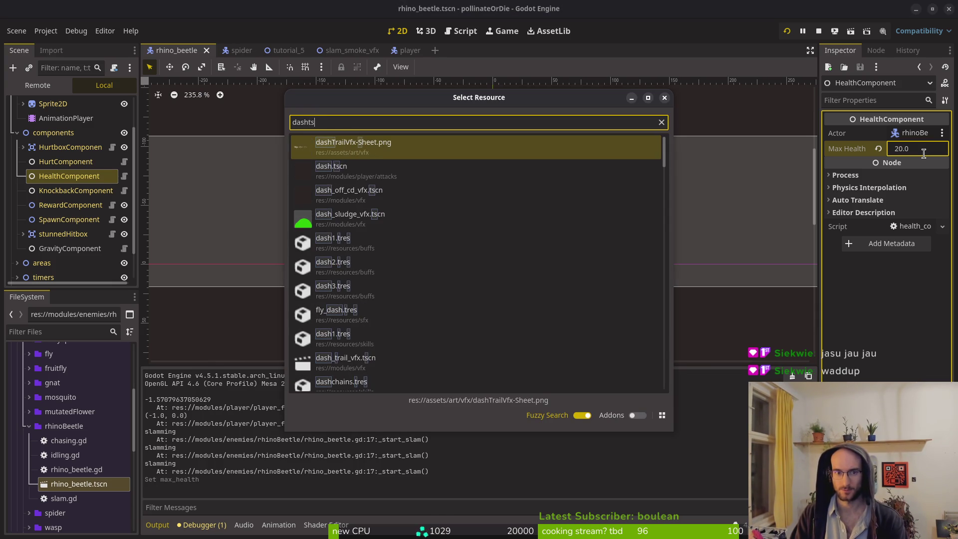
{"action": "key", "text": "Down"}
{"action": "key", "text": "Return"}
{"action": "scroll", "coordinate": [234, 130], "scroll_direction": "up", "scroll_amount": 8}
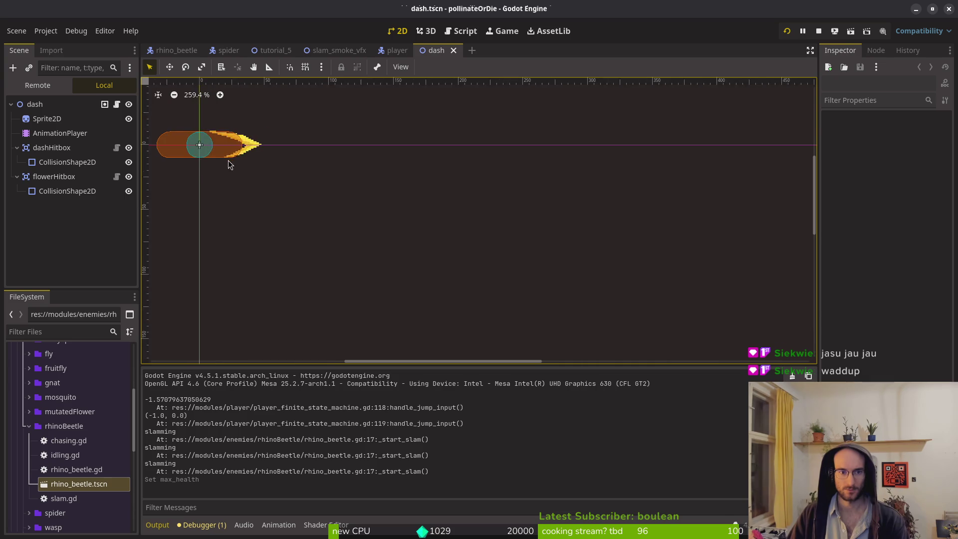
{"action": "left_click", "coordinate": [457, 179]}
{"action": "scroll", "coordinate": [490, 192], "scroll_direction": "up", "scroll_amount": 4}
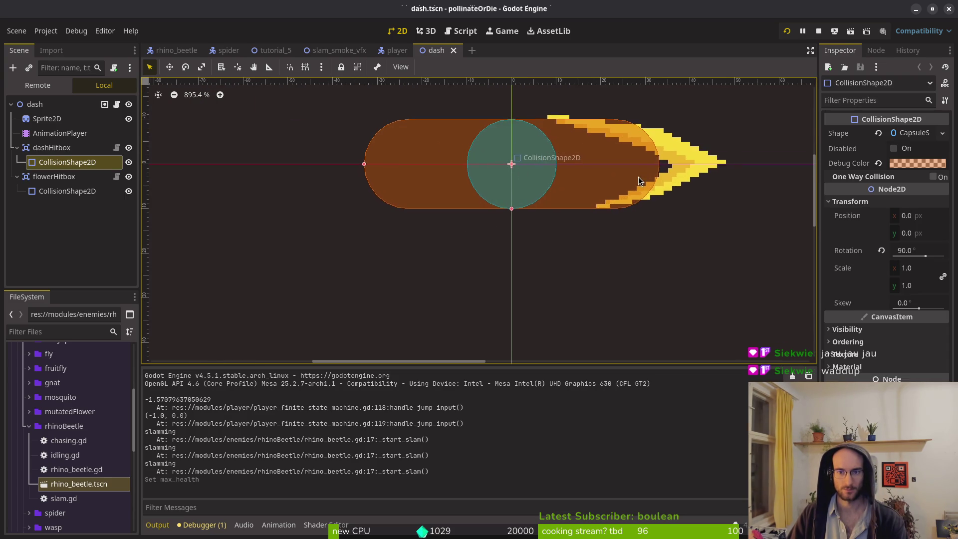
{"action": "left_click_drag", "start_coordinate": [353, 228], "coordinate": [371, 227]}
{"action": "key", "text": "Right"}
{"action": "key", "text": "Right"}
{"action": "key", "text": "Right"}
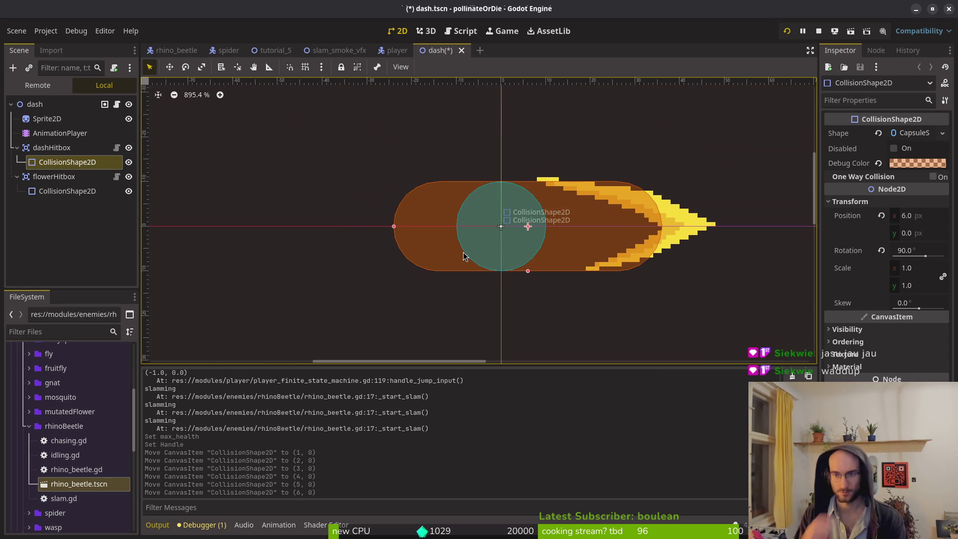
{"action": "key", "text": "Escape"}
{"action": "key", "text": "ctrl+s"}
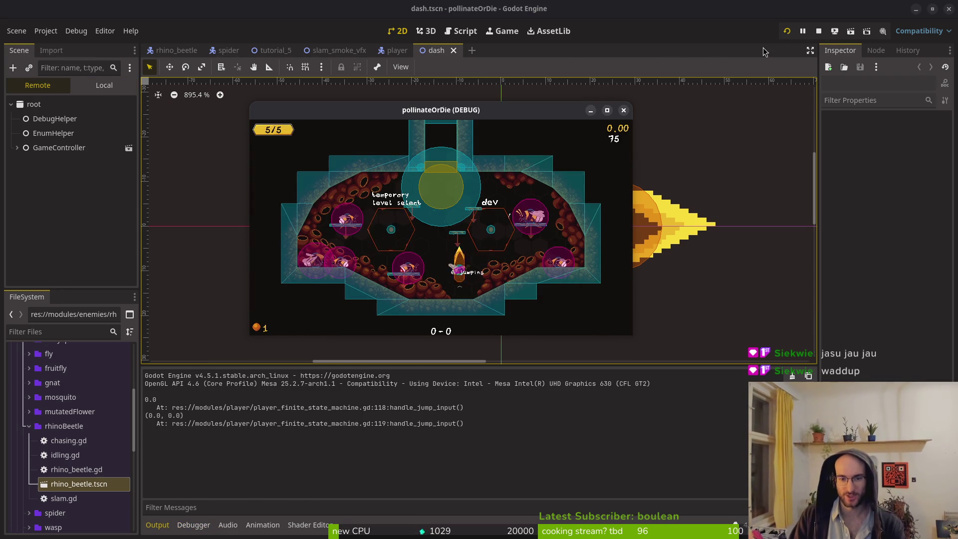
- Move the bee through the hub to the level-select teleport and start level 5
{"action": "key", "text": "space"}
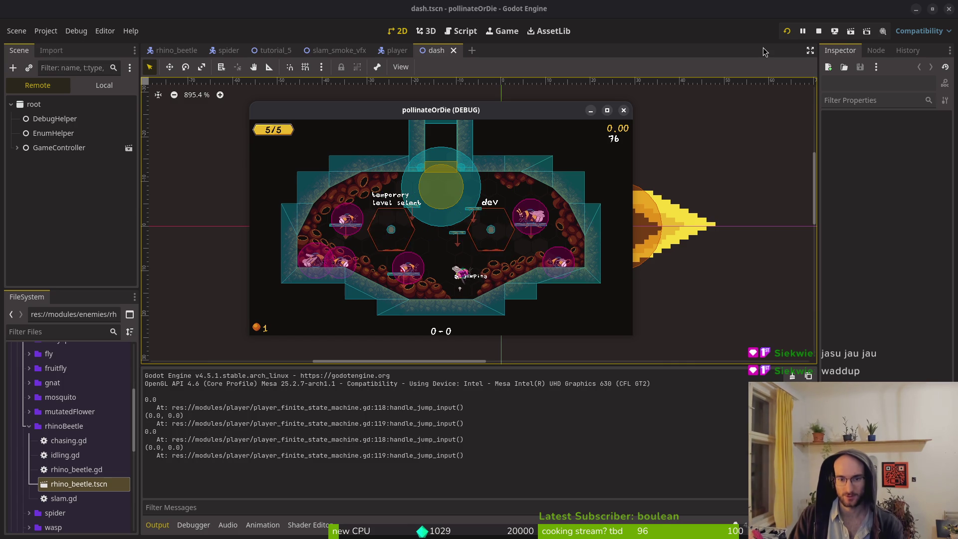
{"action": "key", "text": "space"}
{"action": "key", "text": "space"}
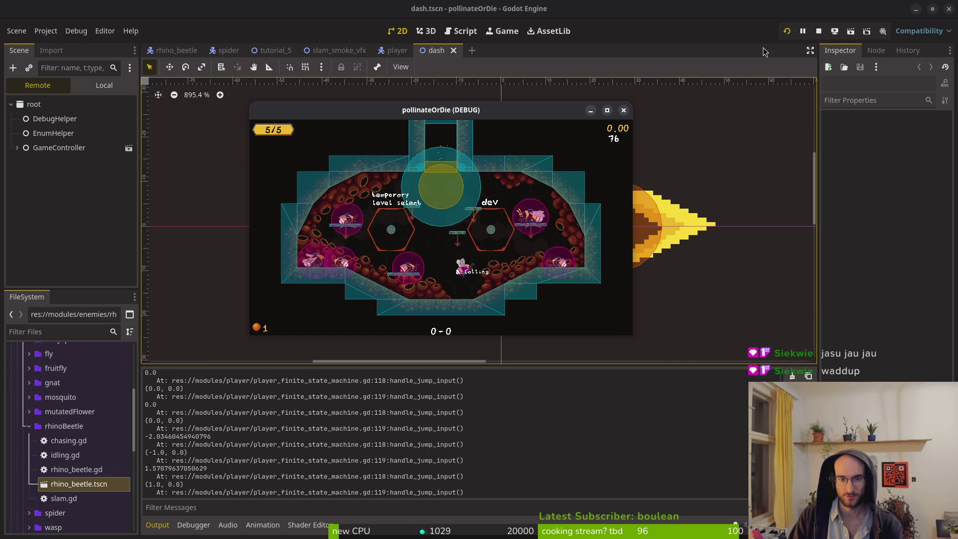
{"action": "key", "text": "space"}
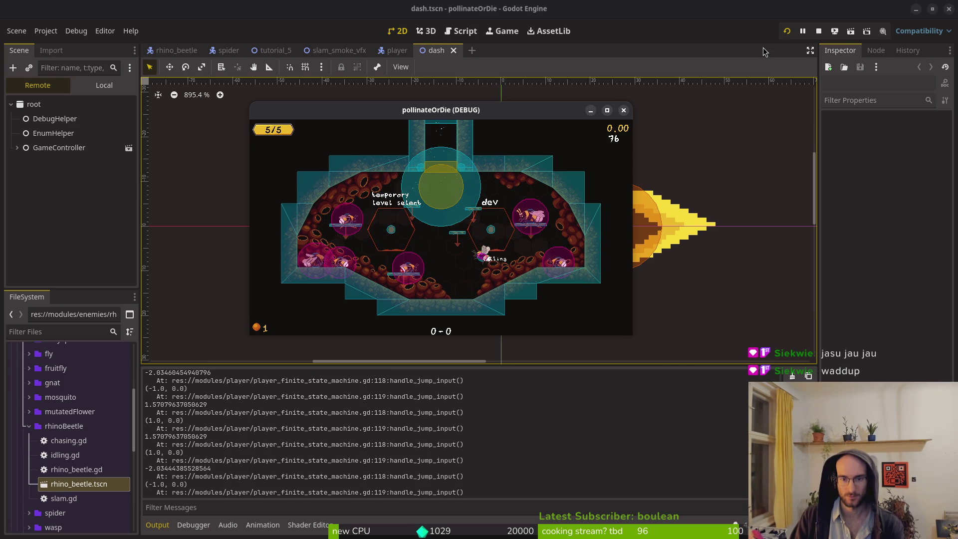
{"action": "key", "text": "space"}
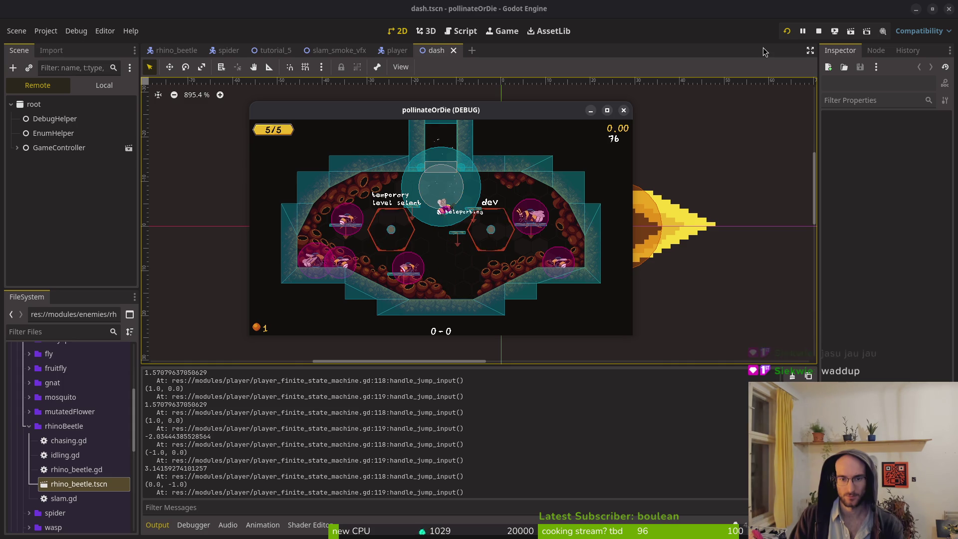
{"action": "key", "text": "space"}
{"action": "key", "text": "space"}
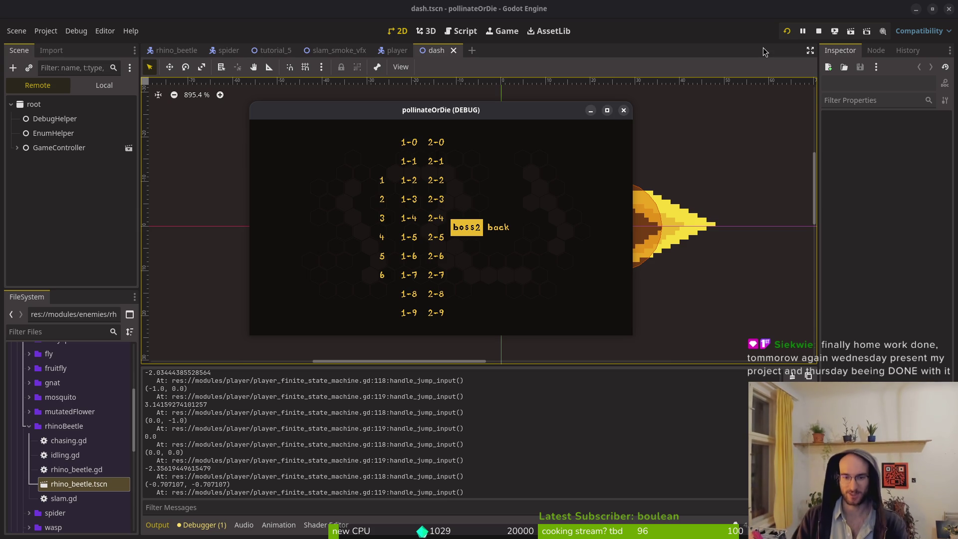
{"action": "key", "text": "Left"}
{"action": "key", "text": "Left"}
{"action": "key", "text": "Left"}
{"action": "key", "text": "Down"}
{"action": "key", "text": "Return"}
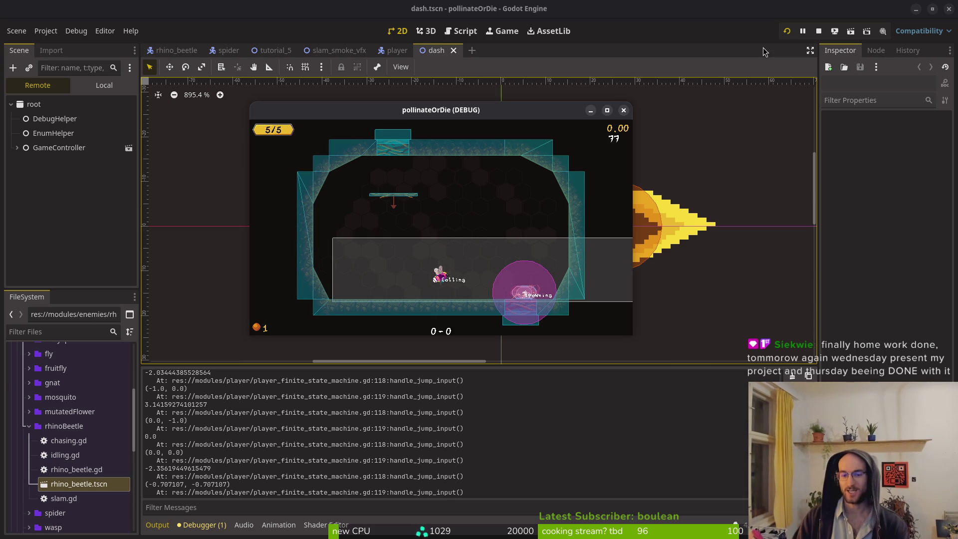
- Crawl and slash toward the rhino beetle, then dash down-left at it
{"action": "key", "text": "Right"}
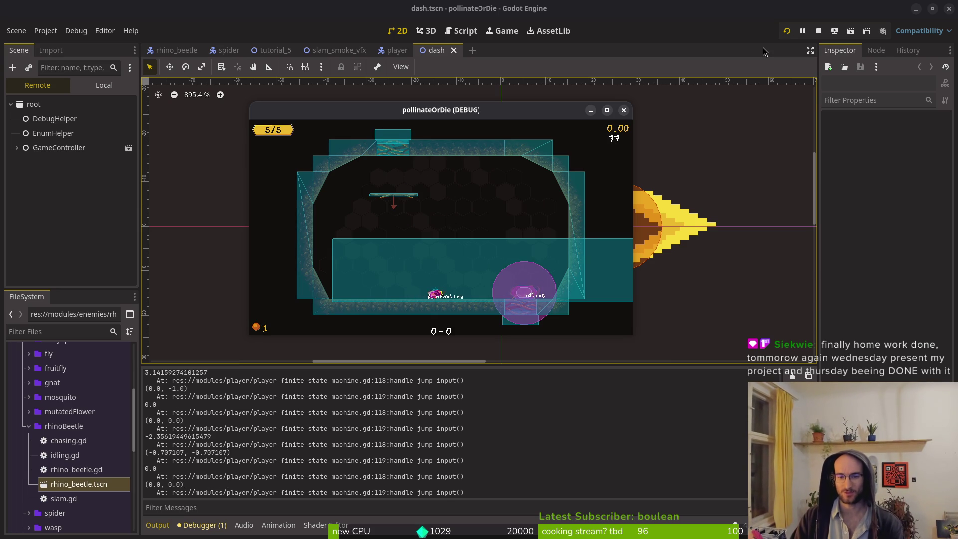
{"action": "key", "text": "space"}
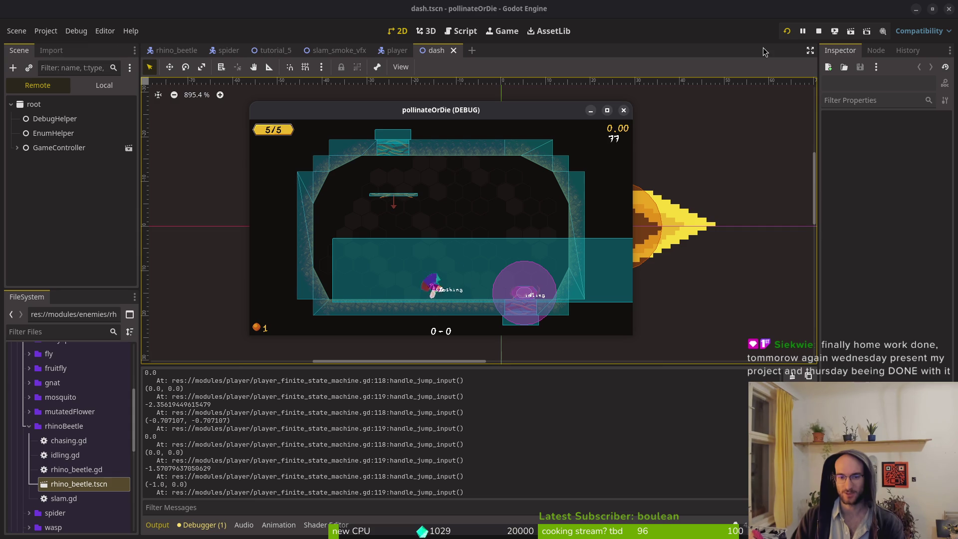
{"action": "key", "text": "space"}
{"action": "key", "text": "Right"}
{"action": "key", "text": "Left"}
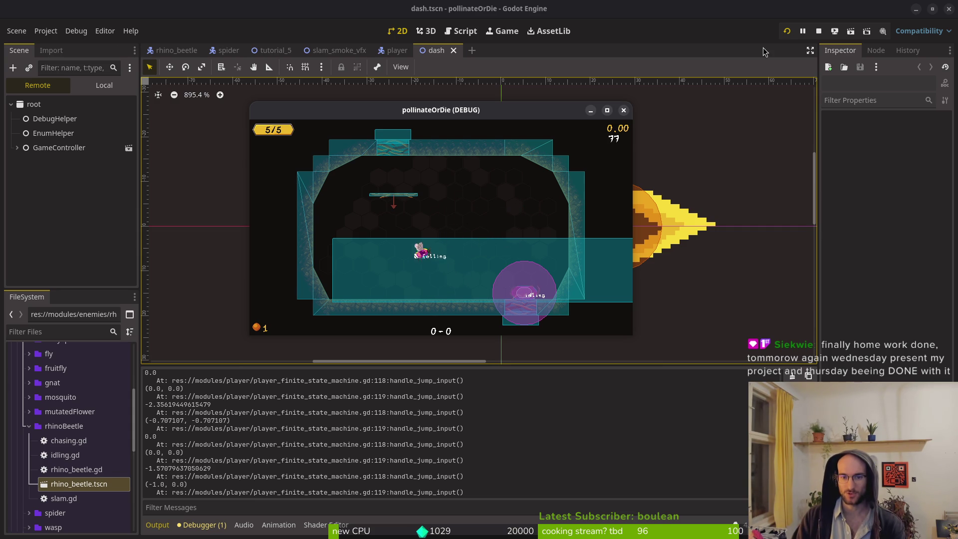
{"action": "key", "text": "Right"}
{"action": "key", "text": "Left"}
{"action": "key", "text": "Right"}
{"action": "key", "text": "Left"}
{"action": "key", "text": "space"}
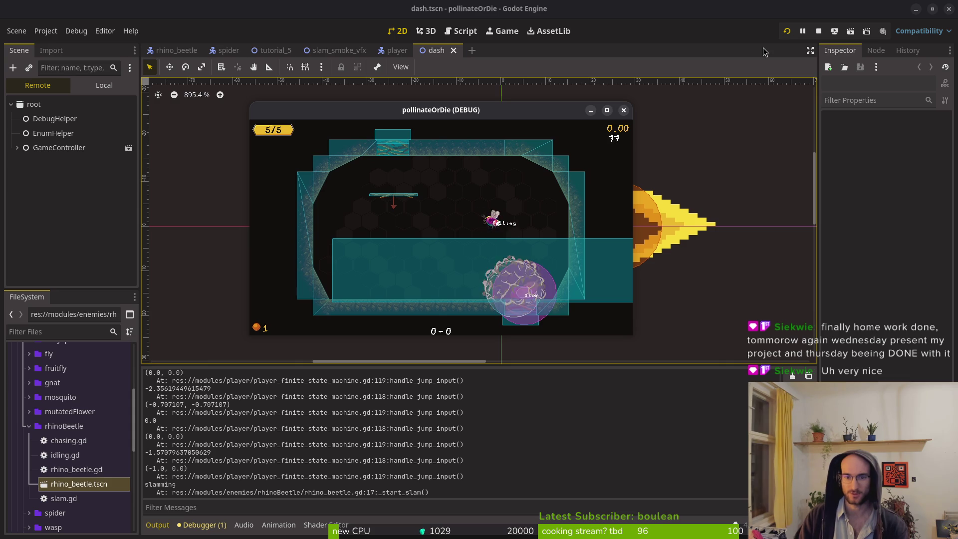
- Dodge the beetle's slam with jumps, slashes and dashes, then crawl left to draw another slam
{"action": "key", "text": "Left"}
{"action": "key", "text": "Right"}
{"action": "key", "text": "Up"}
{"action": "key", "text": "Left"}
{"action": "key", "text": "Up"}
{"action": "key", "text": "Right"}
{"action": "key", "text": "Left"}
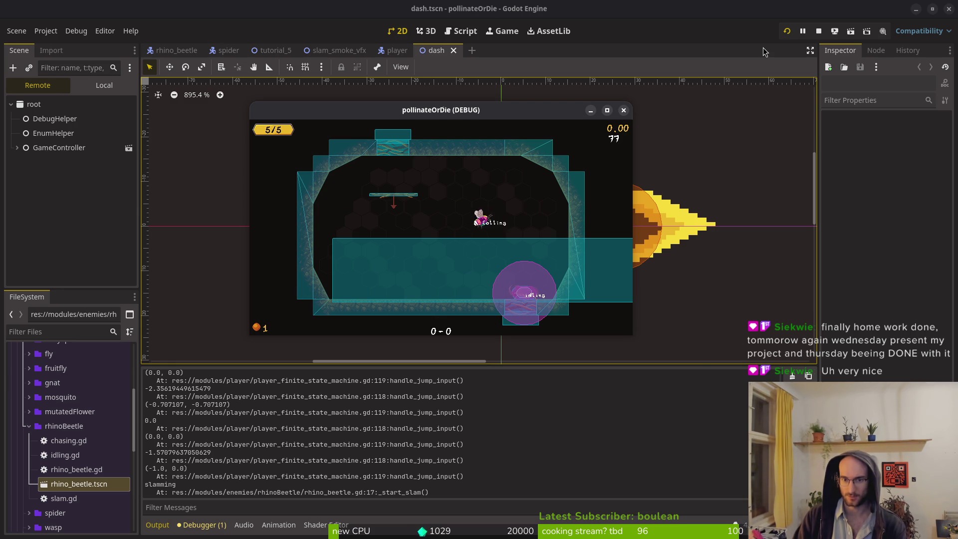
{"action": "key", "text": "Up"}
{"action": "key", "text": "shift"}
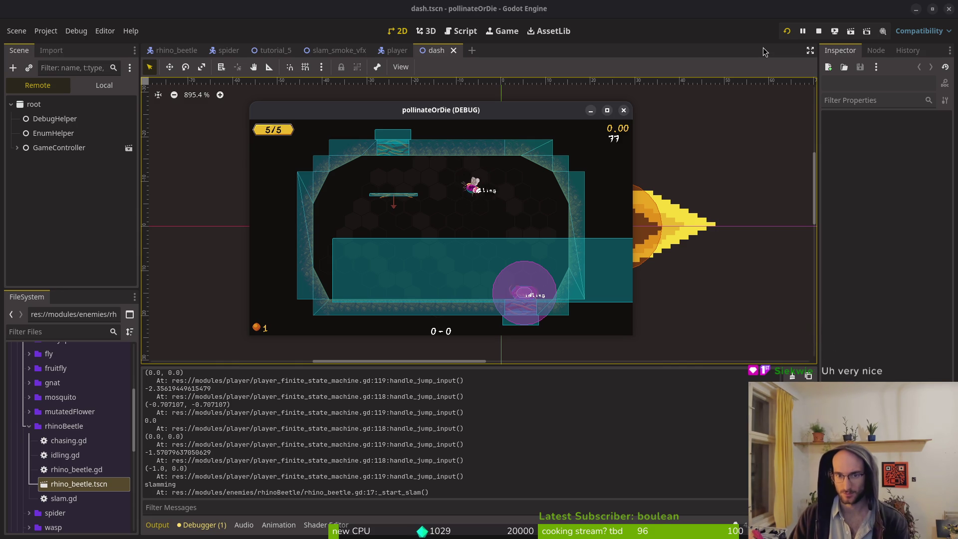
{"action": "key", "text": "shift"}
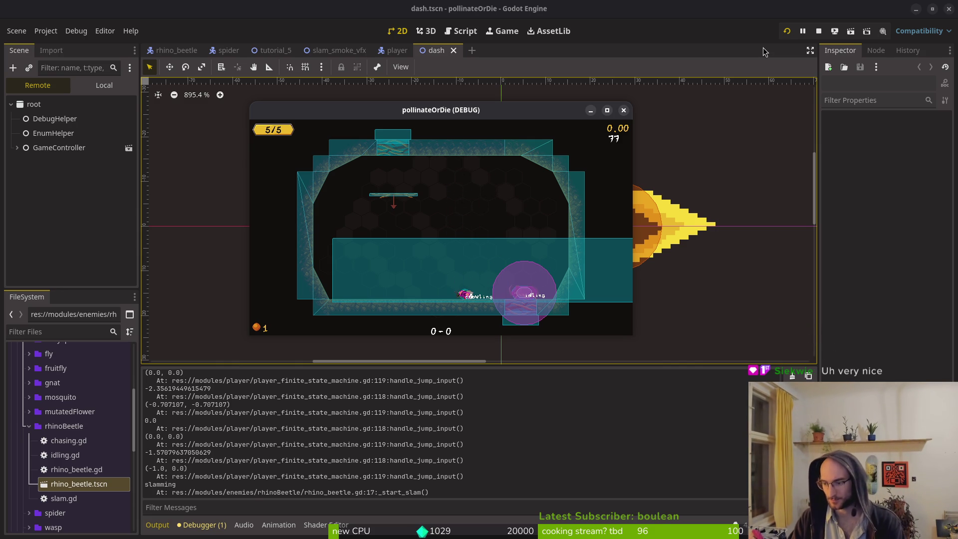
{"action": "key", "text": "space"}
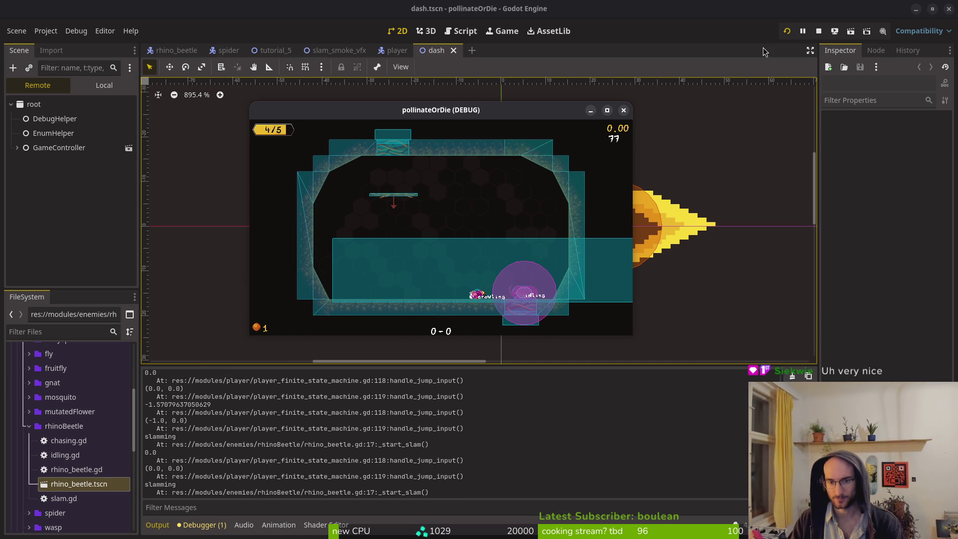
{"action": "key", "text": "Left"}
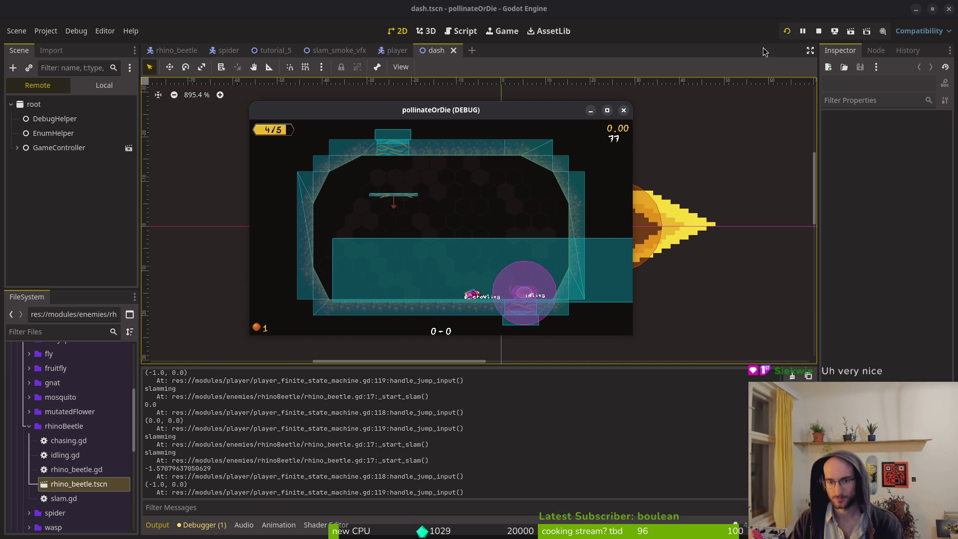
{"action": "key", "text": "Left"}
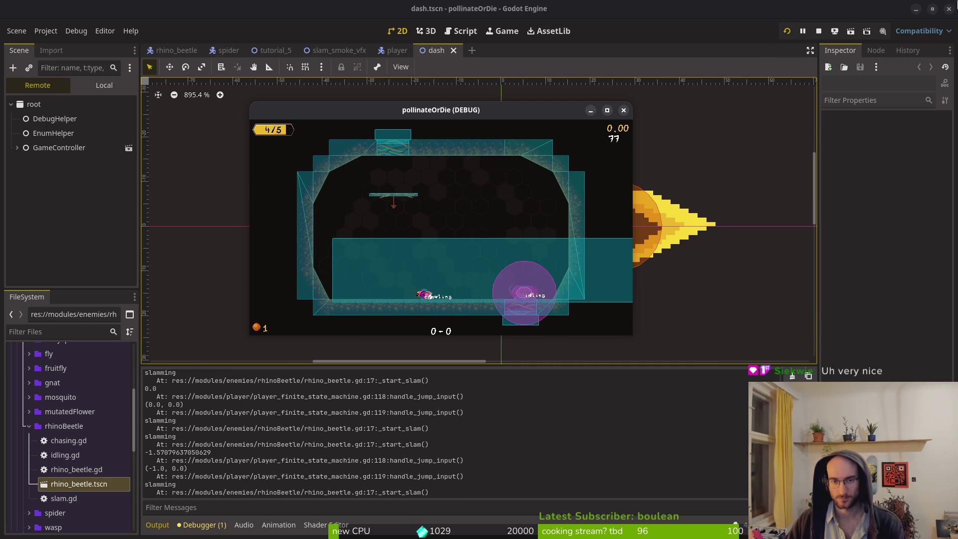
- Maximize the game window, play until the bee dies, then close it and reopen the rhino_beetle scene
{"action": "double_click", "coordinate": [510, 111]}
{"action": "key", "text": "Right"}
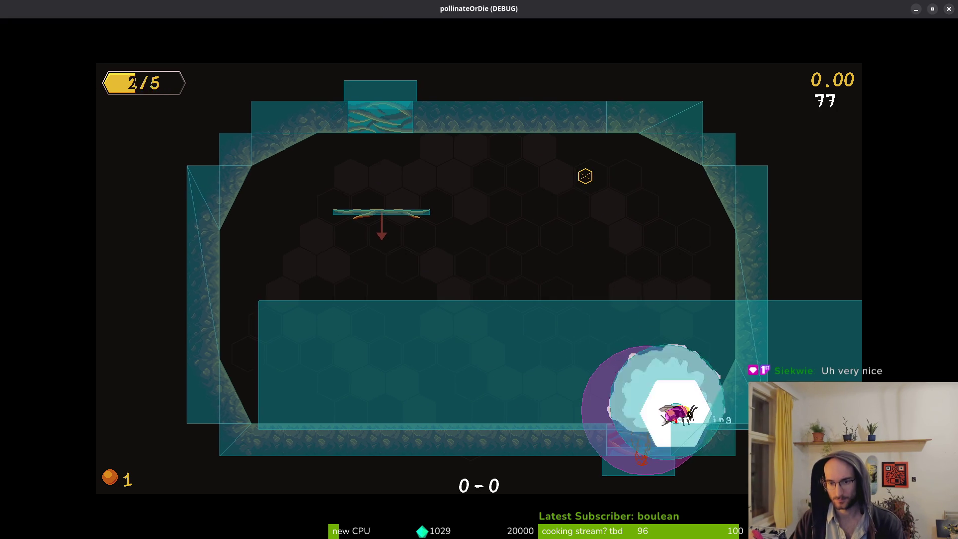
{"action": "key", "text": "space"}
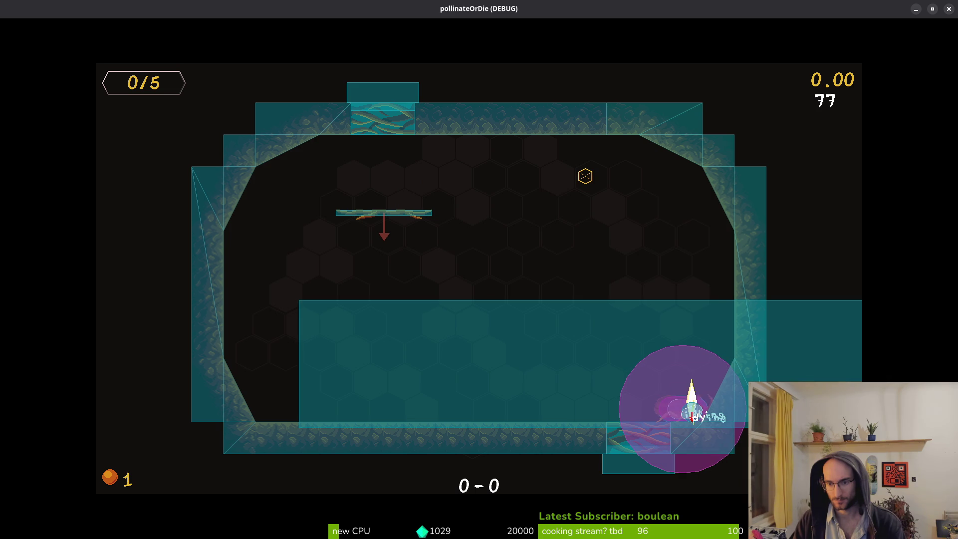
{"action": "left_click", "coordinate": [948, 8]}
{"action": "key", "text": "alt+Tab"}
{"action": "key", "text": "alt+Tab"}
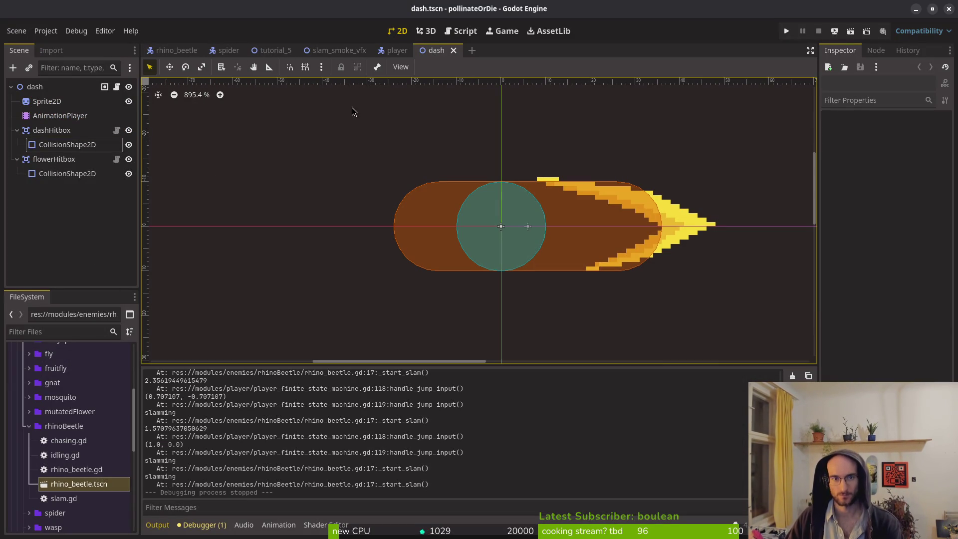
{"action": "left_click", "coordinate": [173, 51]}
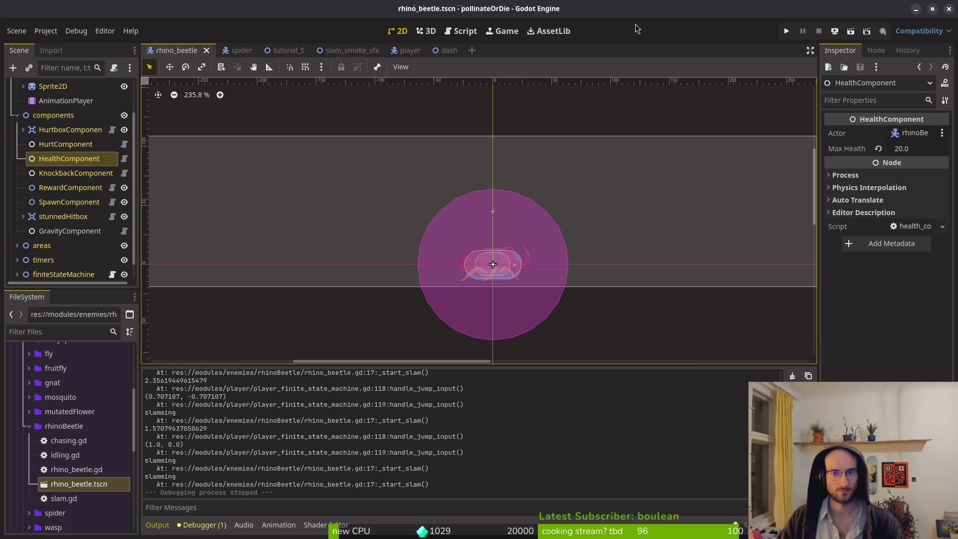
- Run pollinateOrDie from the toolbar play button to test the beetle again
{"action": "left_click", "coordinate": [785, 31]}
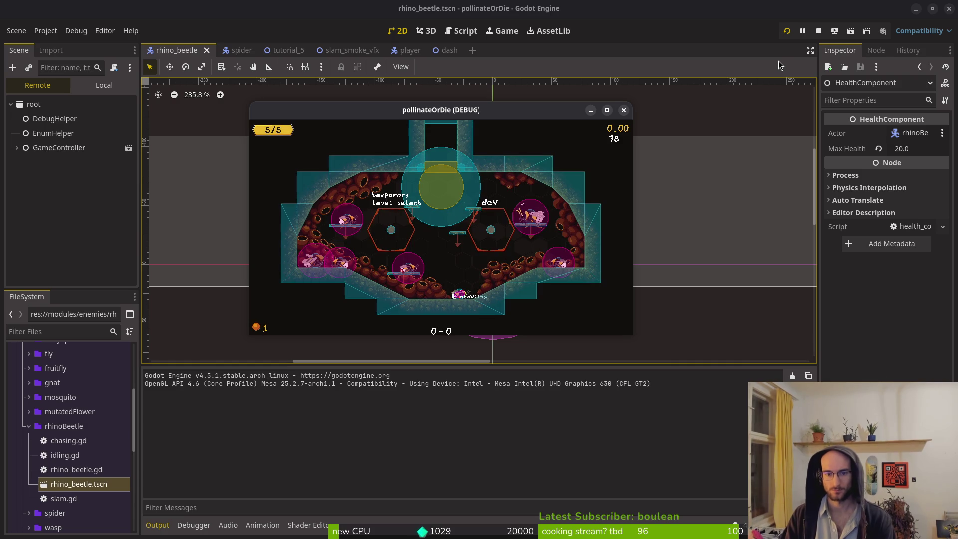
- Choose a level from the hub's level select
{"action": "key", "text": "space"}
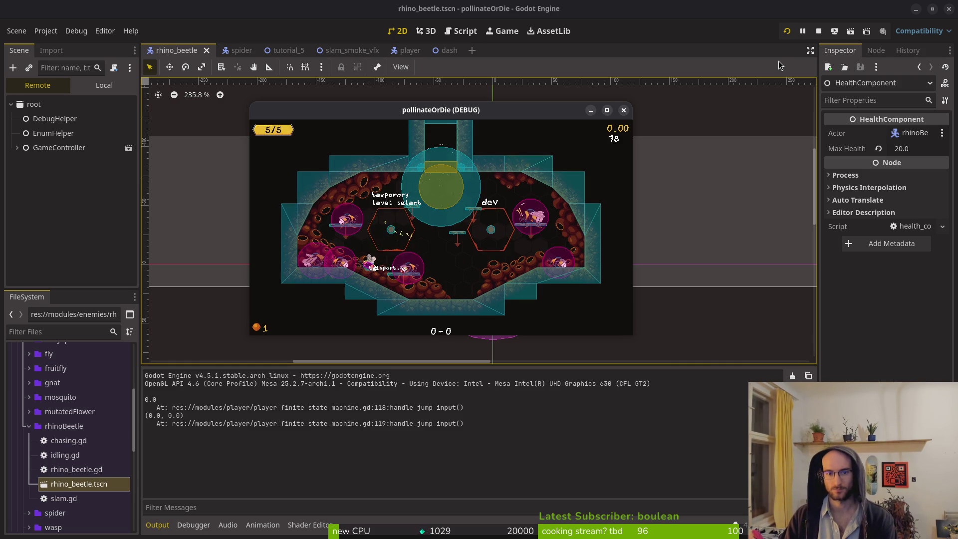
{"action": "key", "text": "Left"}
{"action": "key", "text": "Left"}
{"action": "key", "text": "Left"}
{"action": "key", "text": "Down"}
{"action": "key", "text": "Down"}
{"action": "key", "text": "Return"}
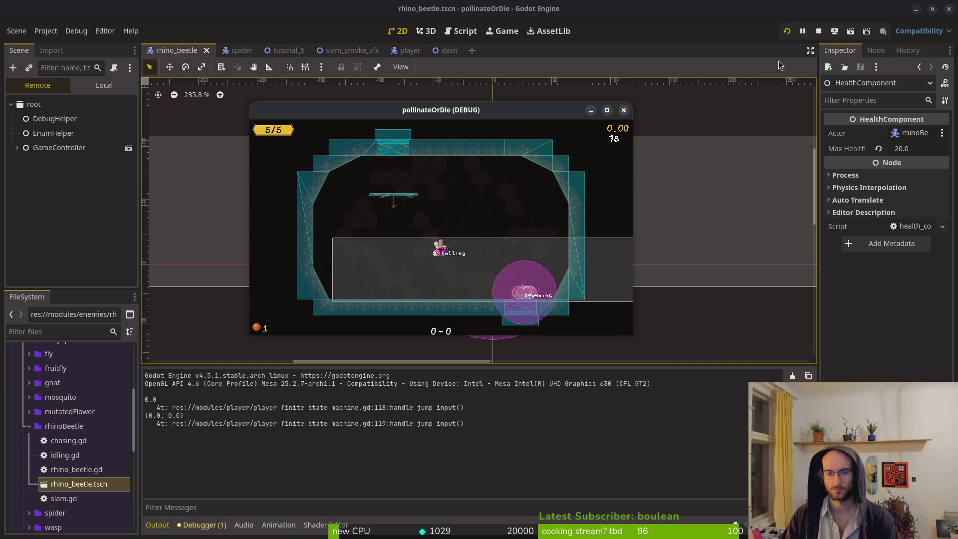
- Jump onto the rhino beetle, then close the game and switch back to chasing.gd
{"action": "key", "text": "Right"}
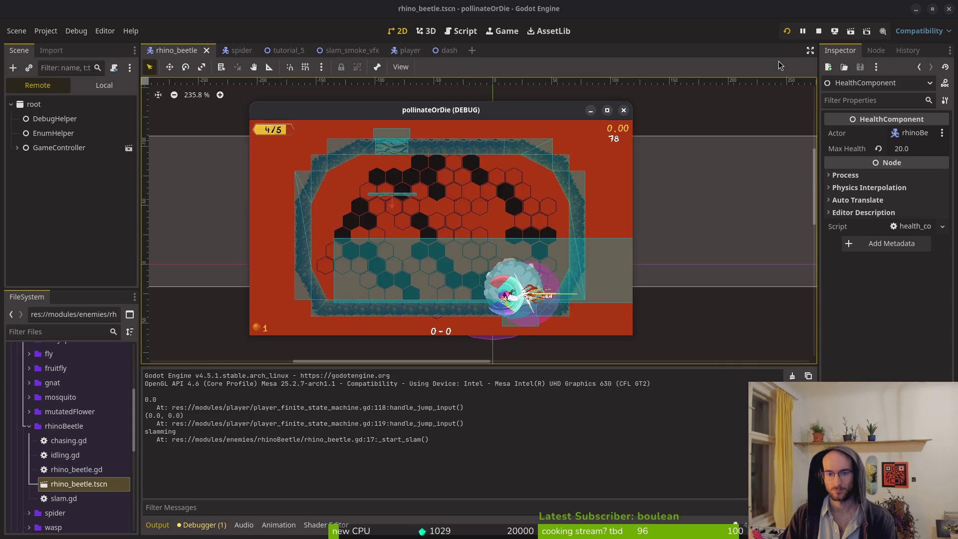
{"action": "key", "text": "Left"}
{"action": "key", "text": "Right"}
{"action": "key", "text": "space"}
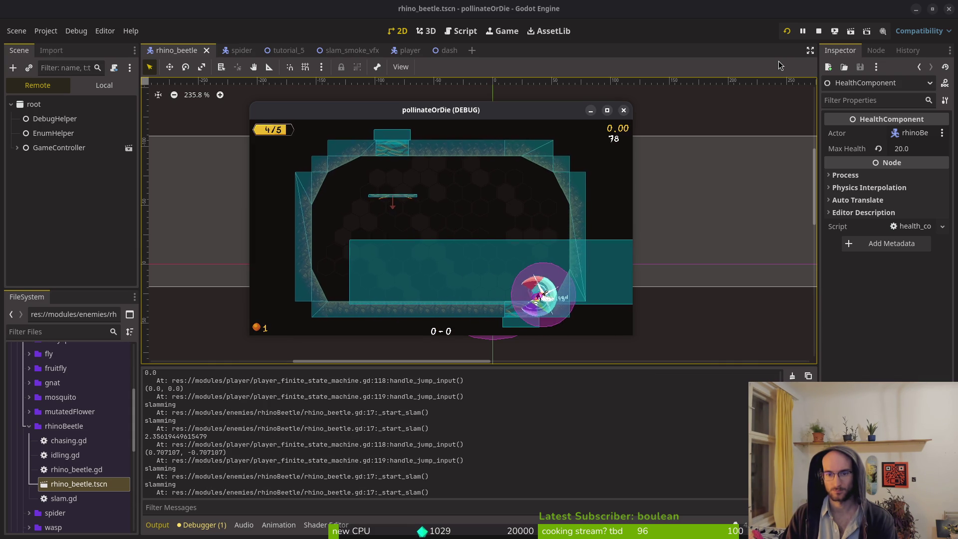
{"action": "key", "text": "Left"}
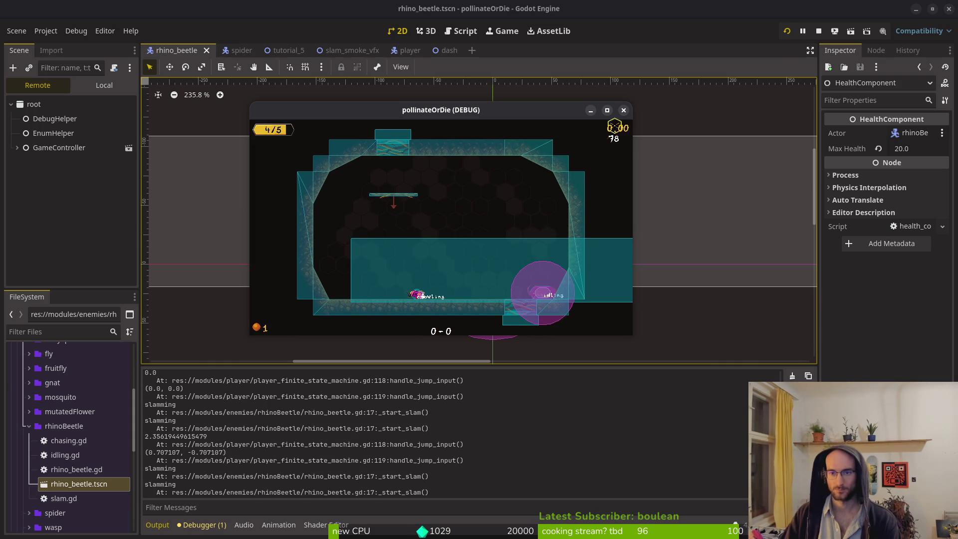
{"action": "left_click", "coordinate": [623, 110]}
{"action": "key", "text": "alt+Tab"}
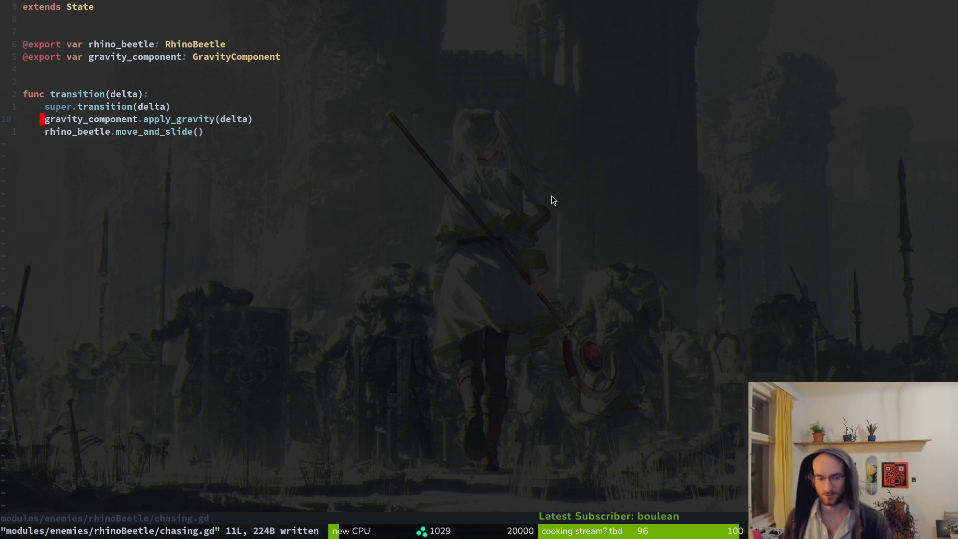
- Open the player attacks smash.gd in Neovim by searching 'smashgd' in the file finder
{"action": "key", "text": "alt+Tab"}
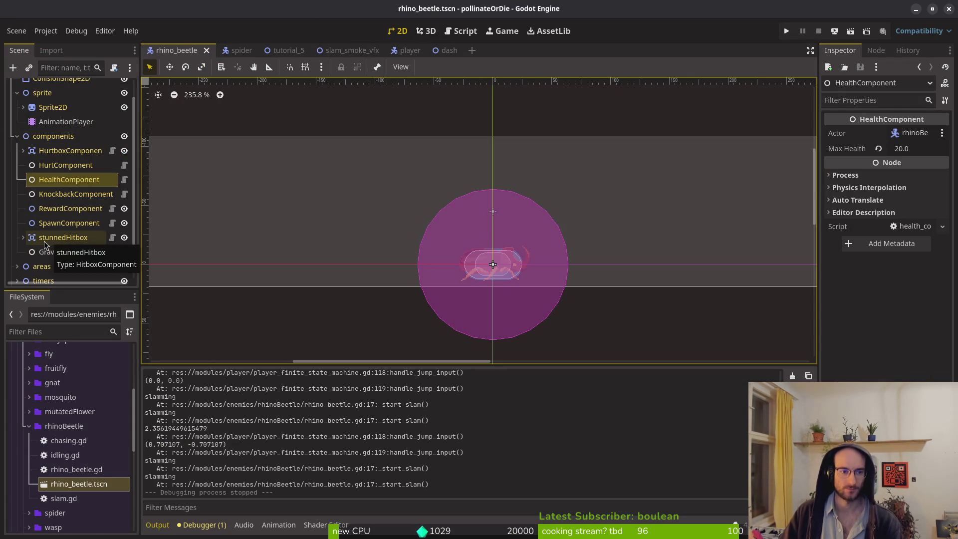
{"action": "key", "text": "alt+Tab"}
{"action": "key", "text": "space"}
{"action": "key", "text": "f"}
{"action": "key", "text": "f"}
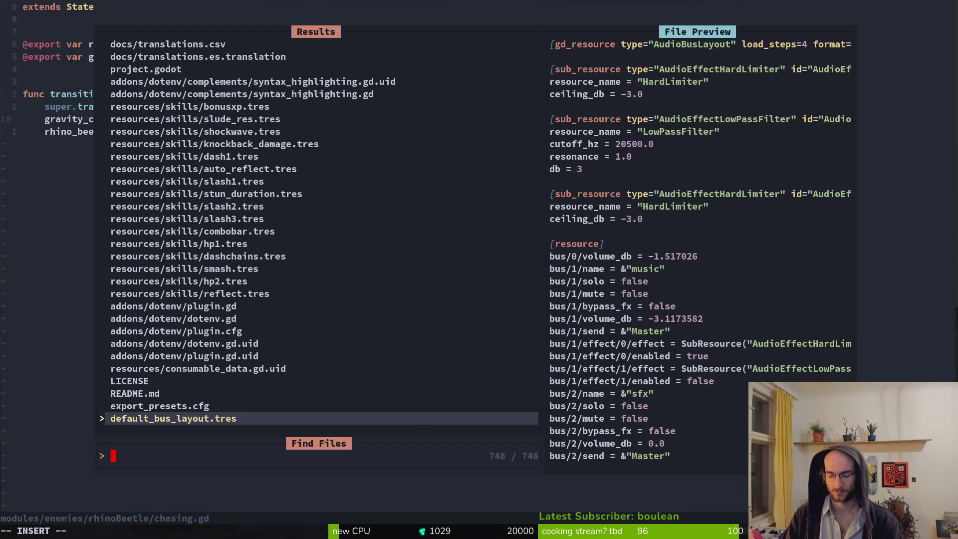
{"action": "type", "text": "smashgd"}
{"action": "key", "text": "Up"}
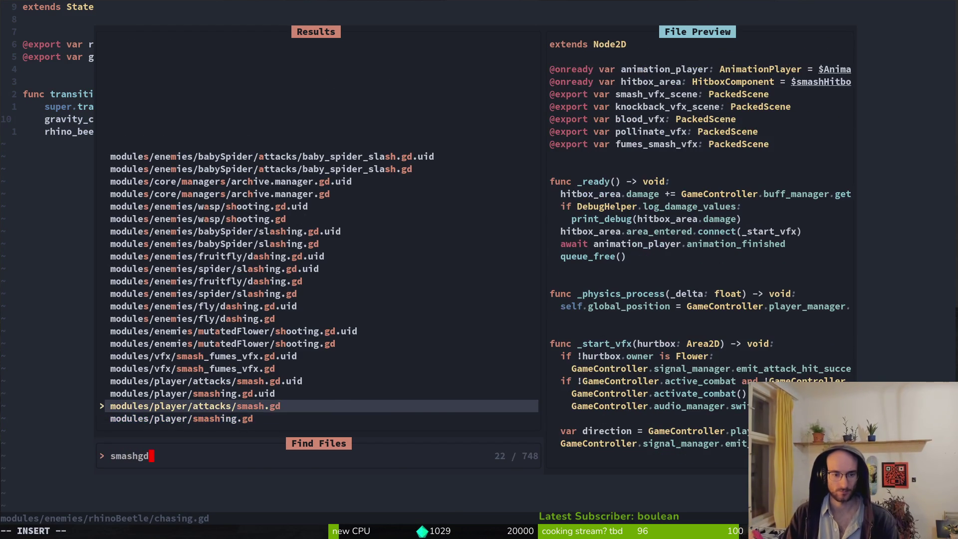
{"action": "key", "text": "Return"}
{"action": "key", "text": "ctrl+d"}
{"action": "key", "text": "ctrl+d"}
- Add 'if hurtbox.owner is RhinoBeetle:' with a '# rhinobeetle code here' comment in the Enemy case
{"action": "key", "text": "j"}
{"action": "key", "text": "j"}
{"action": "key", "text": "j"}
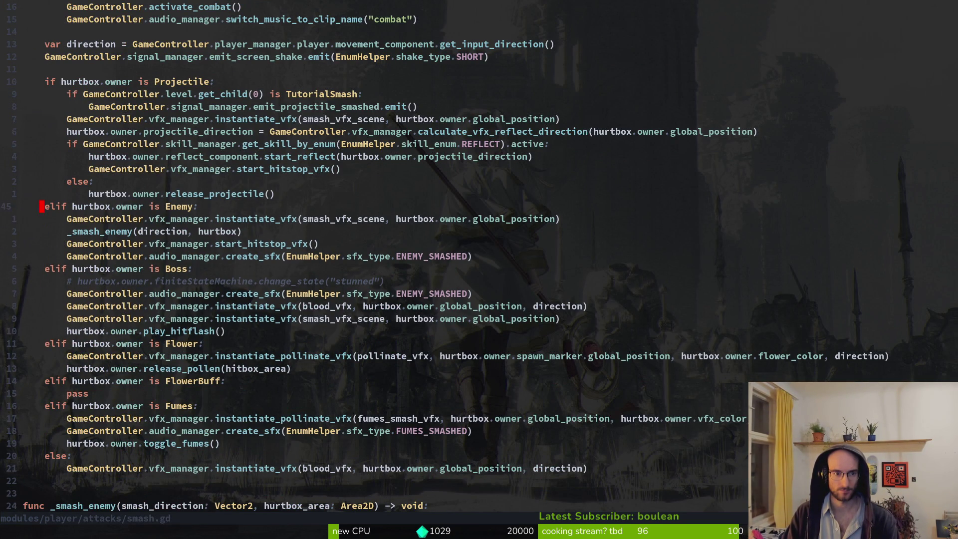
{"action": "type", "text": "oif "}
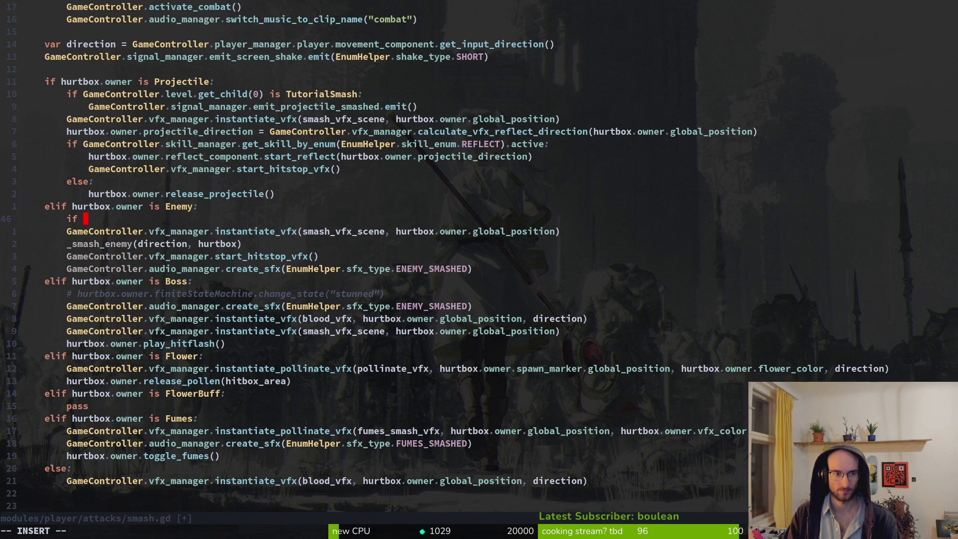
{"action": "type", "text": "hurtbox.owner."}
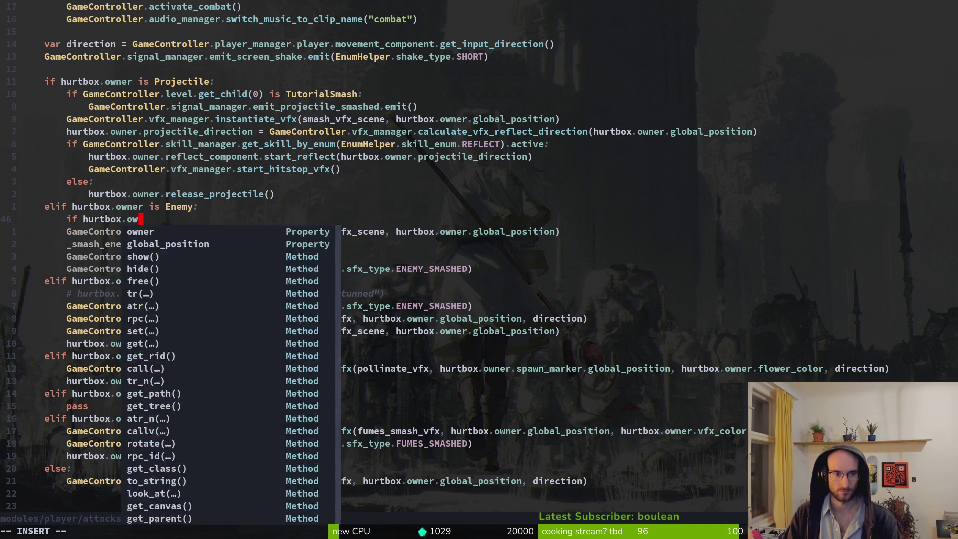
{"action": "key", "text": "BackSpace"}
{"action": "type", "text": "is "}
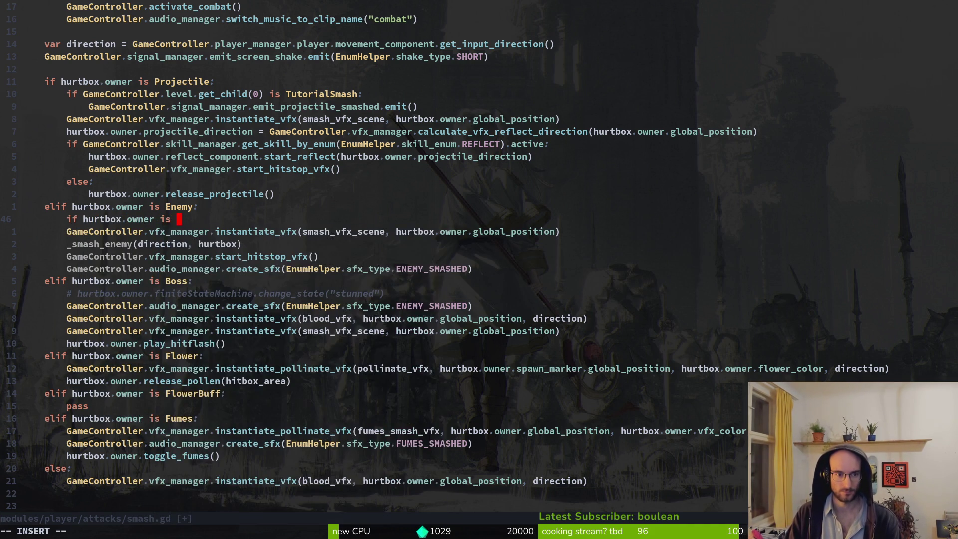
{"action": "type", "text": "RhinoBeetle"}
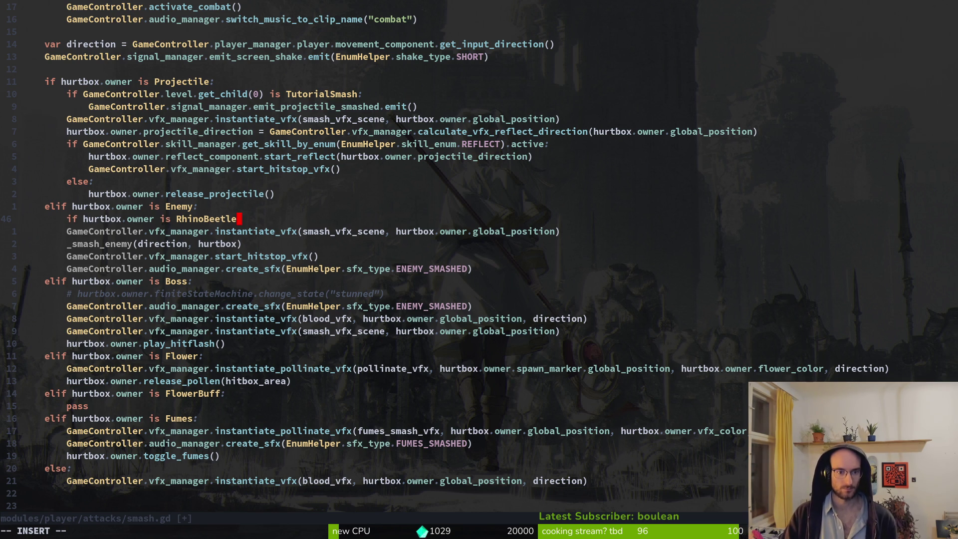
{"action": "type", "text": ":"}
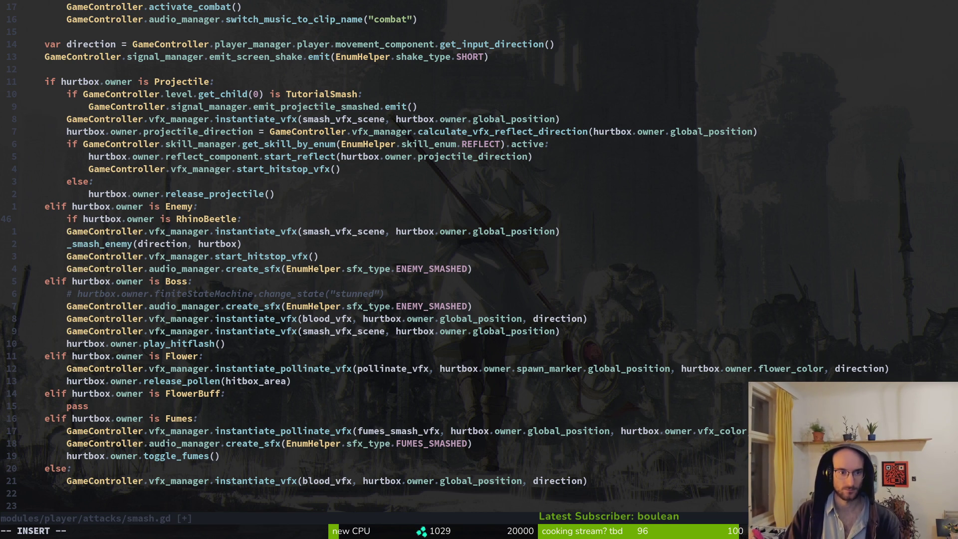
{"action": "key", "text": "Return"}
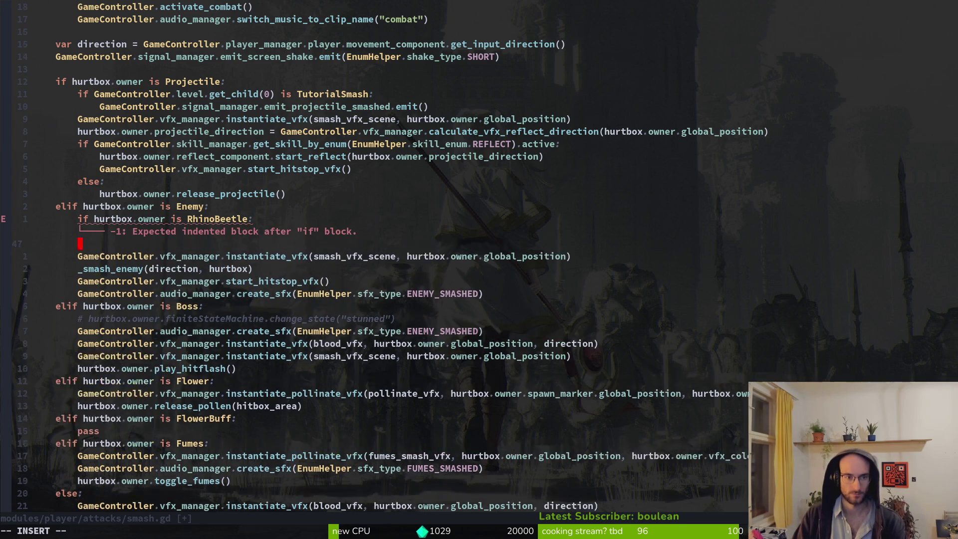
{"action": "type", "text": "# run t"}
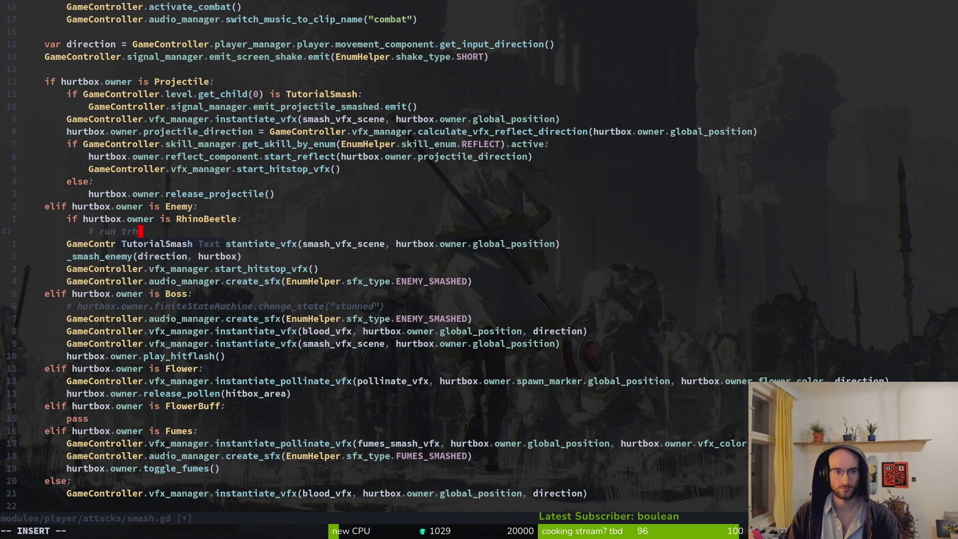
{"action": "key", "text": "BackSpace"}
{"action": "type", "text": "rhinobee"}
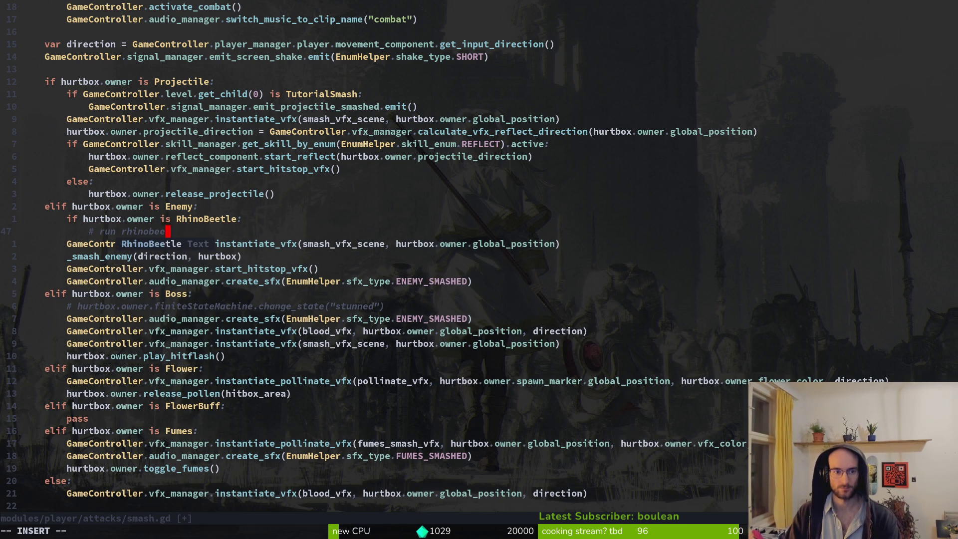
{"action": "type", "text": "tle code here"}
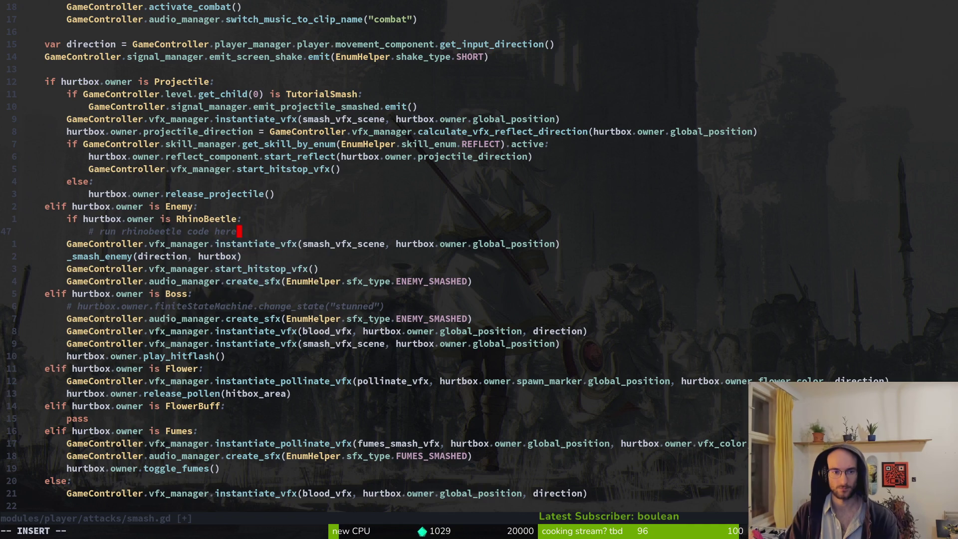
{"action": "key", "text": "Escape"}
- Add an else: line and indent the existing enemy smash code under it
{"action": "type", "text": "oelse:"}
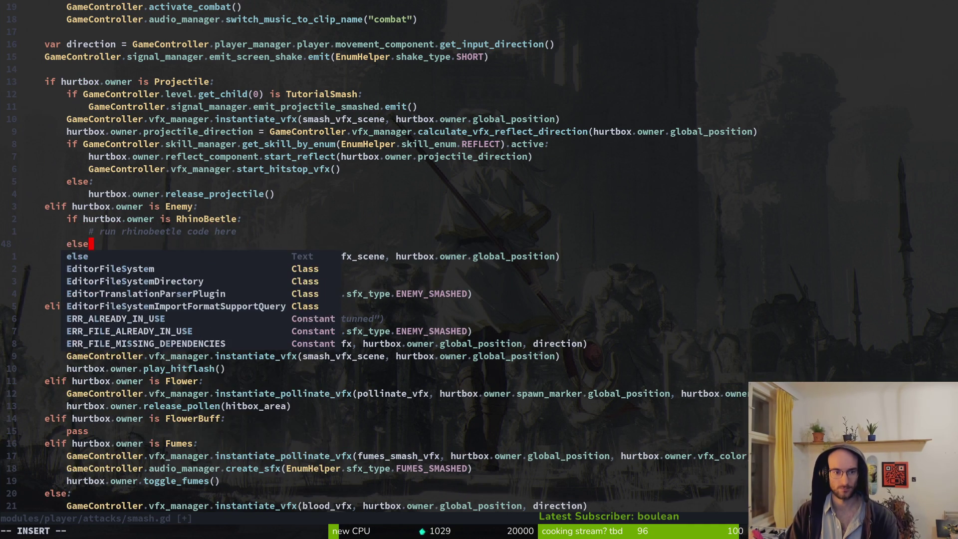
{"action": "key", "text": "Escape"}
{"action": "key", "text": "k"}
{"action": "key", "text": "j"}
{"action": "key", "text": "j"}
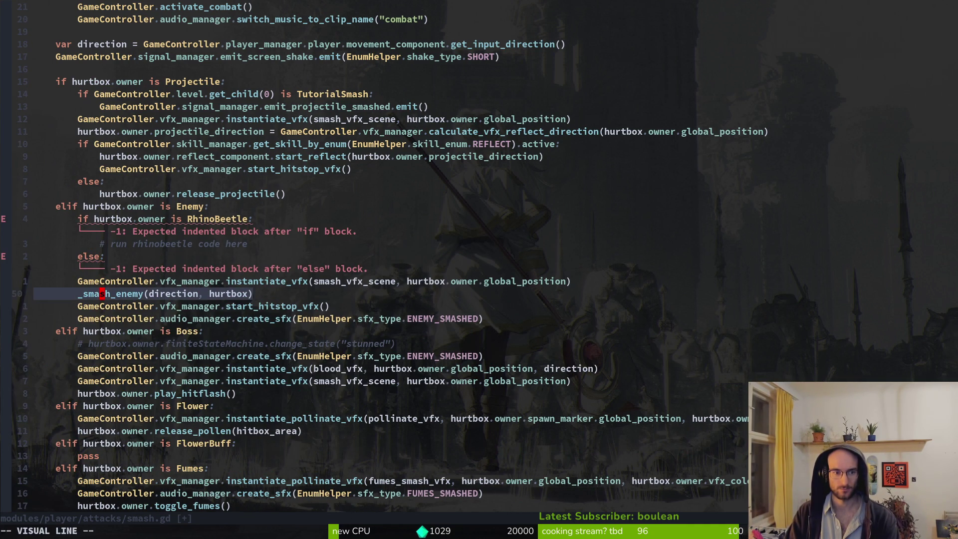
{"action": "key", "text": "shift+v"}
{"action": "key", "text": "j"}
{"action": "key", "text": "j"}
{"action": "key", "text": "j"}
{"action": "key", "text": "greater"}
- Put a pass placeholder in the RhinoBeetle branch and save smash.gd with :w
{"action": "key", "text": "k"}
{"action": "key", "text": "k"}
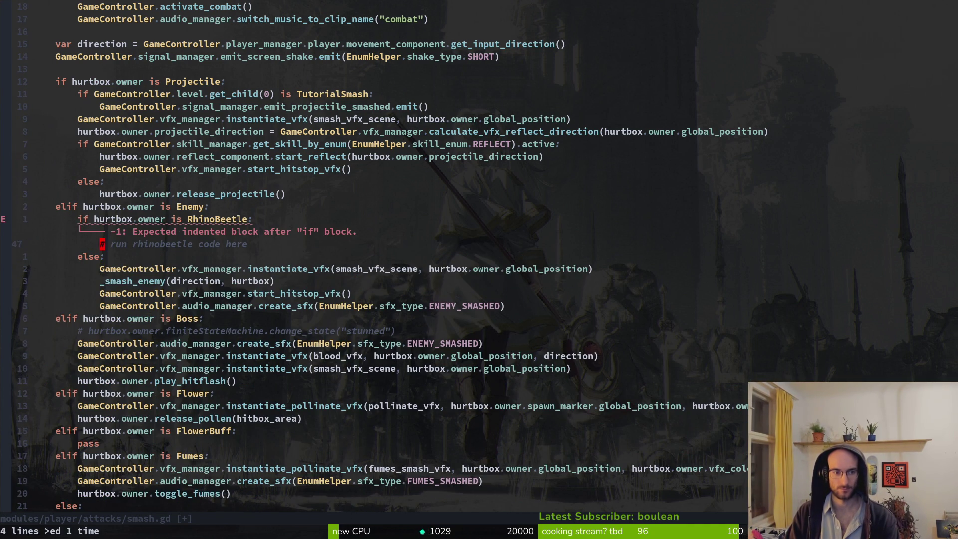
{"action": "key", "text": "shift+o"}
{"action": "type", "text": "pass"}
{"action": "key", "text": "Escape"}
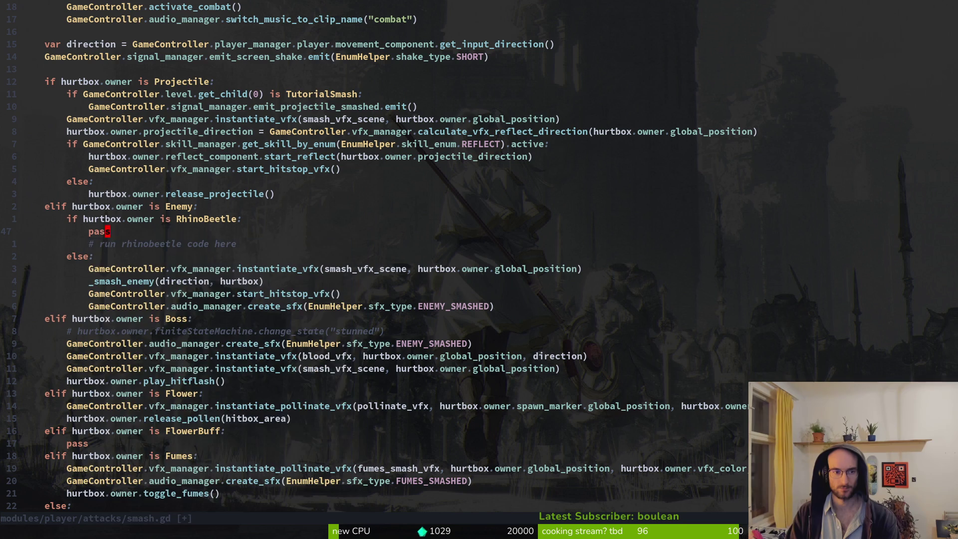
{"action": "type", "text": ":w"}
{"action": "key", "text": "Return"}
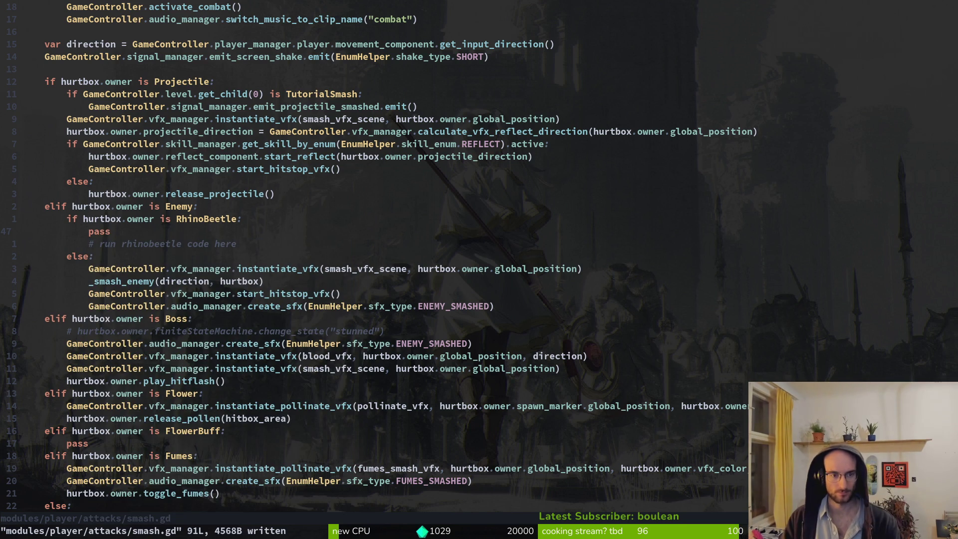
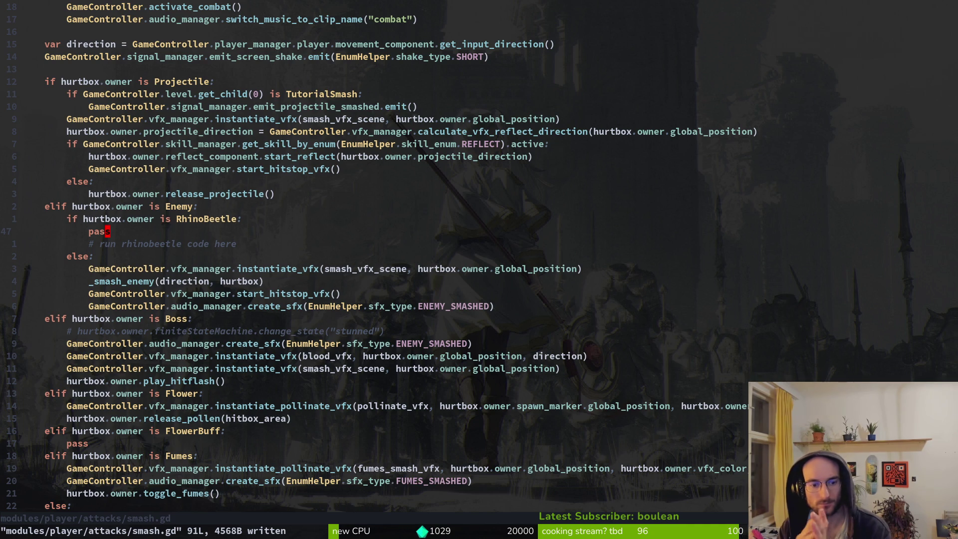
- Switch to chasing.gd and declare var chase_direction: Vector2 above transition()
{"action": "key", "text": "ctrl+o"}
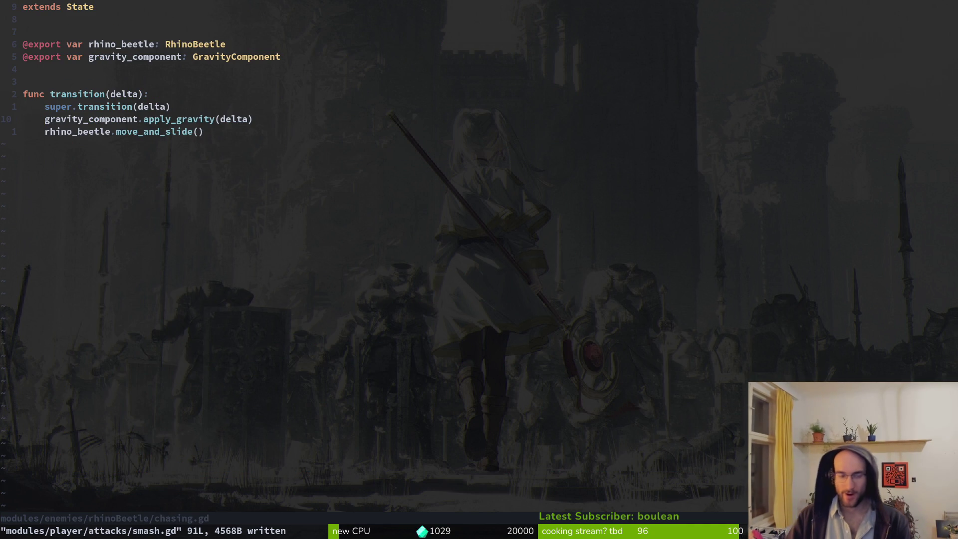
{"action": "key", "text": "ctrl+i"}
{"action": "key", "text": "ctrl+o"}
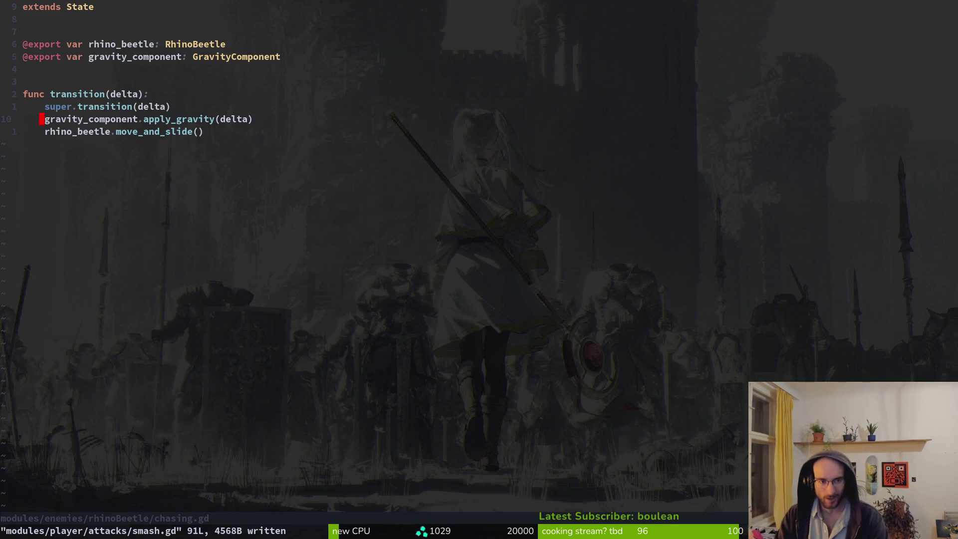
{"action": "key", "text": "k"}
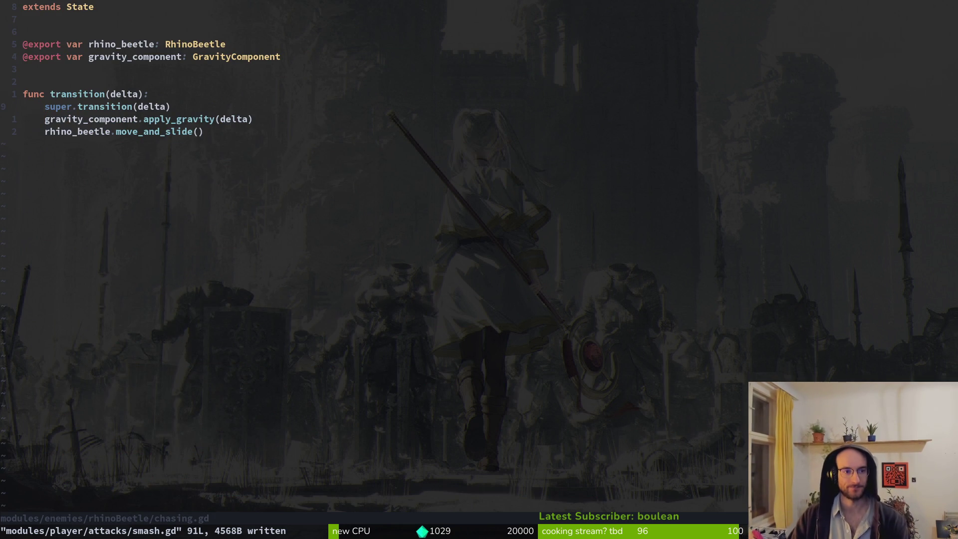
{"action": "key", "text": "o"}
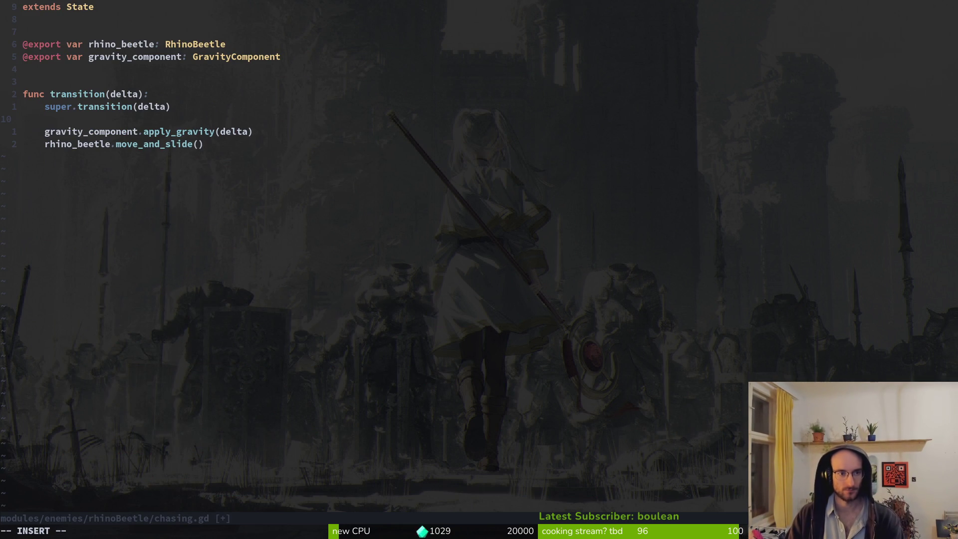
{"action": "key", "text": "Return"}
{"action": "type", "text": "var chase_direction"}
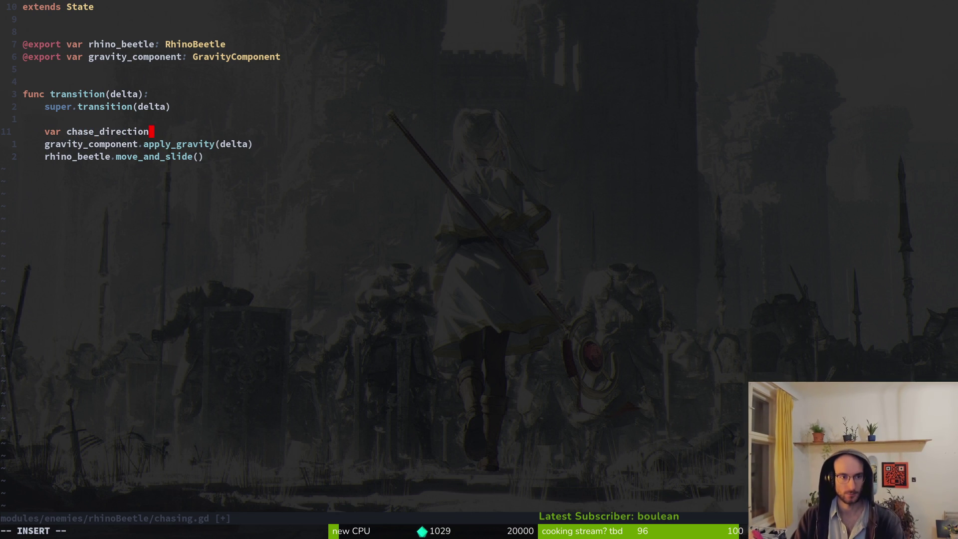
{"action": "type", "text": ": Vector2"}
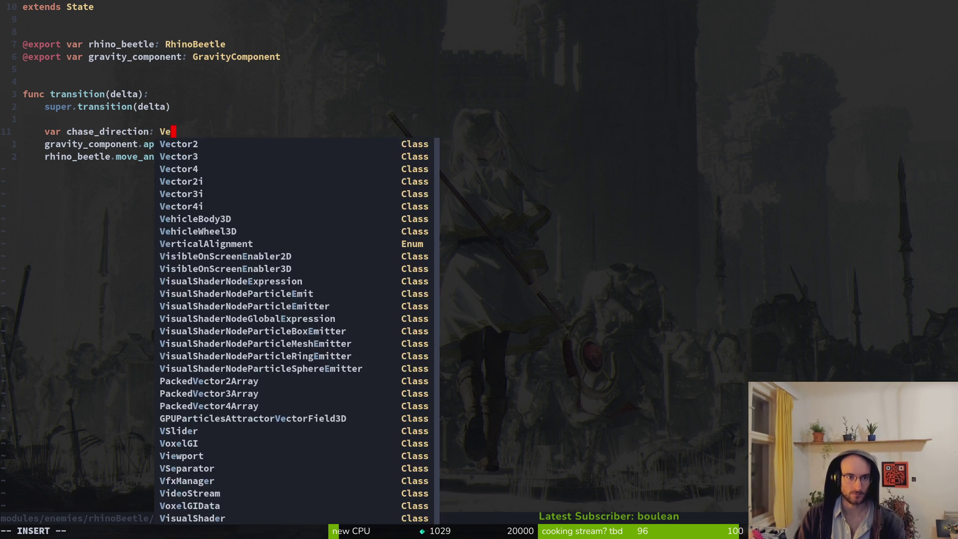
{"action": "key", "text": "Escape"}
{"action": "key", "text": "shift+v"}
{"action": "key", "text": "shift+k"}
{"action": "key", "text": "shift+k"}
{"action": "key", "text": "shift+k"}
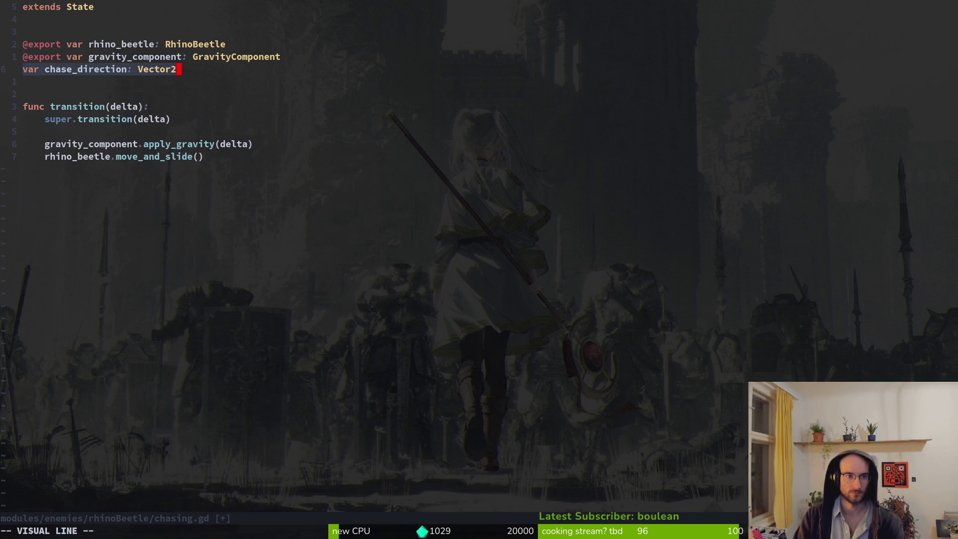
{"action": "key", "text": "Escape"}
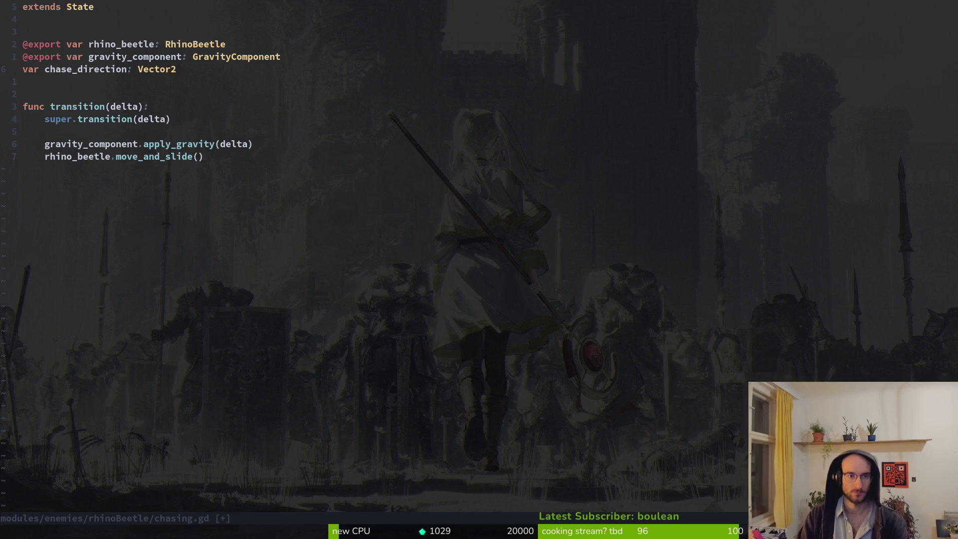
{"action": "key", "text": "j"}
{"action": "key", "text": "j"}
{"action": "key", "text": "j"}
{"action": "key", "text": "k"}
{"action": "key", "text": "k"}
{"action": "key", "text": "k"}
- Start assigning chase_direction as self.global_position.direction_to(GameController...)
{"action": "type", "text": "kA "}
{"action": "type", "text": "= "}
{"action": "type", "text": "Ve"}
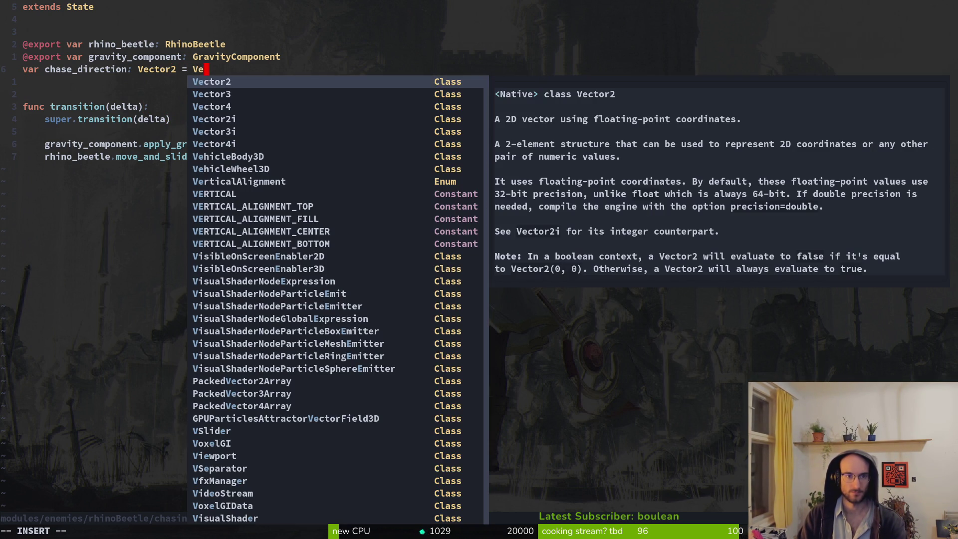
{"action": "key", "text": "BackSpace"}
{"action": "key", "text": "BackSpace"}
{"action": "type", "text": "d"}
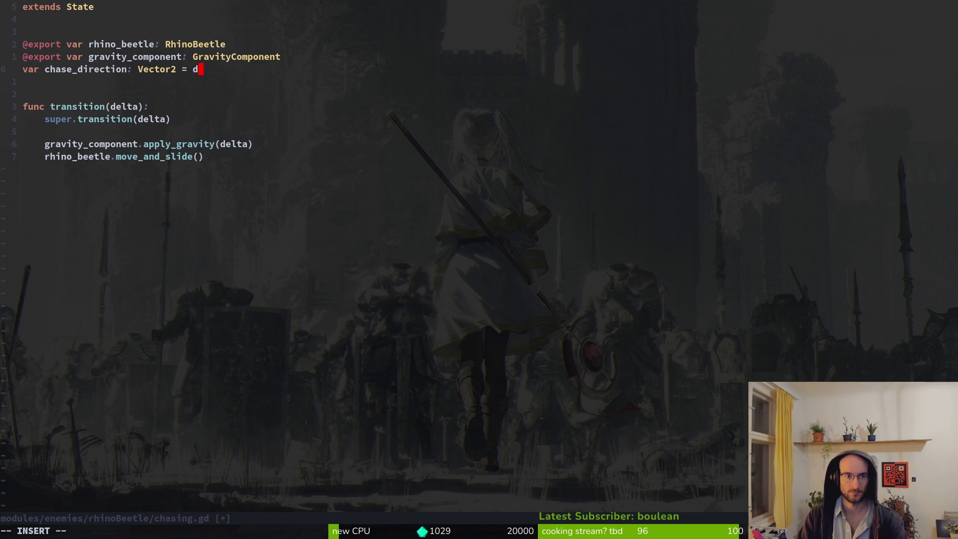
{"action": "key", "text": "BackSpace"}
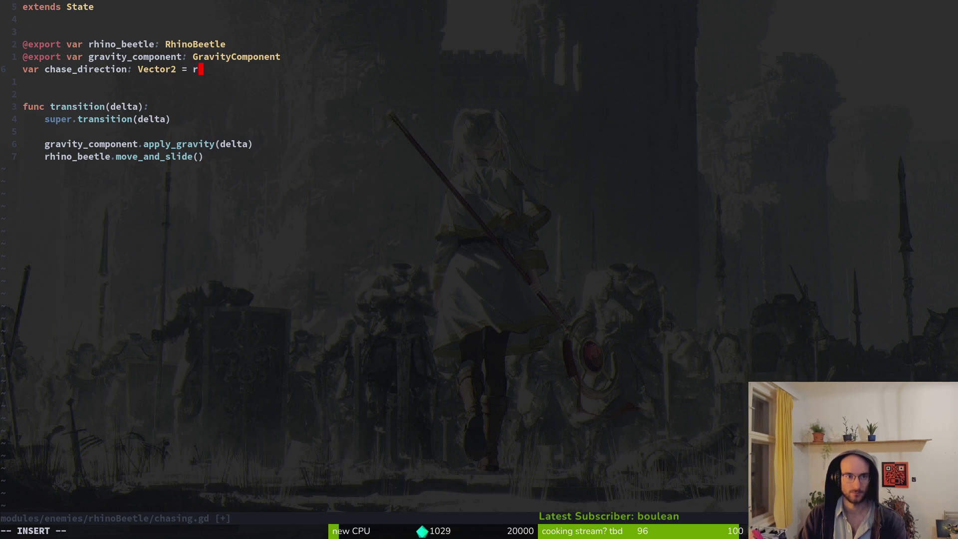
{"action": "type", "text": "rh"}
{"action": "key", "text": "BackSpace"}
{"action": "key", "text": "BackSpace"}
{"action": "type", "text": "se"}
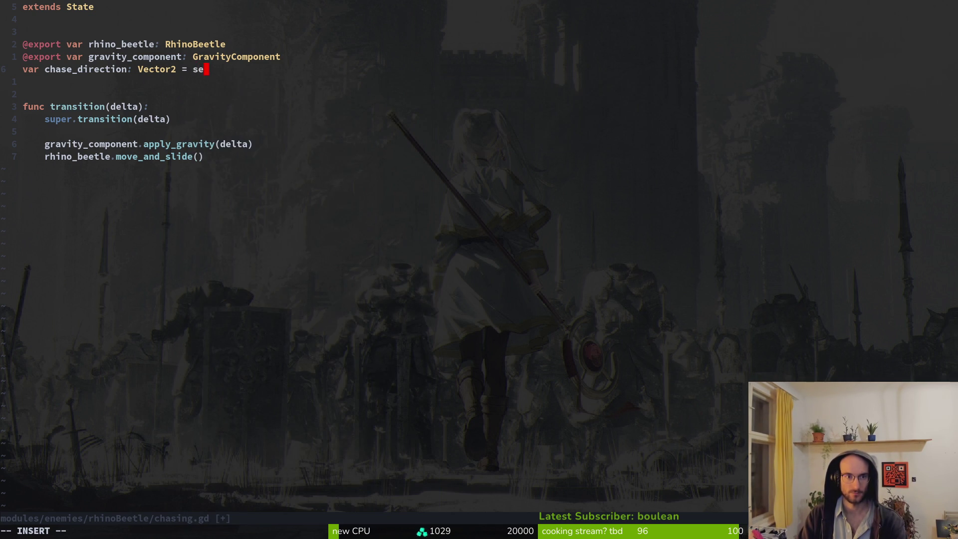
{"action": "type", "text": "lf.gl"}
{"action": "key", "text": "Down"}
{"action": "key", "text": "Down"}
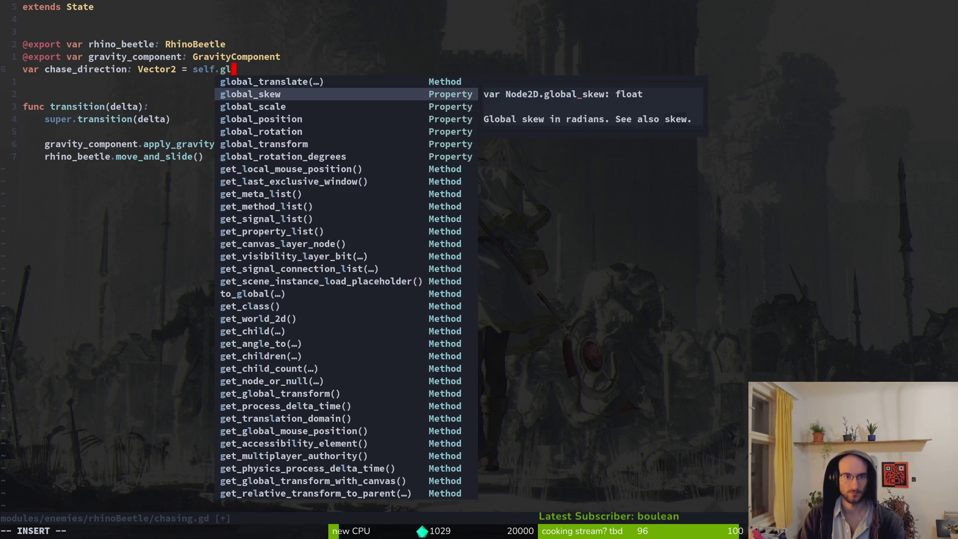
{"action": "key", "text": "Down"}
{"action": "key", "text": "Down"}
{"action": "key", "text": "Return"}
{"action": "type", "text": ".dire"}
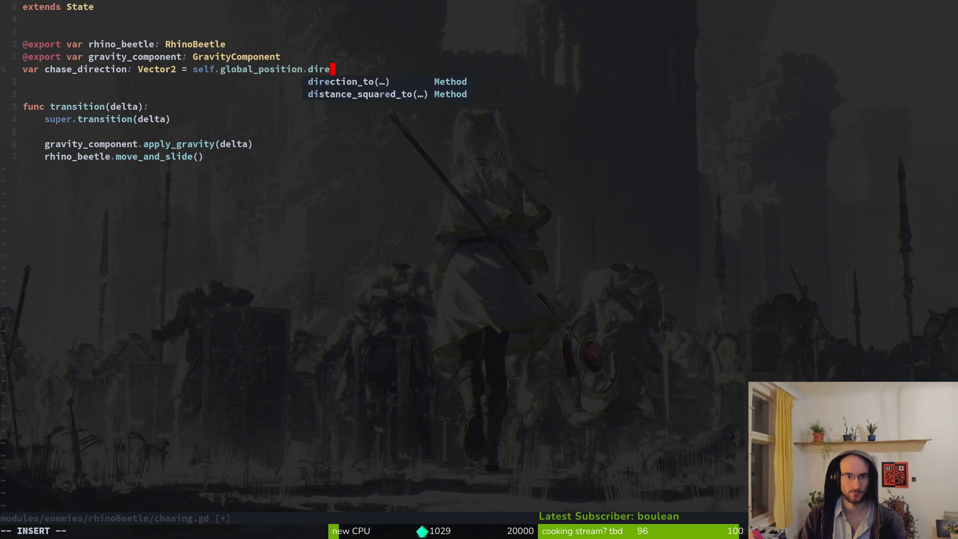
{"action": "key", "text": "Return"}
{"action": "type", "text": "Game"}
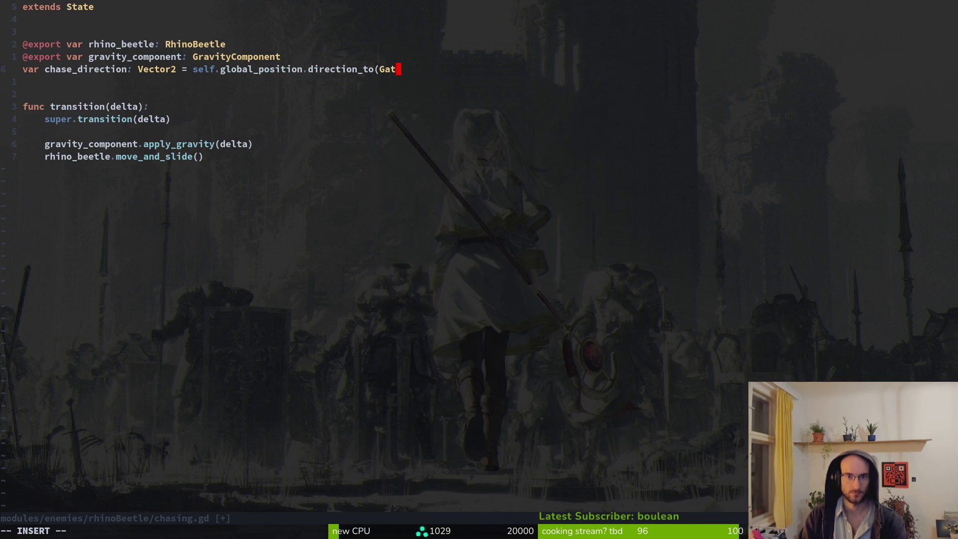
{"action": "key", "text": "Return"}
- Complete the target as player_manager.player.global_position and save chasing.gd
{"action": "type", "text": "."}
{"action": "type", "text": "player_manager"}
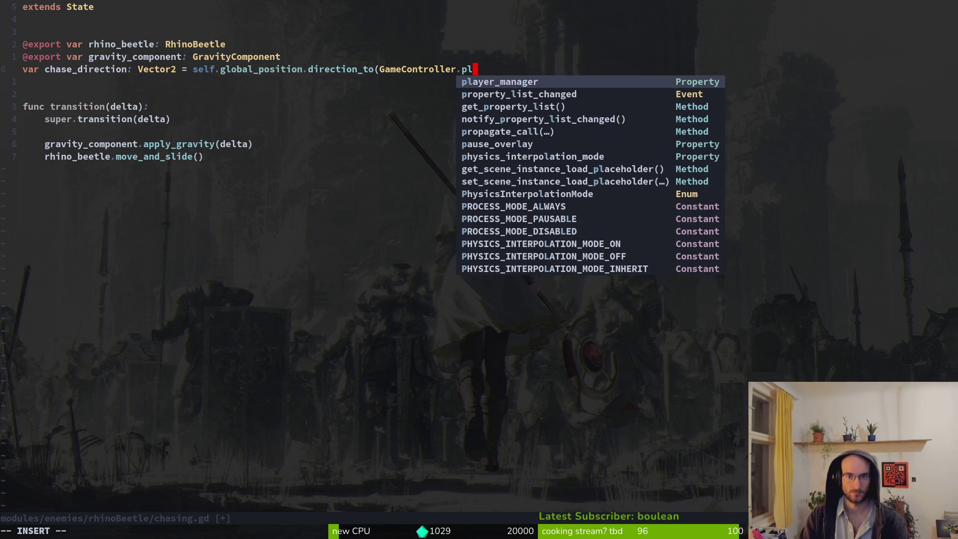
{"action": "key", "text": "Return"}
{"action": "type", "text": ".player"}
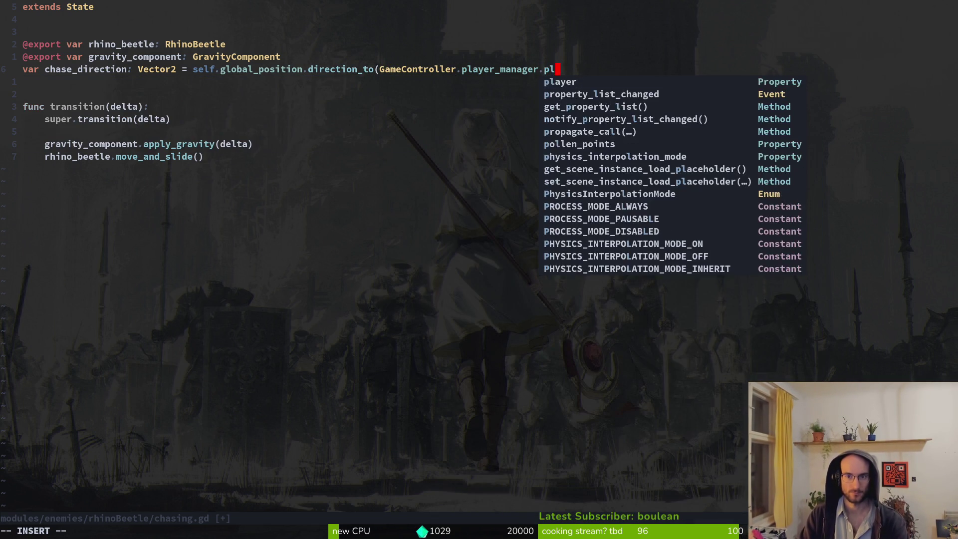
{"action": "key", "text": "Return"}
{"action": "type", "text": ")"}
{"action": "key", "text": "BackSpace"}
{"action": "type", "text": ".glo"}
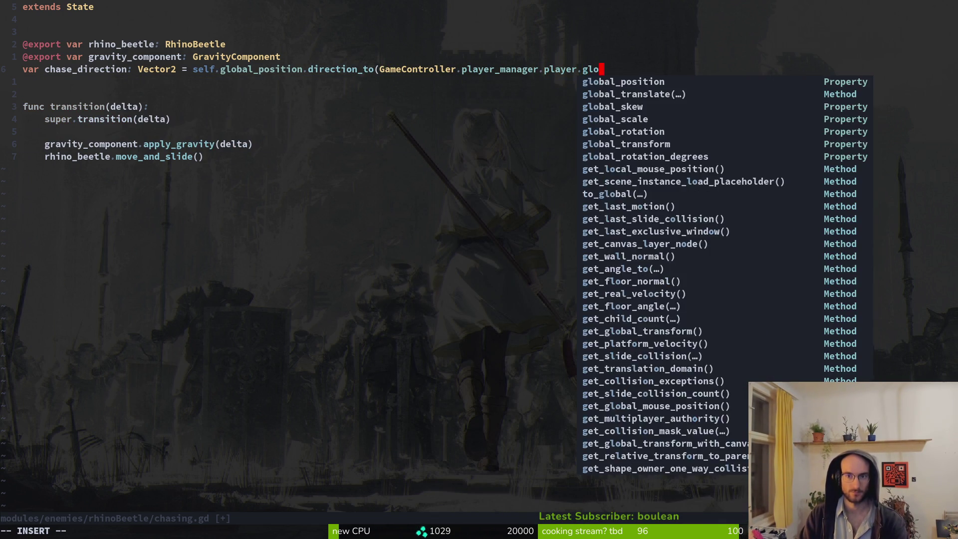
{"action": "key", "text": "Return"}
{"action": "type", "text": ")"}
{"action": "key", "text": "Escape"}
{"action": "type", "text": ":w"}
{"action": "key", "text": "Return"}
{"action": "key", "text": "j"}
{"action": "key", "text": "j"}
{"action": "key", "text": "j"}
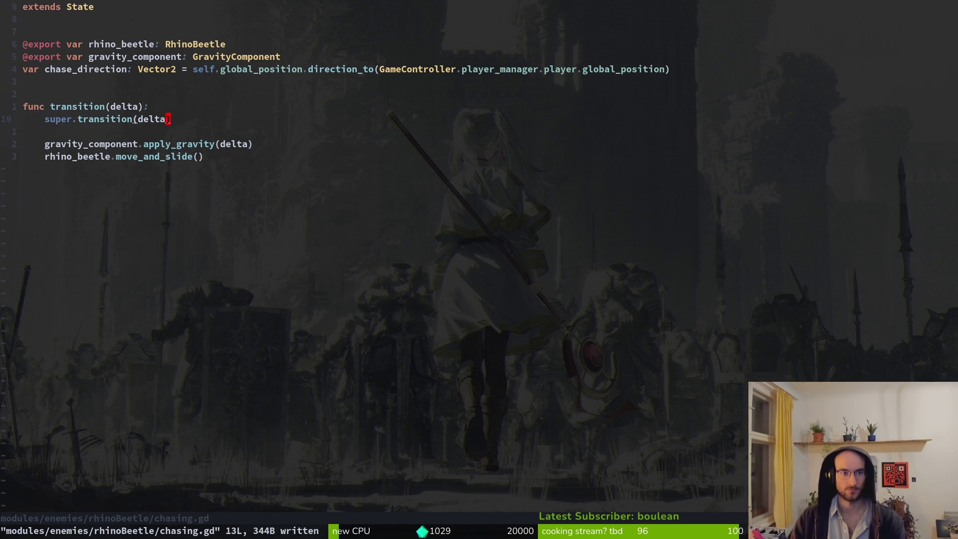
{"action": "key", "text": "o"}
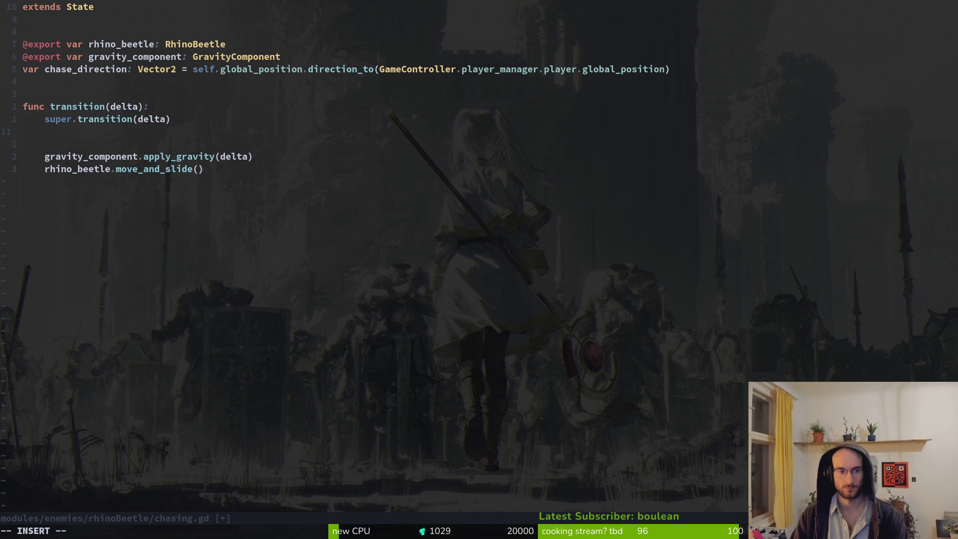
- Add rhino_beetle.velocity.x = chase_direction.x in transition(), remove the blank line, and save chasing.gd
{"action": "type", "text": "rhino_beetle.velocity.x = "}
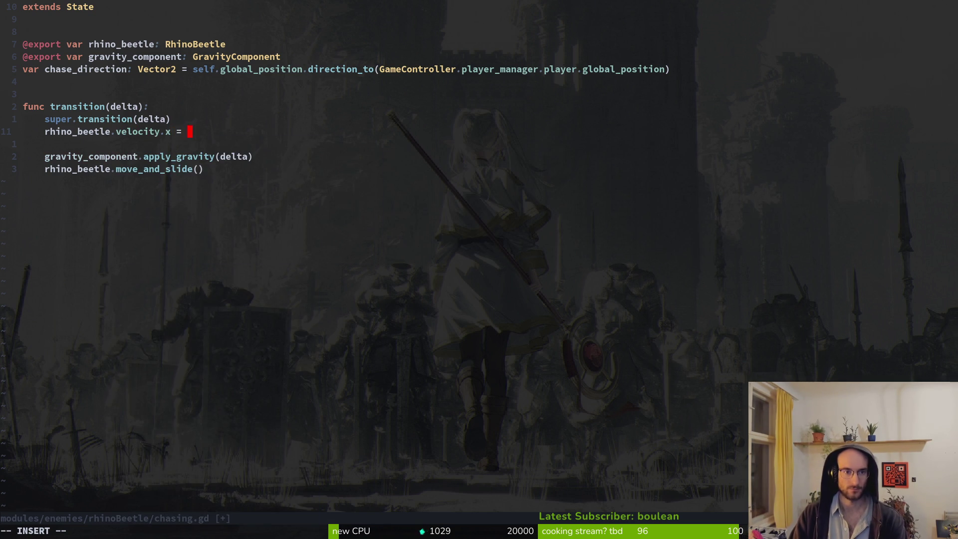
{"action": "type", "text": "chase_direction."}
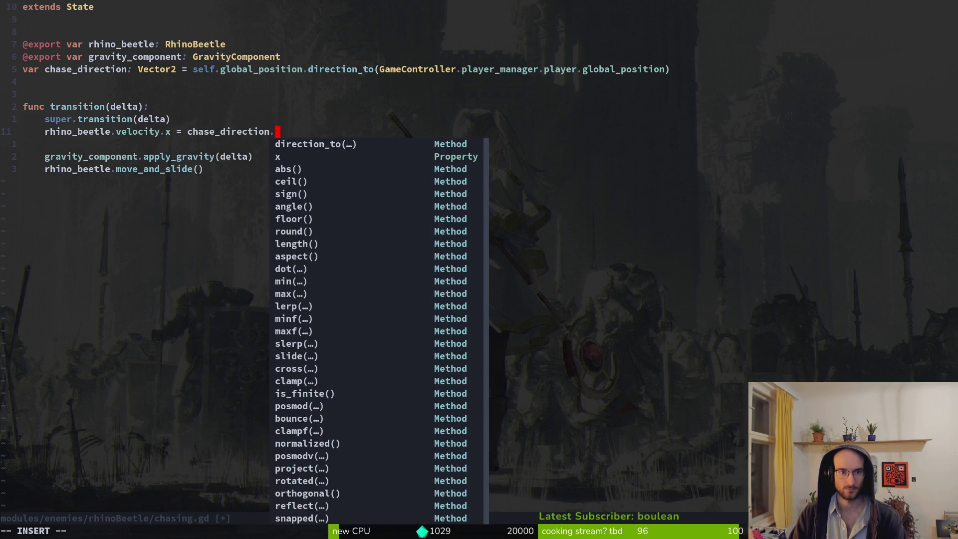
{"action": "type", "text": "xj"}
{"action": "key", "text": "d"}
{"action": "key", "text": "d"}
{"action": "key", "text": "dollar"}
{"action": "type", "text": ":w"}
{"action": "key", "text": "Return"}
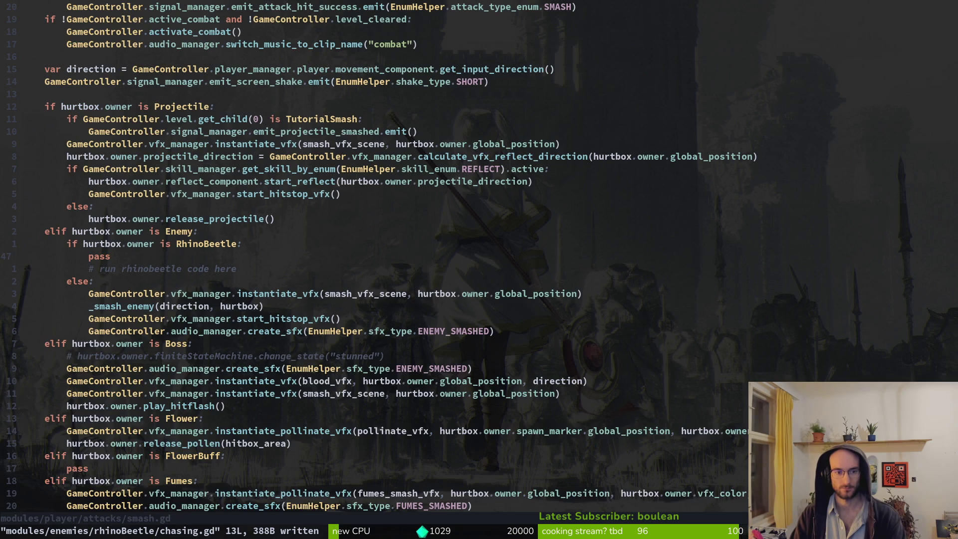
- Open rhino_beetle.gd and duplicate the connection line to route aggro_range to _start_chasing
{"action": "key", "text": "space"}
{"action": "key", "text": "f"}
{"action": "key", "text": "f"}
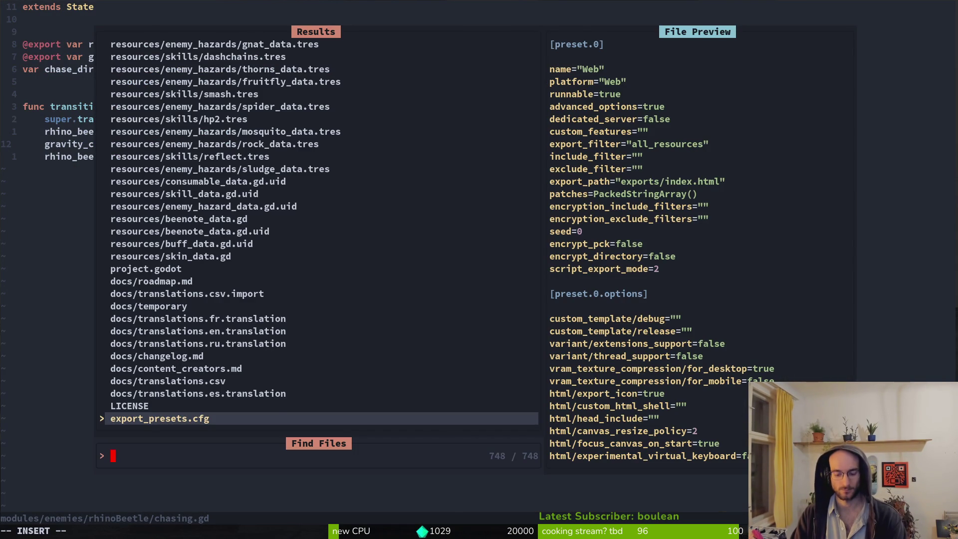
{"action": "type", "text": "rhinobe"}
{"action": "key", "text": "Return"}
{"action": "key", "text": "j"}
{"action": "key", "text": "j"}
{"action": "key", "text": "j"}
{"action": "key", "text": "j"}
{"action": "key", "text": "y"}
{"action": "key", "text": "y"}
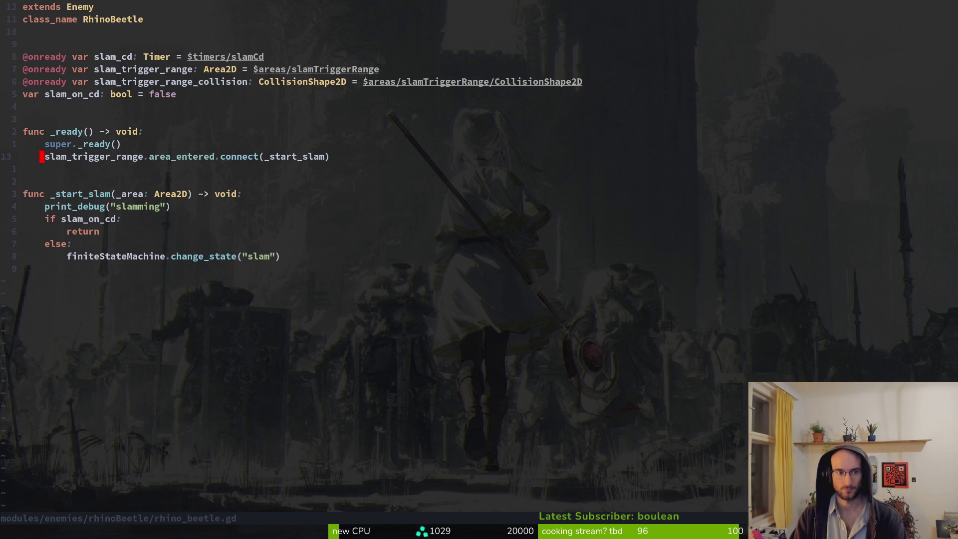
{"action": "type", "text": "pcwaggro_range"}
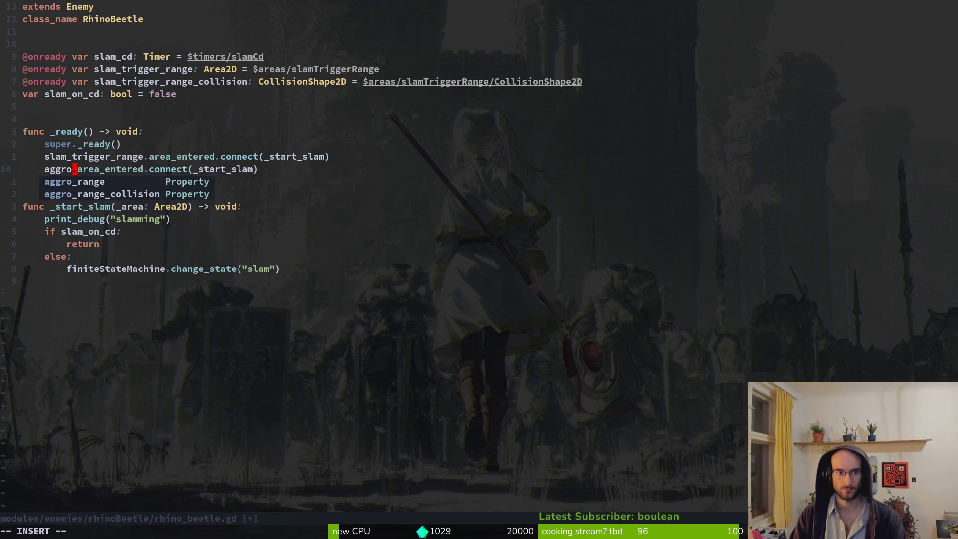
{"action": "type", "text": "f.w"}
{"action": "key", "text": "w"}
{"action": "key", "text": "w"}
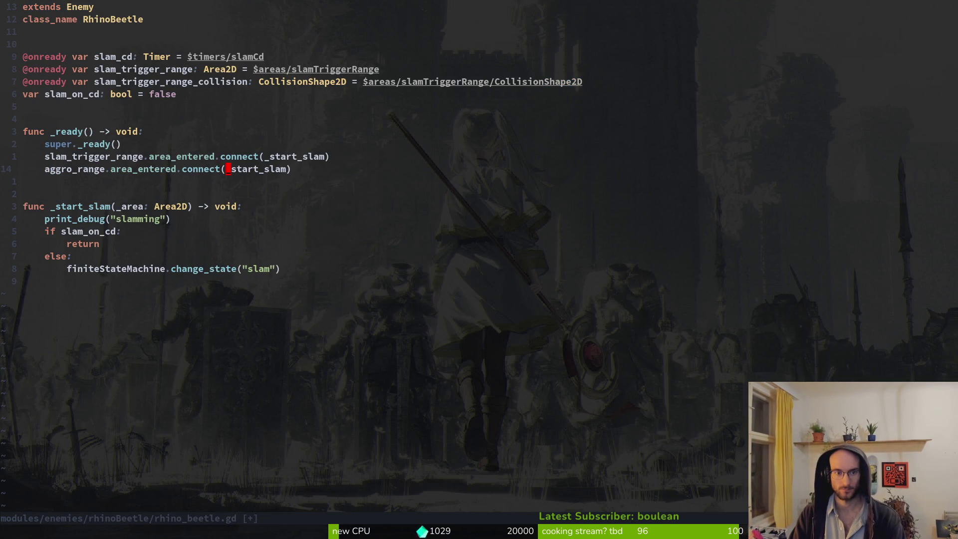
{"action": "type", "text": "ct)_sta"}
{"action": "type", "text": "rt_chasing"}
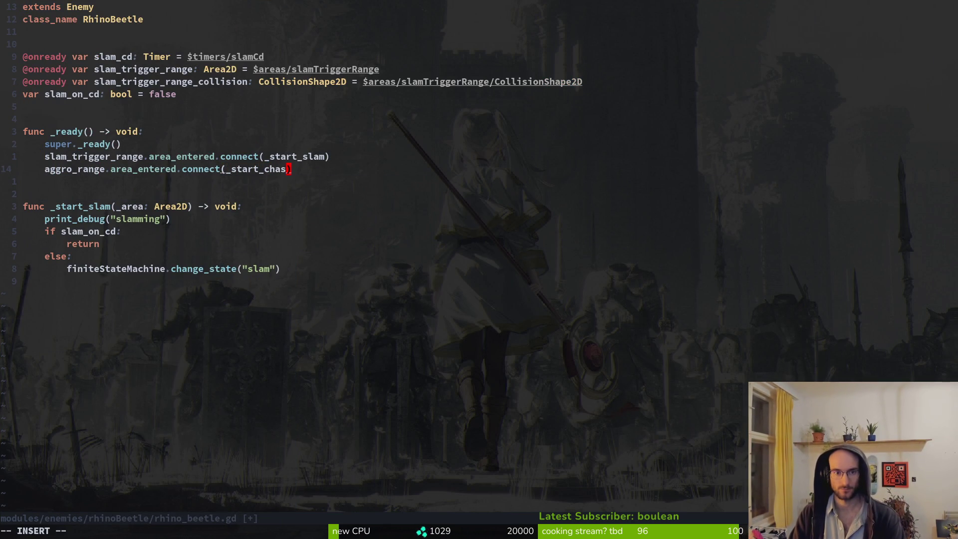
{"action": "type", "text": "b"}
- Create a _start_chasing function from the _start_slam header and paste in the change_state call
{"action": "key", "text": "j"}
{"action": "key", "text": "j"}
{"action": "key", "text": "j"}
{"action": "key", "text": "V"}
{"action": "type", "text": "y"}
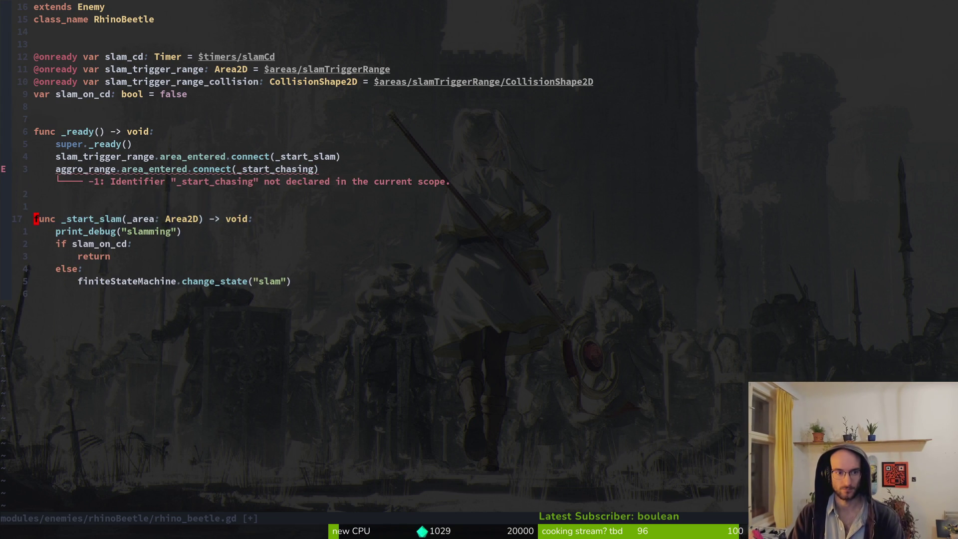
{"action": "type", "text": "Pwct(_st"}
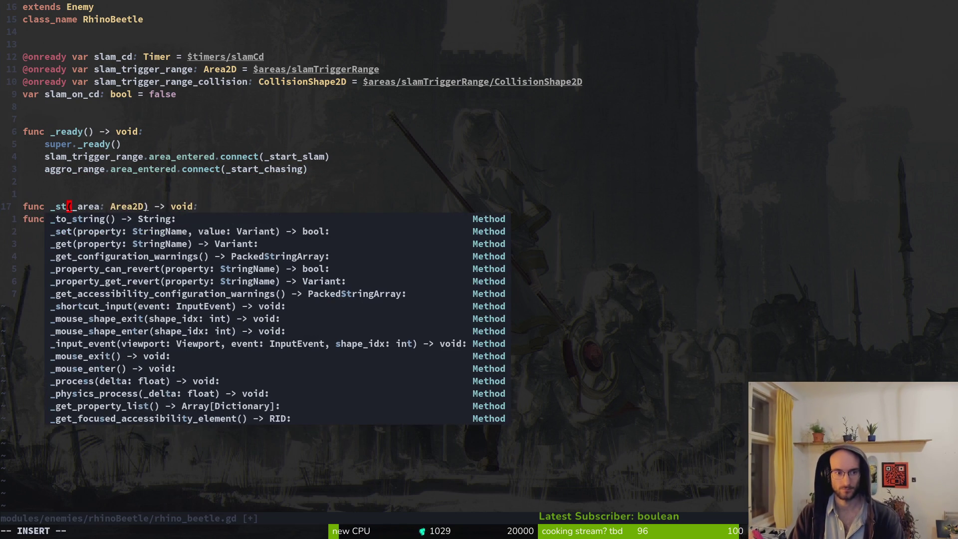
{"action": "type", "text": "art_chasing"}
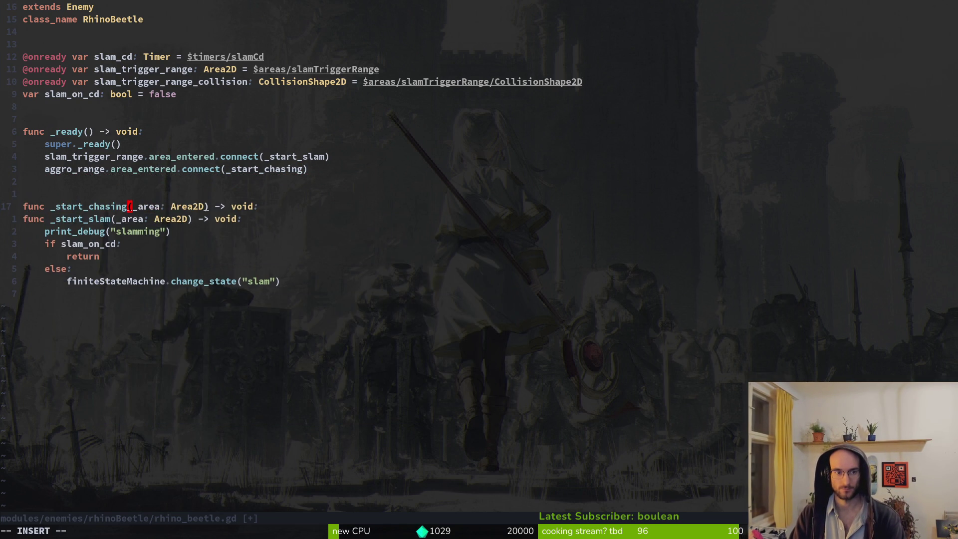
{"action": "key", "text": "Escape"}
{"action": "type", "text": "oo"}
{"action": "key", "text": "BackSpace"}
{"action": "key", "text": "Escape"}
{"action": "key", "text": "j"}
{"action": "key", "text": "j"}
{"action": "key", "text": "j"}
{"action": "key", "text": "y"}
{"action": "key", "text": "y"}
{"action": "key", "text": "k"}
{"action": "key", "text": "k"}
{"action": "key", "text": "k"}
{"action": "key", "text": "P"}
{"action": "key", "text": "V"}
{"action": "key", "text": "Escape"}
{"action": "type", "text": "jok"}
{"action": "key", "text": "BackSpace"}
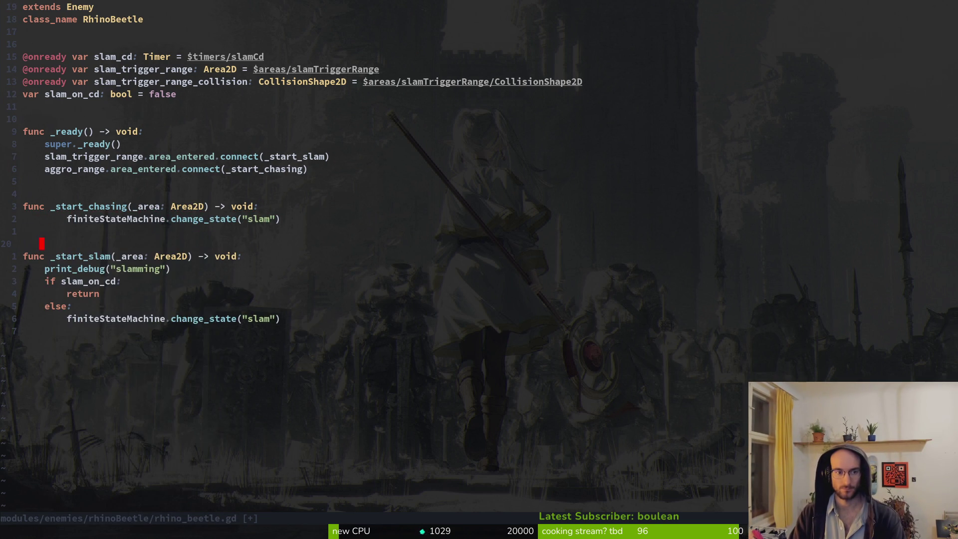
- Fix the change_state line's indent, change its state to "chasing", and save rhino_beetle.gd
{"action": "key", "text": "k"}
{"action": "key", "text": "k"}
{"action": "key", "text": "V"}
{"action": "key", "text": "less"}
{"action": "key", "text": "g"}
{"action": "key", "text": "v"}
{"action": "key", "text": "Escape"}
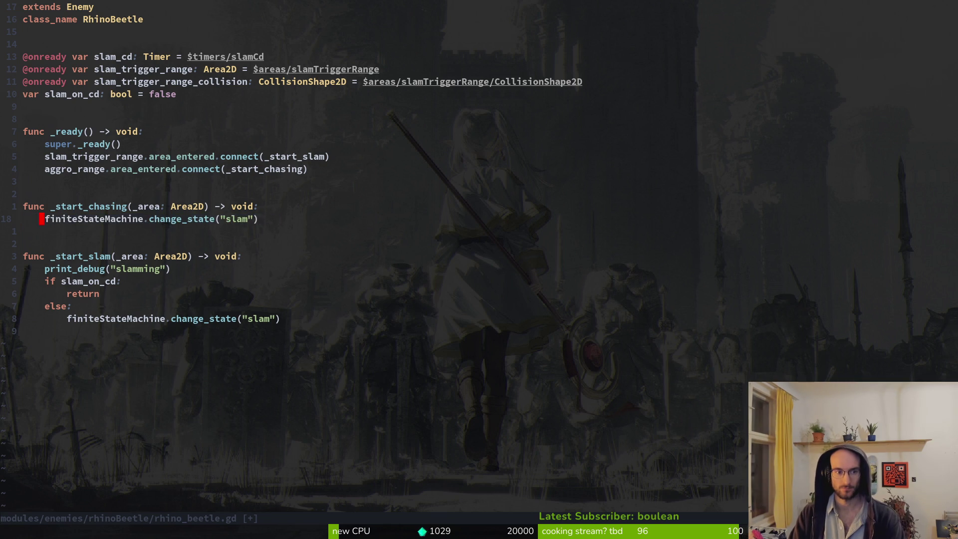
{"action": "key", "text": "dollar"}
{"action": "key", "text": "h"}
{"action": "key", "text": "c"}
{"action": "key", "text": "i"}
{"action": "key", "text": "quotedbl"}
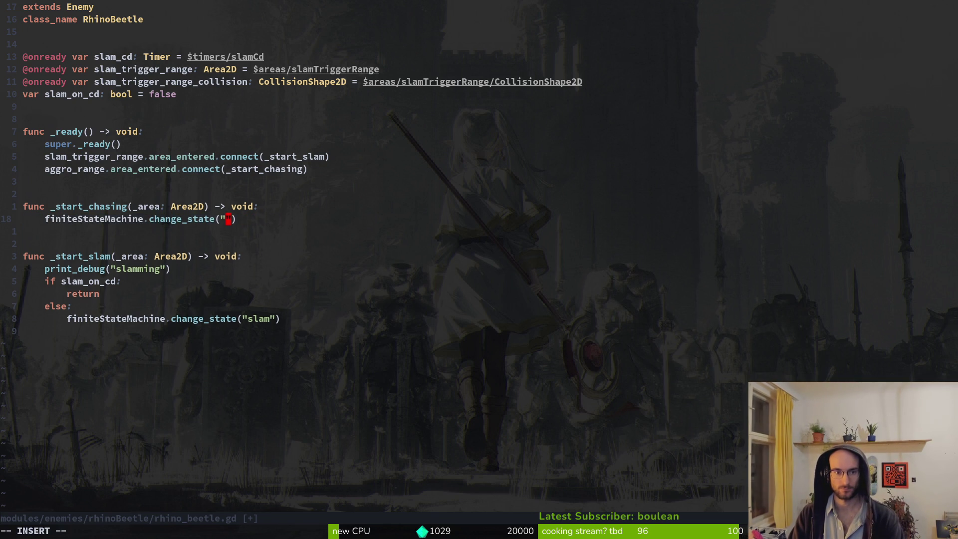
{"action": "type", "text": "chasing"}
{"action": "key", "text": "Escape"}
{"action": "type", "text": ":write"}
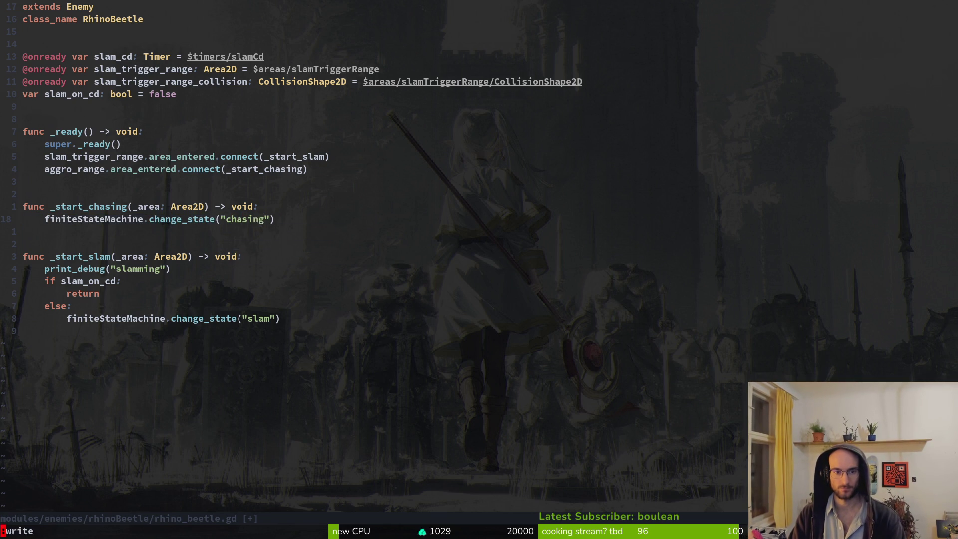
{"action": "key", "text": "Return"}
{"action": "key", "text": "alt+Tab"}
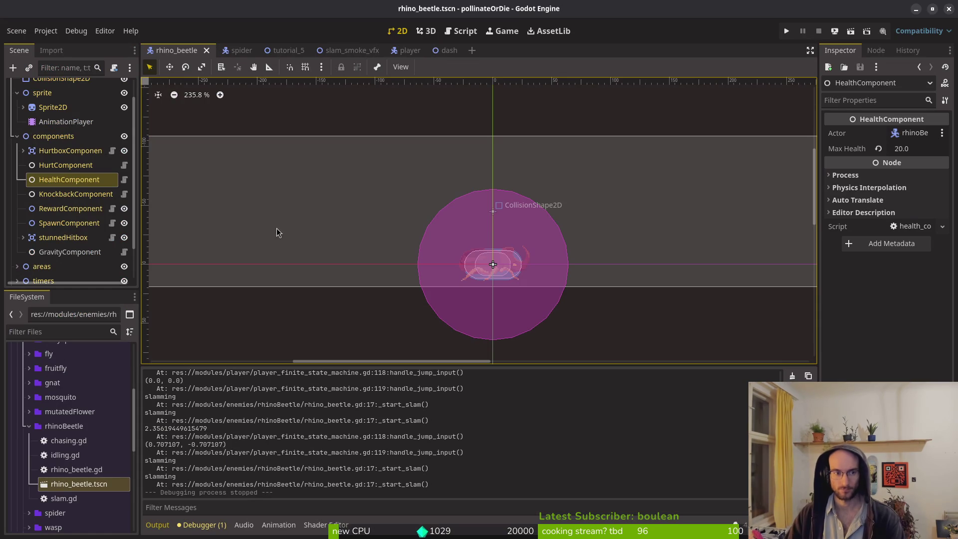
- Assign rhinoBeetle and GravityComponent to the chasing state's Rhino Beetle and Gravity Component fields, then save
{"action": "scroll", "coordinate": [75, 234], "scroll_direction": "down", "scroll_amount": 3}
{"action": "left_click", "coordinate": [17, 256]}
{"action": "scroll", "coordinate": [65, 234], "scroll_direction": "down", "scroll_amount": 3}
{"action": "left_click", "coordinate": [68, 244]}
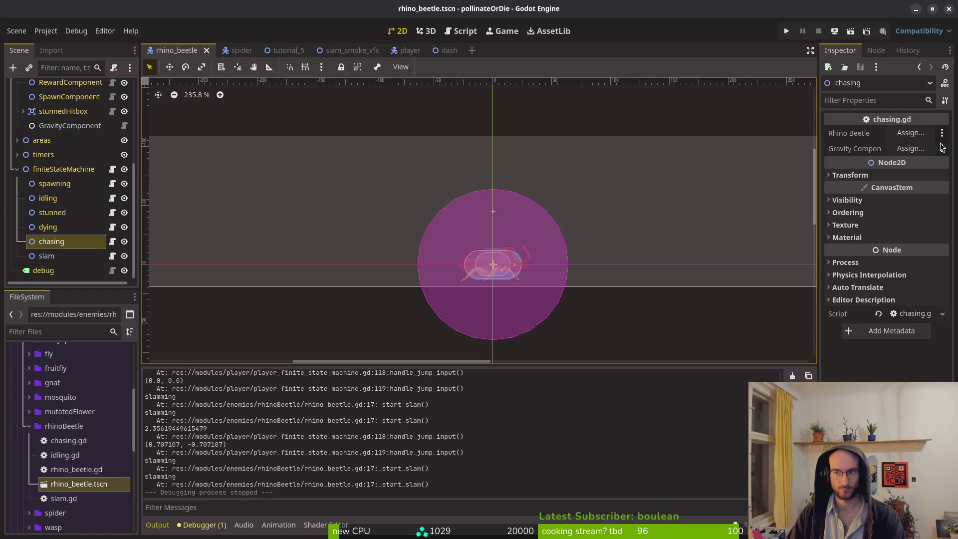
{"action": "left_click", "coordinate": [910, 133]}
{"action": "left_click", "coordinate": [502, 433]}
{"action": "left_click", "coordinate": [910, 148]}
{"action": "left_click", "coordinate": [457, 167]}
{"action": "left_click", "coordinate": [515, 431]}
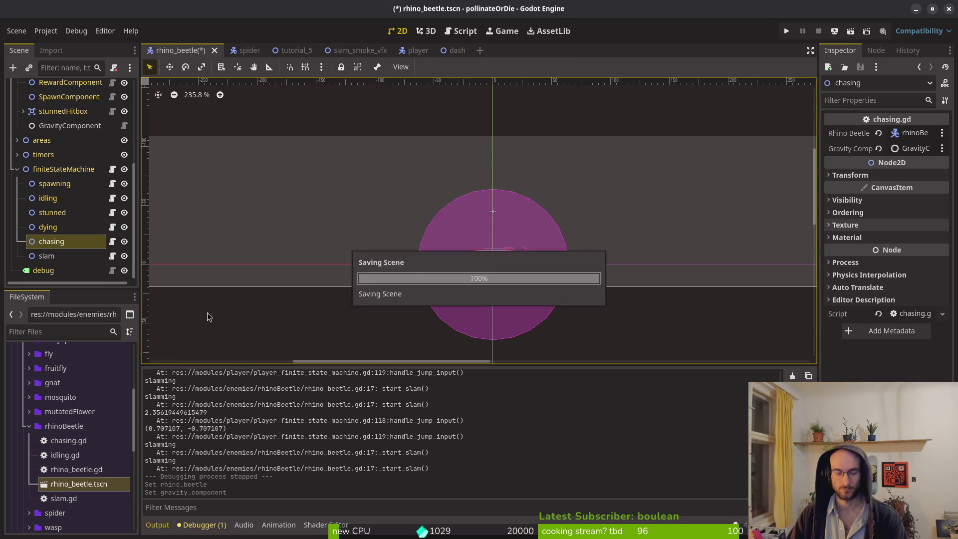
{"action": "left_click", "coordinate": [46, 253]}
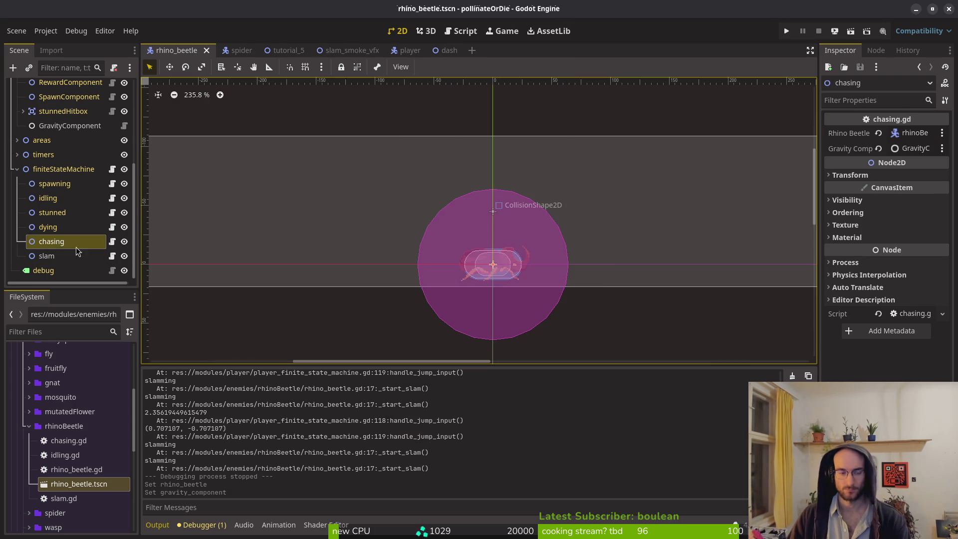
{"action": "key", "text": "alt+Tab"}
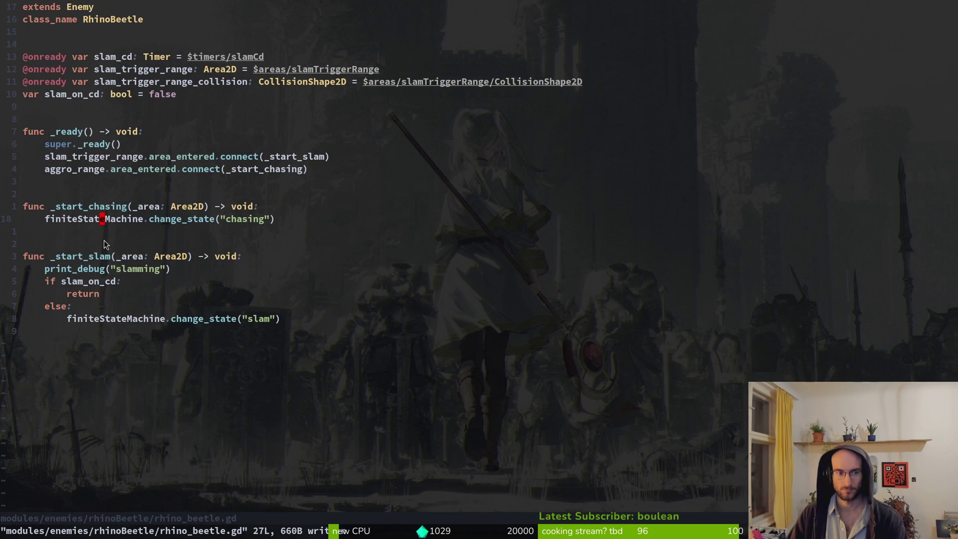
- In slam.gd enter(), add rhino_beetle.aggro_range_collision.set_deferred("disabled", true)
{"action": "key", "text": "ctrl+6"}
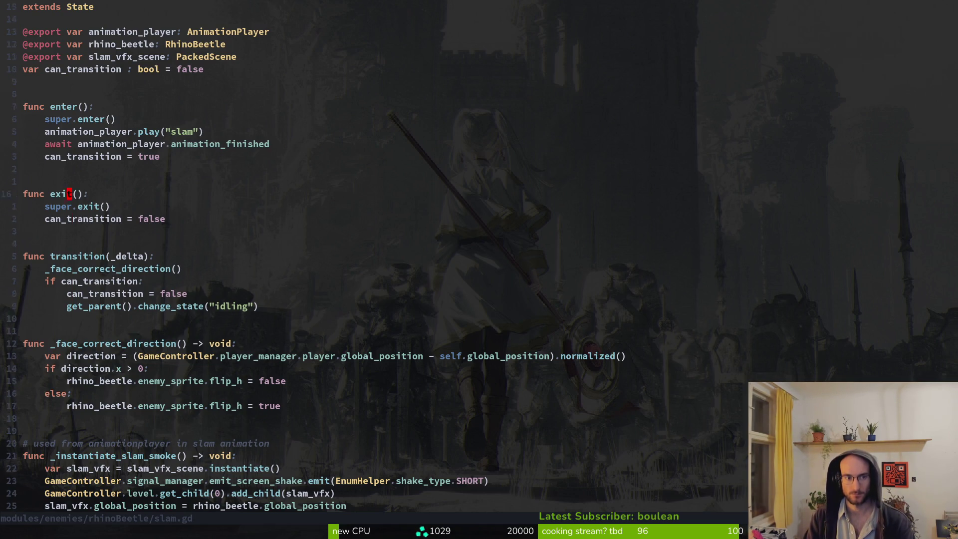
{"action": "type", "text": "o"}
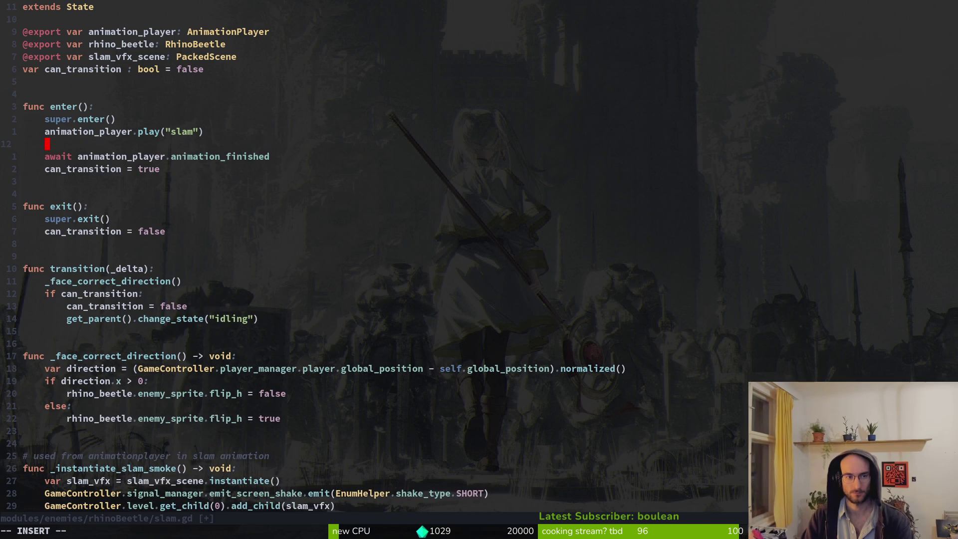
{"action": "type", "text": "aggr"}
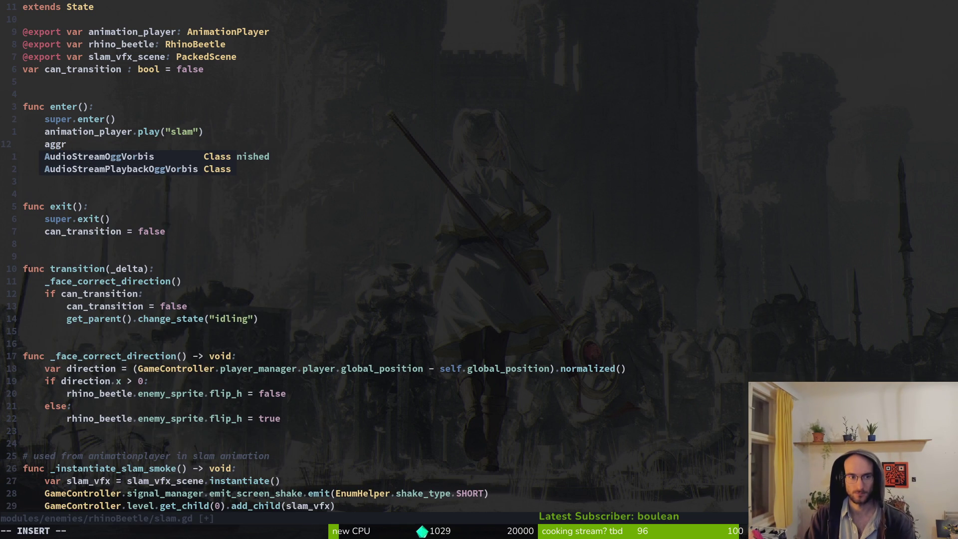
{"action": "type", "text": "o"}
{"action": "key", "text": "BackSpace"}
{"action": "key", "text": "BackSpace"}
{"action": "key", "text": "BackSpace"}
{"action": "type", "text": "rhino_beetle.agg"}
{"action": "key", "text": "Return"}
{"action": "key", "text": "Tab"}
{"action": "type", "text": ".setde"}
{"action": "key", "text": "Tab"}
{"action": "type", "text": "\""}
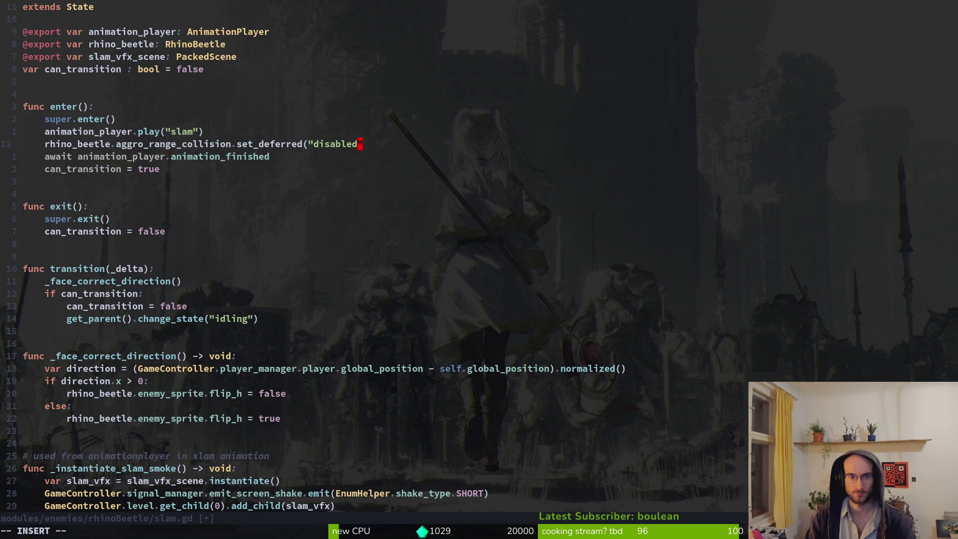
{"action": "type", "text": ", true)"}
- Paste the set_deferred line into exit() with false and save slam.gd
{"action": "key", "text": "Down"}
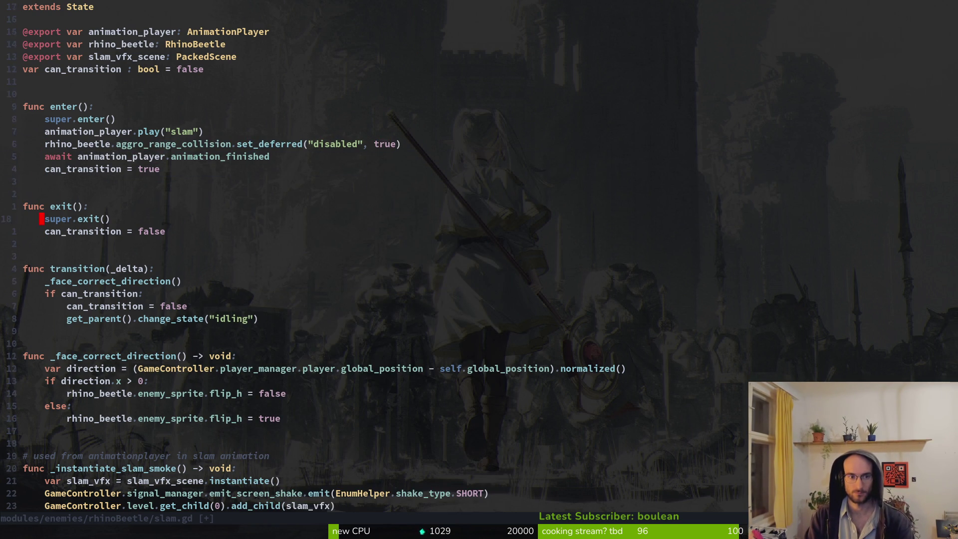
{"action": "key", "text": "P"}
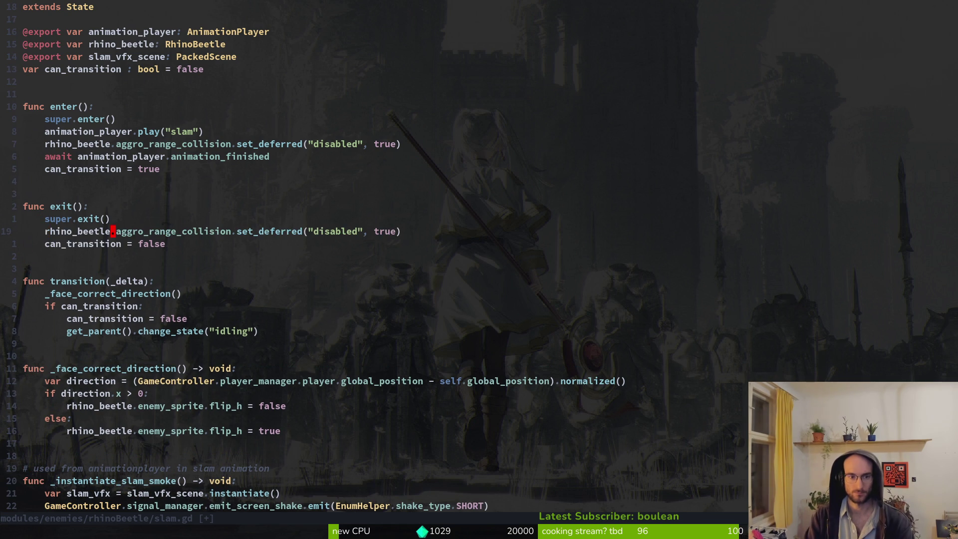
{"action": "type", "text": "cb"}
{"action": "type", "text": "e"}
{"action": "type", "text": "fals"}
{"action": "key", "text": "Escape"}
{"action": "type", "text": ":w"}
{"action": "key", "text": "Return"}
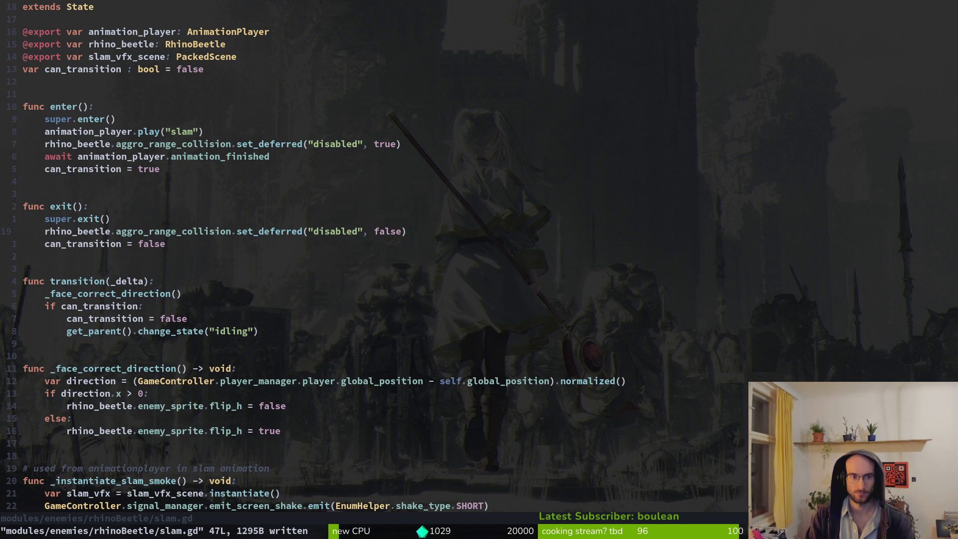
{"action": "key", "text": "alt+Tab"}
{"action": "key", "text": "F5"}
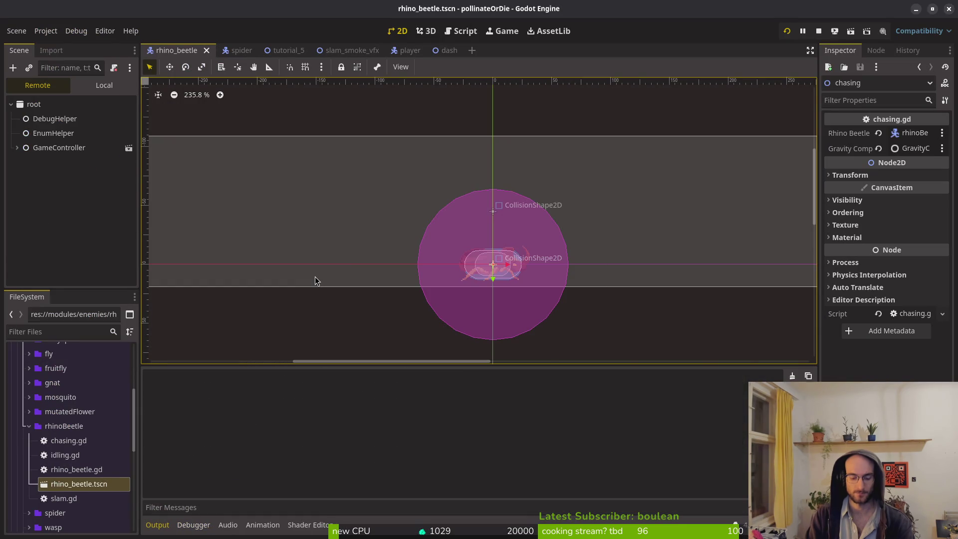
- Go from the main menu through the temporary level select and start a level
{"action": "key", "text": "Return"}
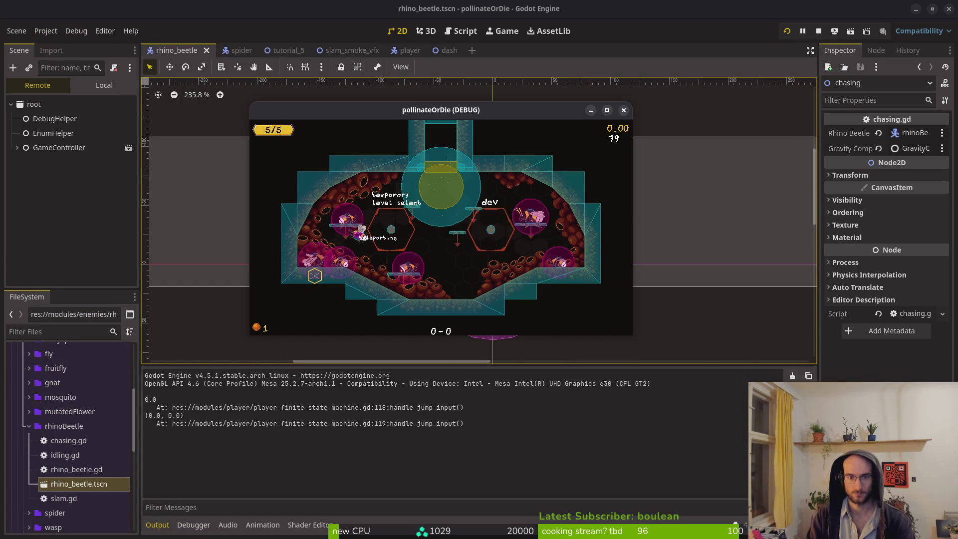
{"action": "key", "text": "Right"}
{"action": "key", "text": "Left"}
{"action": "key", "text": "Left"}
{"action": "key", "text": "Down"}
{"action": "key", "text": "Down"}
{"action": "key", "text": "Return"}
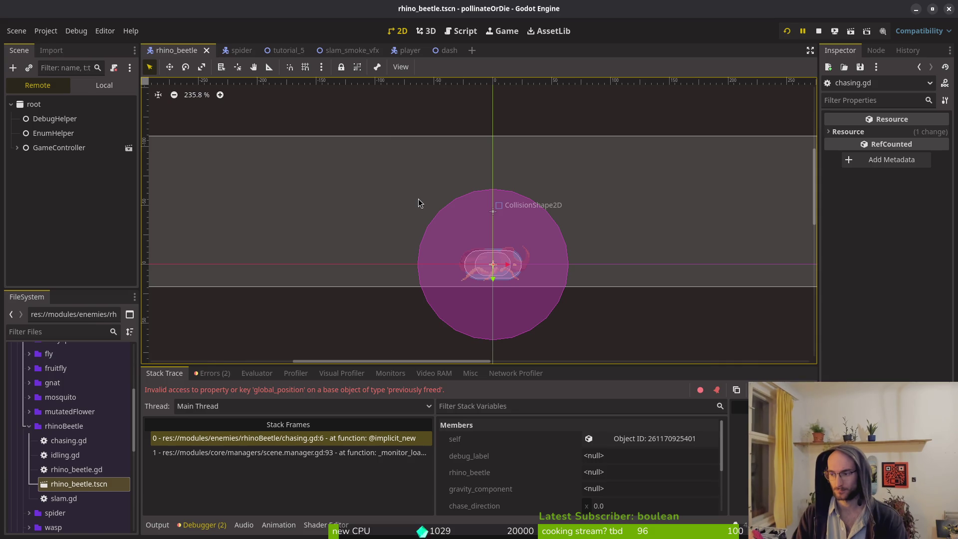
{"action": "key", "text": "alt+Tab"}
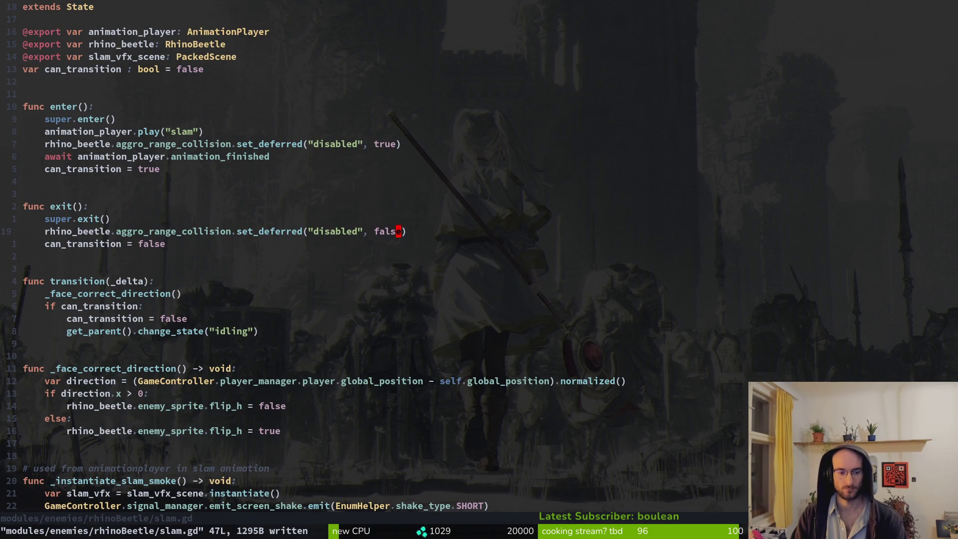
- Open chasing.gd from the file finder
{"action": "key", "text": "space"}
{"action": "key", "text": "f"}
{"action": "key", "text": "f"}
{"action": "type", "text": "chasing"}
{"action": "key", "text": "Return"}
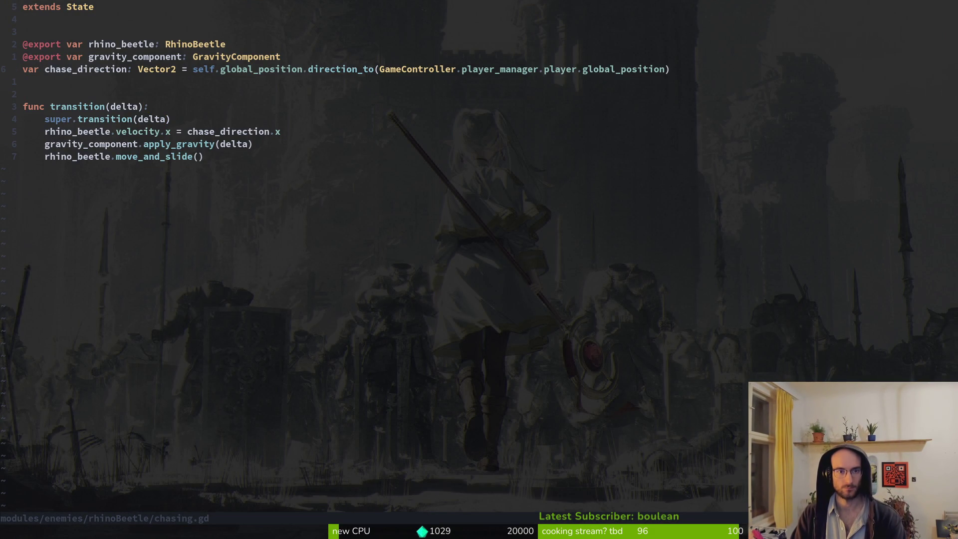
- Add an empty line under super.transition(delta), clear chase_direction's initial value, and save
{"action": "key", "text": "o"}
{"action": "key", "text": "Escape"}
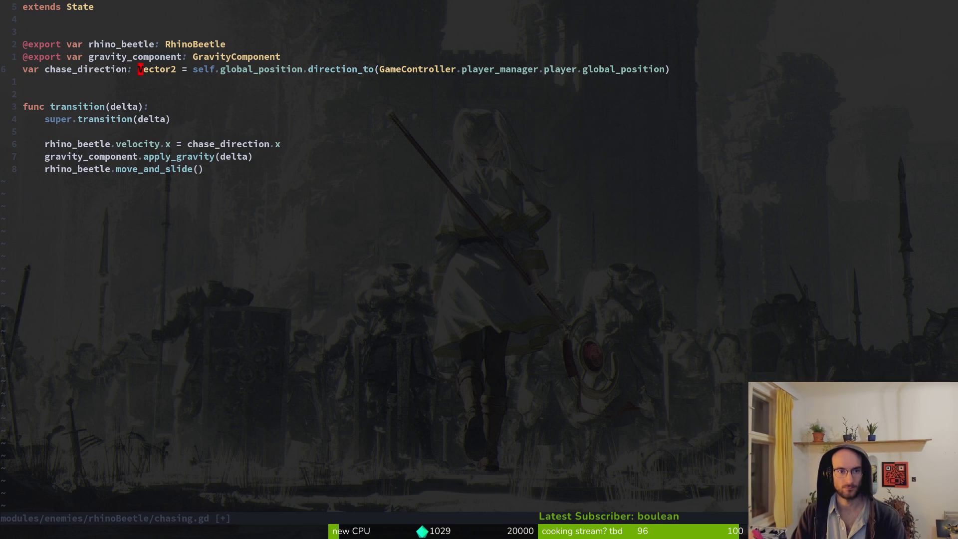
{"action": "key", "text": "$"}
{"action": "key", "text": "c"}
{"action": "key", "text": "BackSpace"}
{"action": "key", "text": "BackSpace"}
{"action": "key", "text": "BackSpace"}
{"action": "key", "text": "Escape"}
{"action": "type", "text": ":write"}
{"action": "key", "text": "Return"}
- Set chase_direction inside transition() toward the player's position, remove the blank lines, and save
{"action": "type", "text": "4j"}
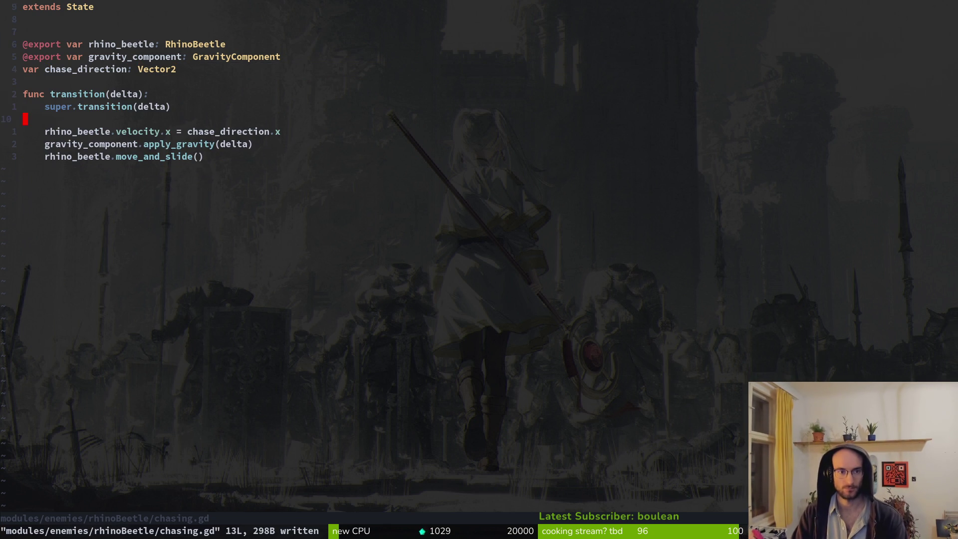
{"action": "type", "text": "o"}
{"action": "type", "text": "cha"}
{"action": "key", "text": "Return"}
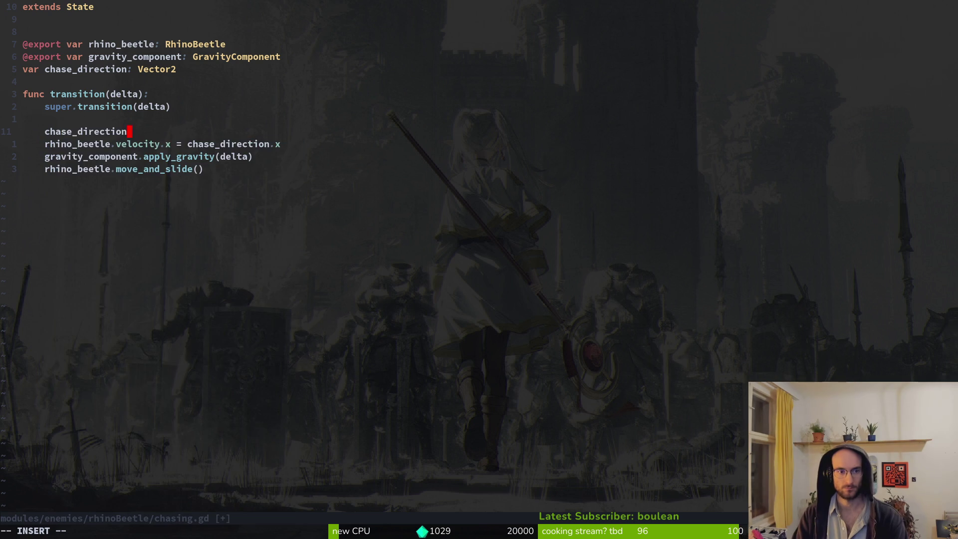
{"action": "key", "text": "Escape"}
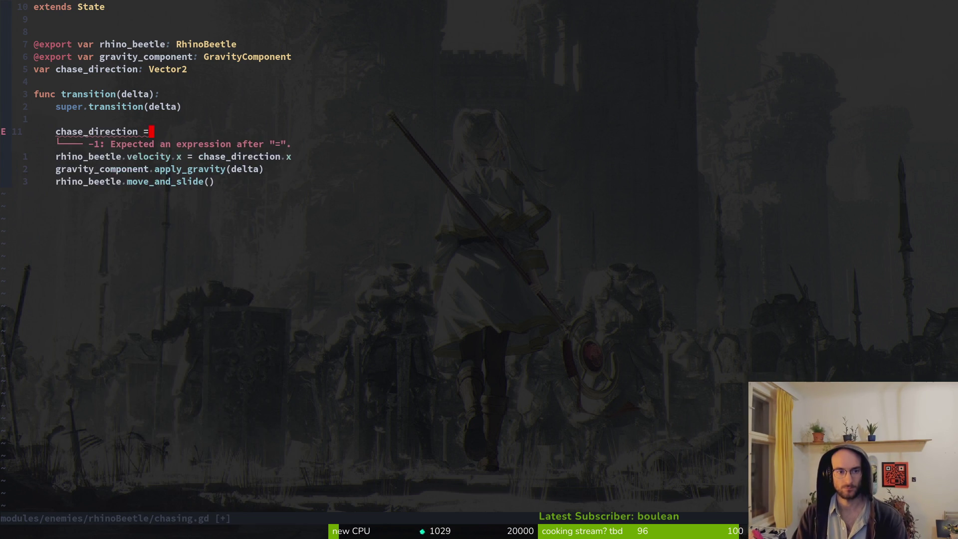
{"action": "key", "text": "p"}
{"action": "key", "text": "k"}
{"action": "key", "text": "d"}
{"action": "key", "text": "d"}
{"action": "key", "text": "j"}
{"action": "key", "text": "d"}
{"action": "key", "text": "d"}
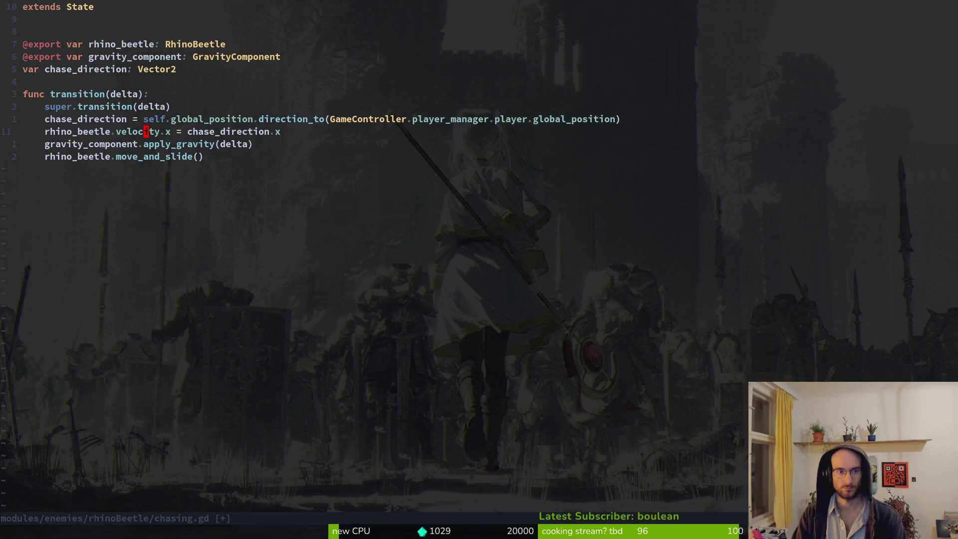
{"action": "type", "text": ":w"}
{"action": "key", "text": "Return"}
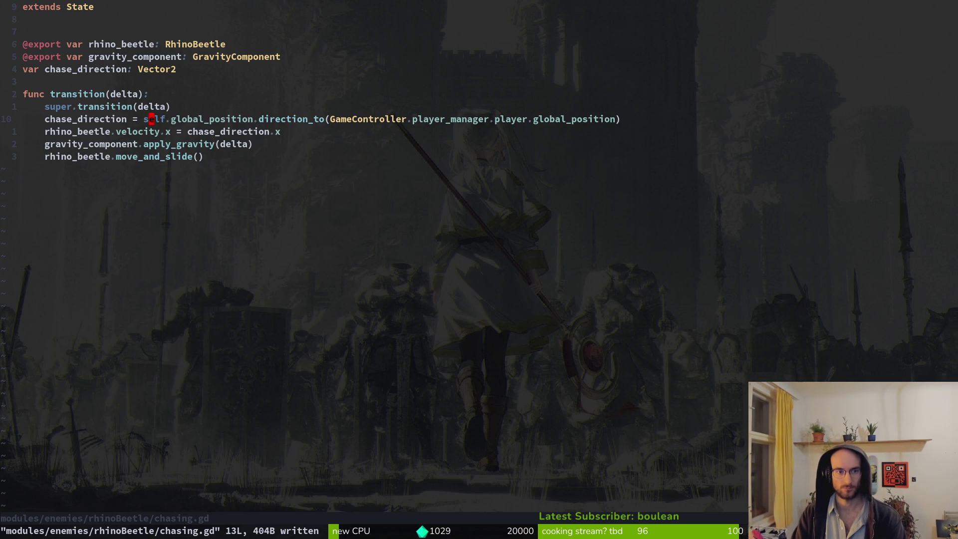
- Replace self with rhino_beetle so the direction starts from the beetle's global_position, and save
{"action": "type", "text": "ciwrhino_beetle"}
{"action": "key", "text": "Escape"}
{"action": "type", "text": ":w"}
{"action": "key", "text": "Return"}
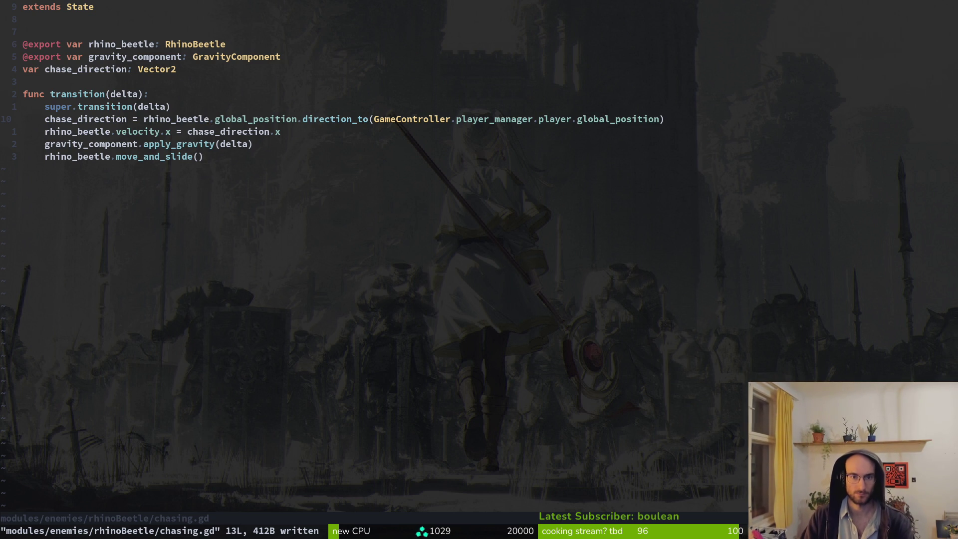
{"action": "key", "text": "alt+Tab"}
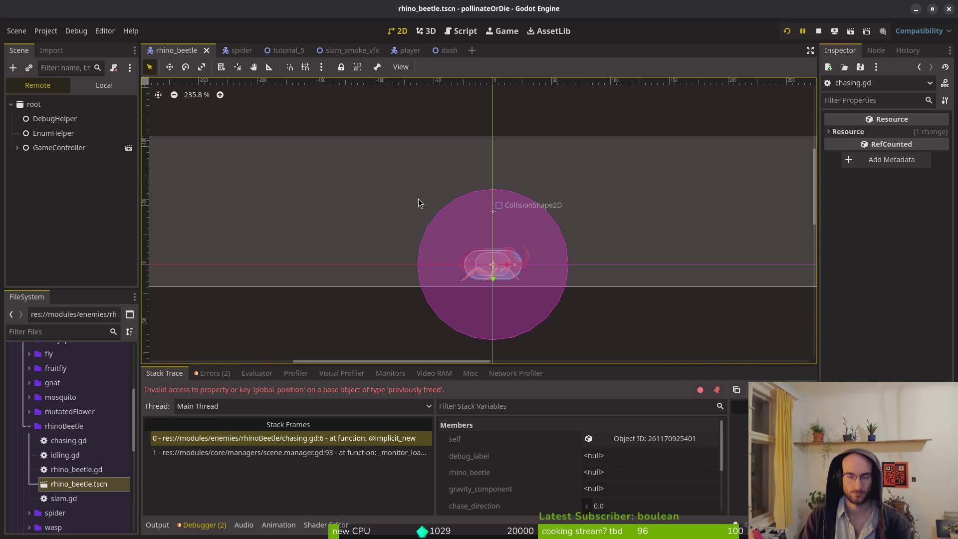
- Run the game with F5 and load level 5 from the level-select list
{"action": "key", "text": "F5"}
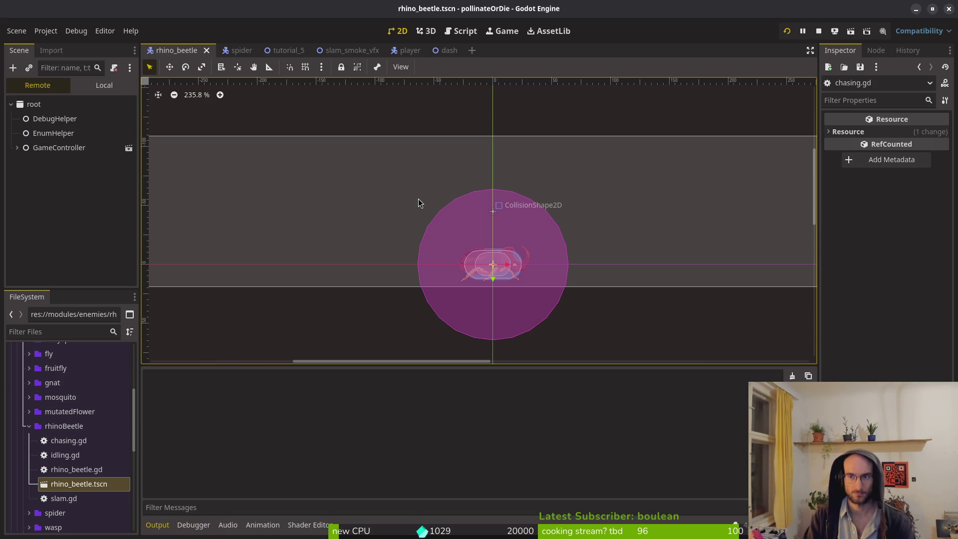
{"action": "left_click", "coordinate": [419, 200]}
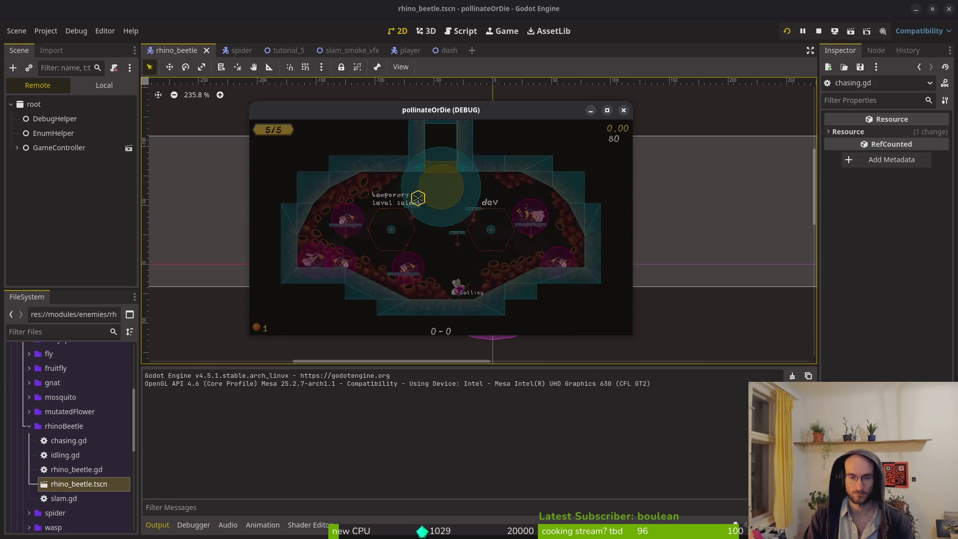
{"action": "key", "text": "space"}
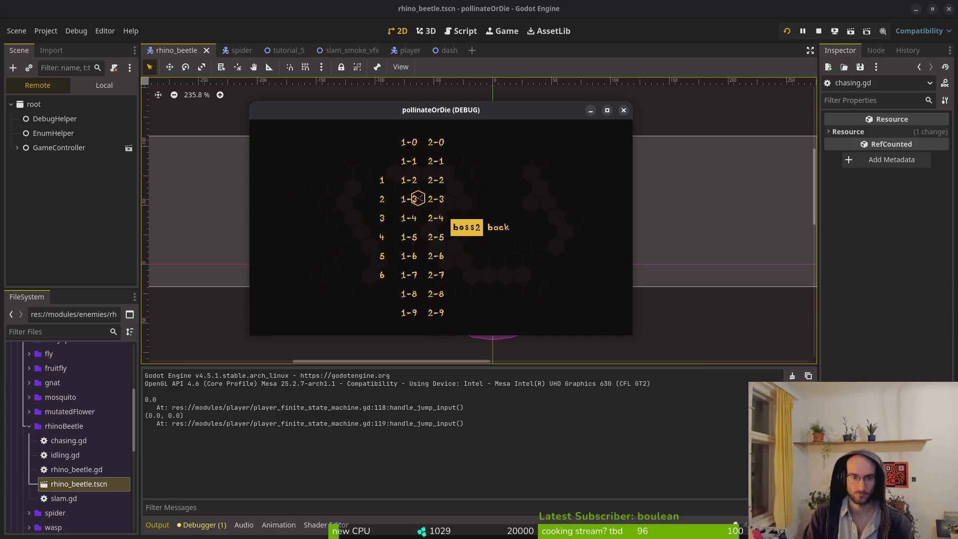
{"action": "left_click", "coordinate": [418, 198]}
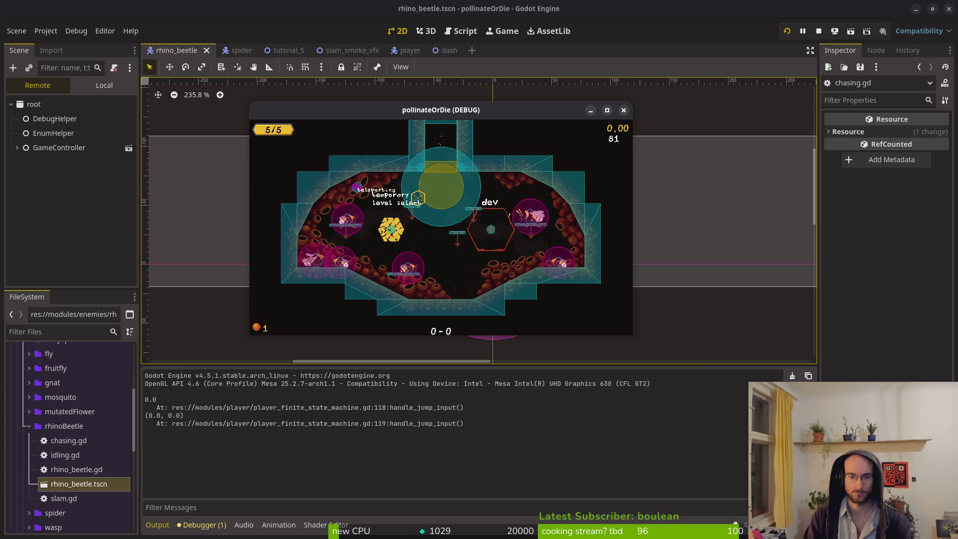
{"action": "left_click", "coordinate": [418, 198]}
{"action": "key", "text": "Left"}
{"action": "key", "text": "Left"}
{"action": "key", "text": "Down"}
{"action": "key", "text": "Down"}
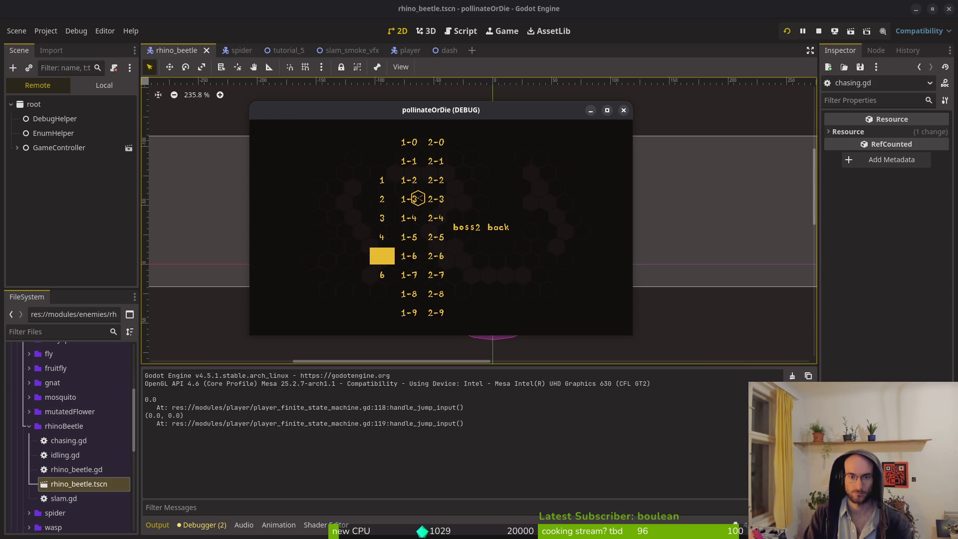
{"action": "key", "text": "Return"}
- Jump and move the player along the floor to check the beetle's chase
{"action": "key", "text": "space"}
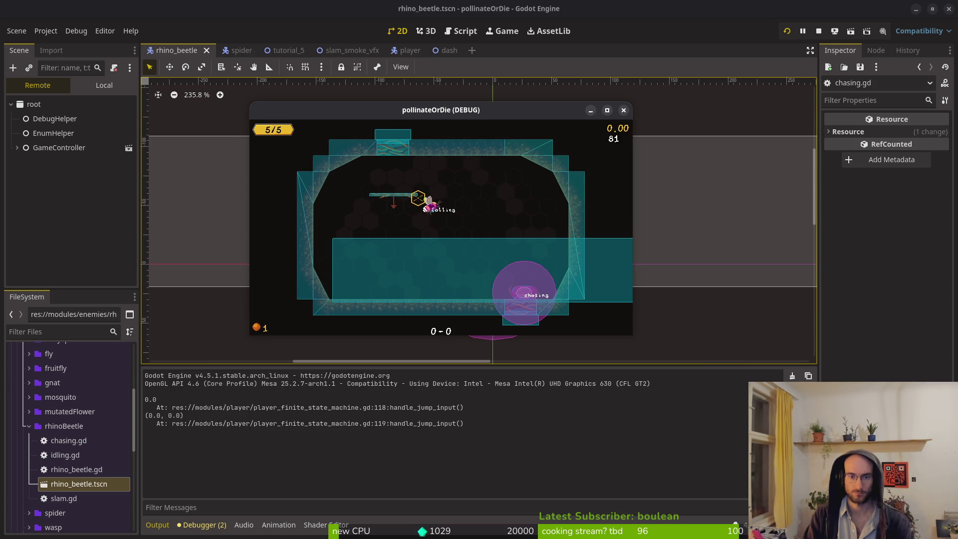
{"action": "key", "text": "Left"}
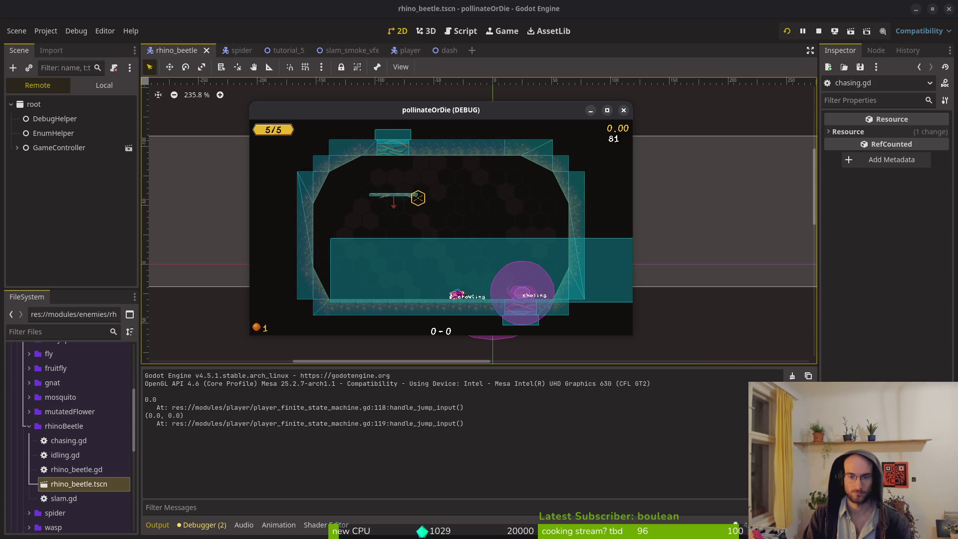
{"action": "key", "text": "Right"}
{"action": "key", "text": "space"}
{"action": "key", "text": "super+1"}
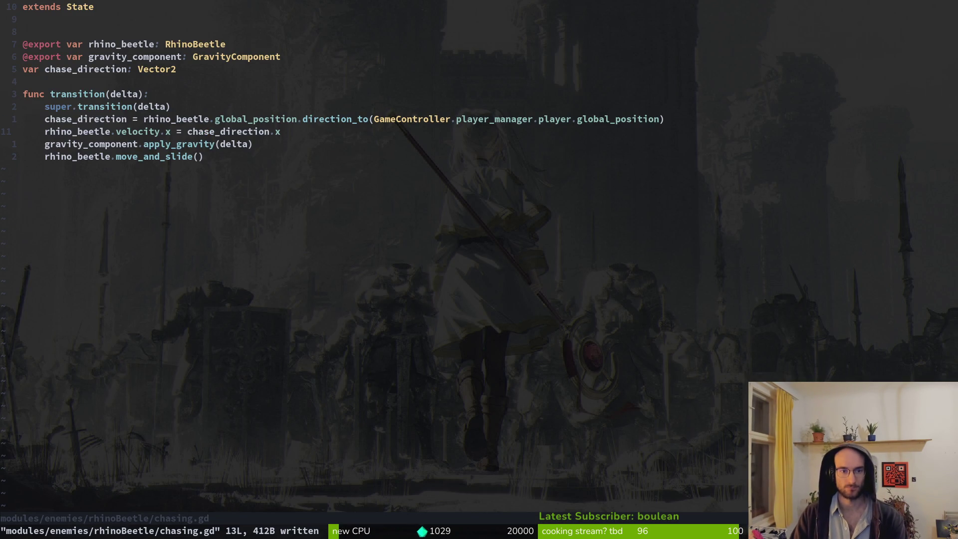
- Append ' * rhino_beetle.speed' to the velocity.x line, then relaunch the game with F5
{"action": "key", "text": "A"}
{"action": "key", "text": "Escape"}
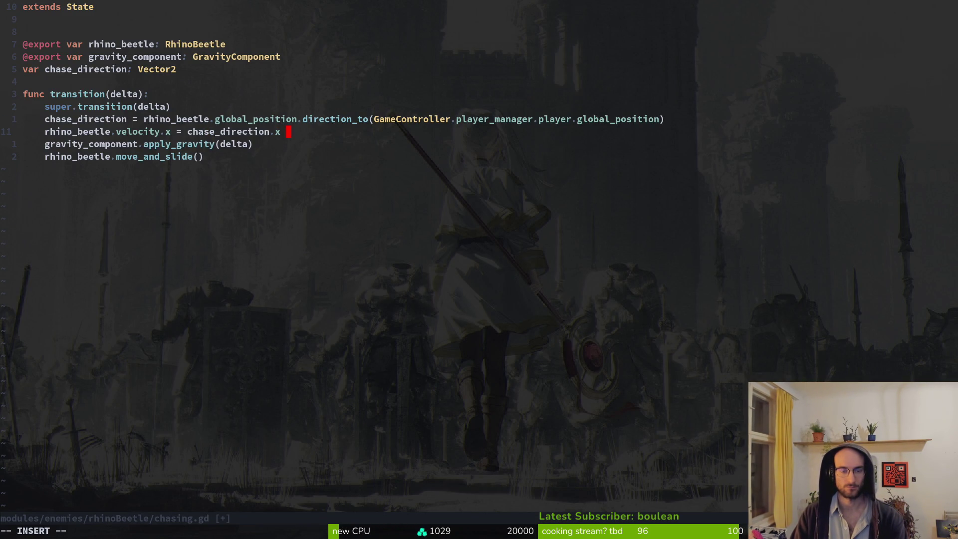
{"action": "type", "text": "spe"}
{"action": "key", "text": "BackSpace"}
{"action": "key", "text": "BackSpace"}
{"action": "key", "text": "BackSpace"}
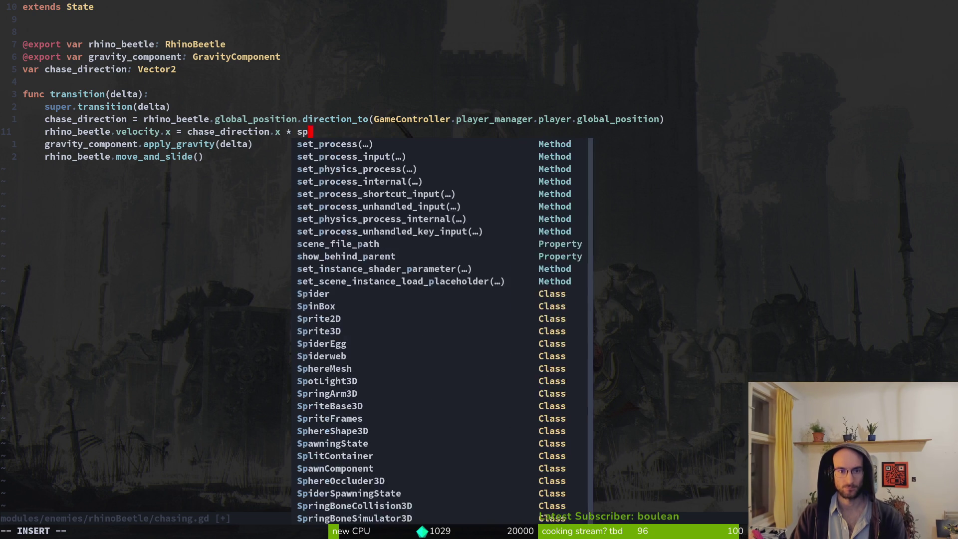
{"action": "type", "text": "rhino_beetle.speed"}
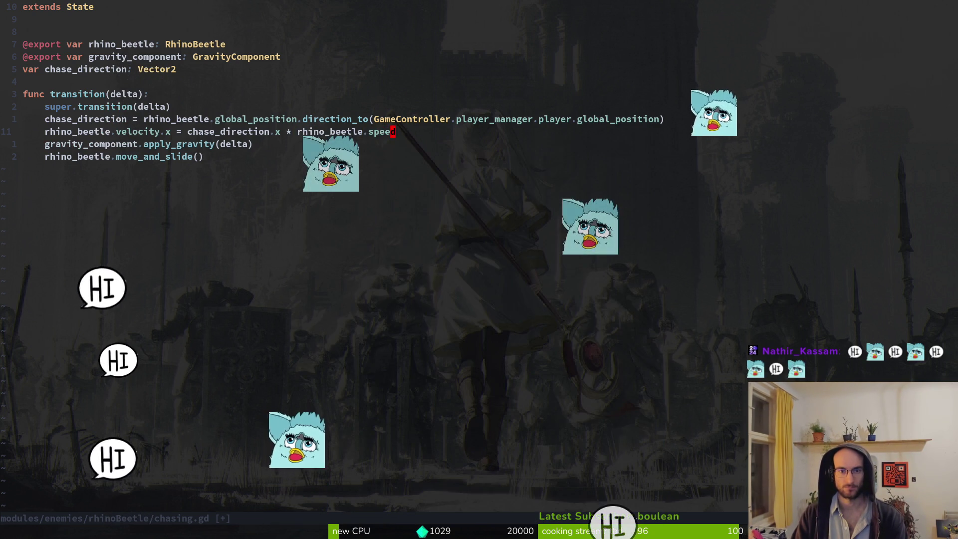
{"action": "key", "text": "F5"}
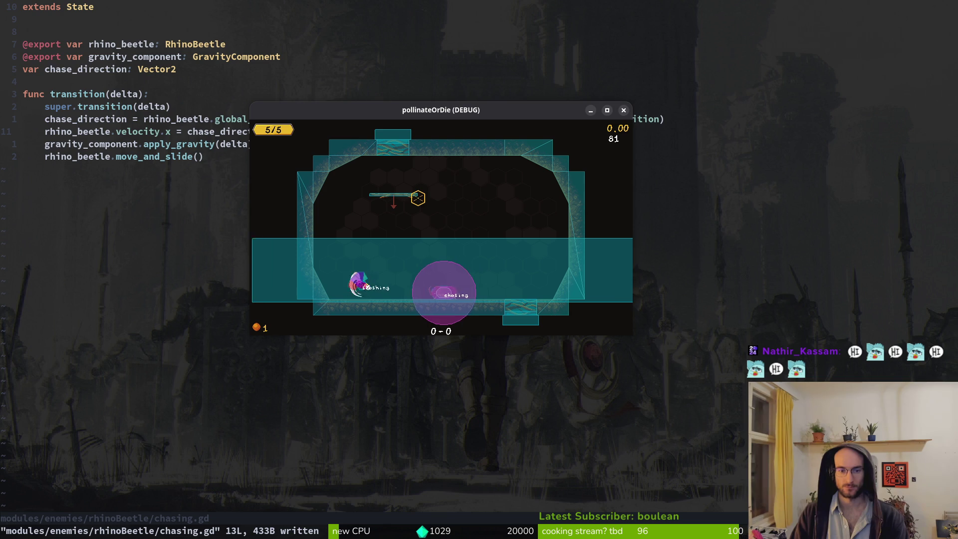
- Jump twice over the chasing beetle, move right past it, then close the game
{"action": "key", "text": "space"}
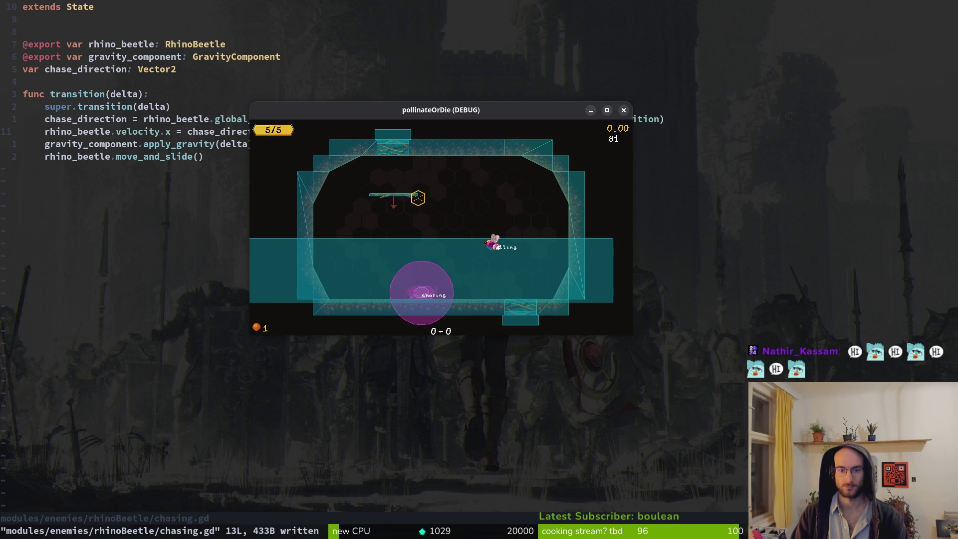
{"action": "key", "text": "space"}
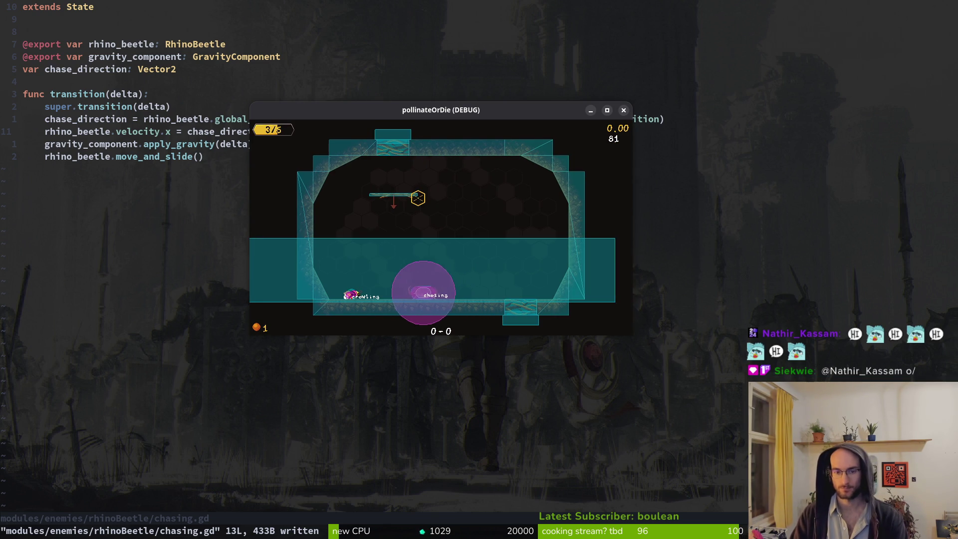
{"action": "key", "text": "Right"}
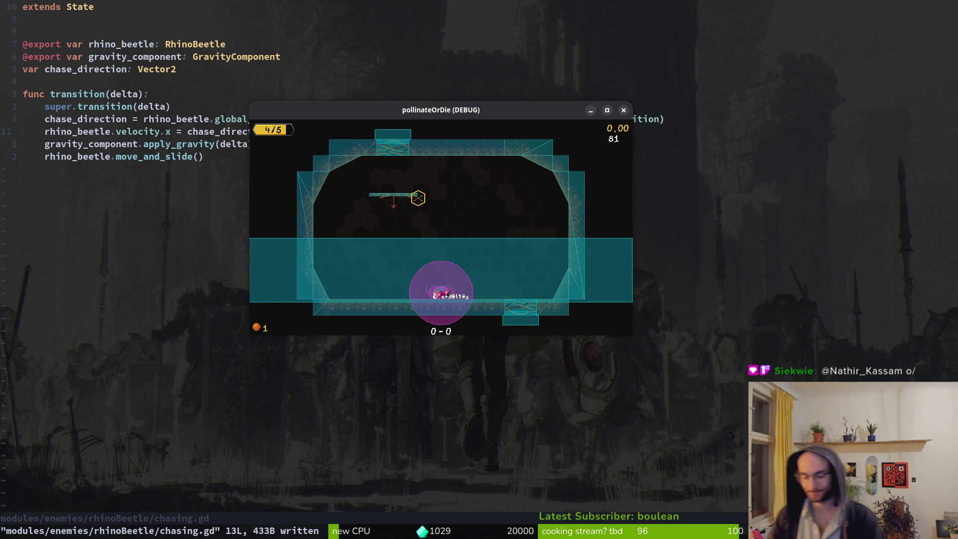
{"action": "key", "text": "Escape"}
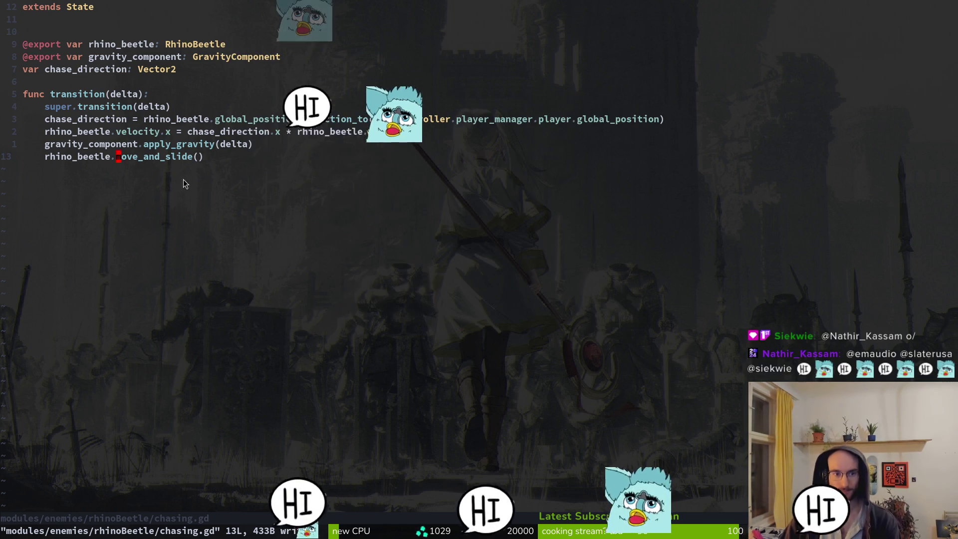
- Open slam.gd from the project file finder
{"action": "key", "text": "space"}
{"action": "key", "text": "f"}
{"action": "key", "text": "f"}
{"action": "type", "text": "sla"}
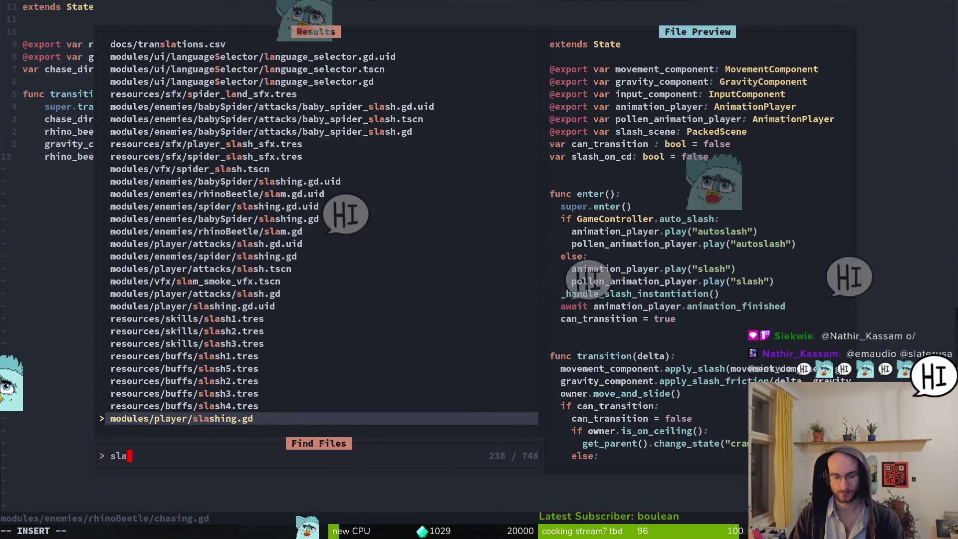
{"action": "type", "text": "m"}
{"action": "key", "text": "Up"}
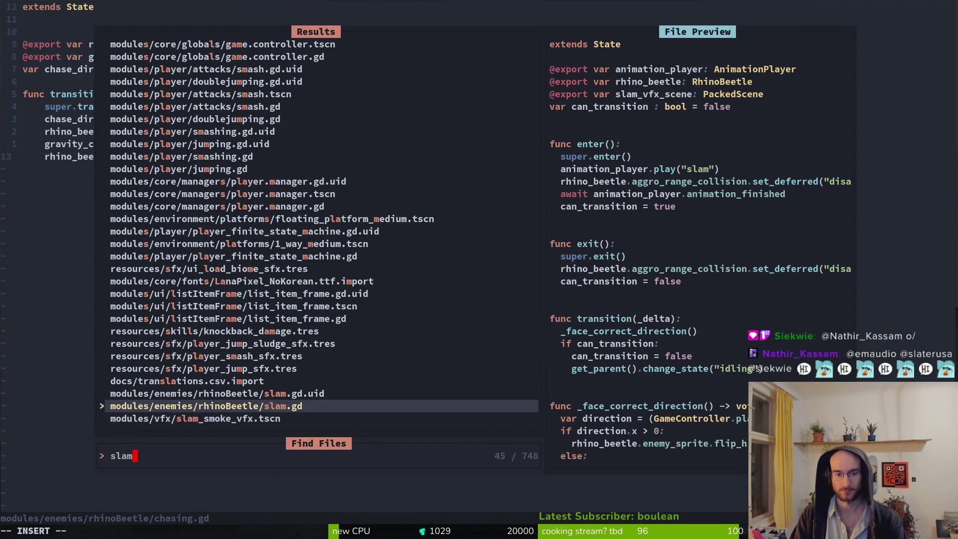
{"action": "key", "text": "Return"}
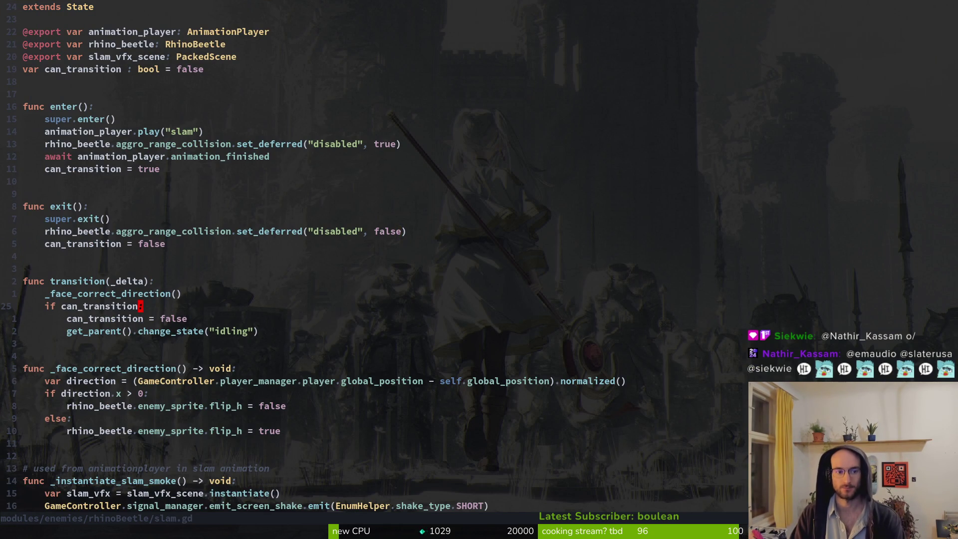
- Below can_transition = false, start a rhino_beetle.slam_trigger_range.overlaps_area check
{"action": "key", "text": "2"}
{"action": "key", "text": "j"}
{"action": "key", "text": "o"}
{"action": "type", "text": "if rh"}
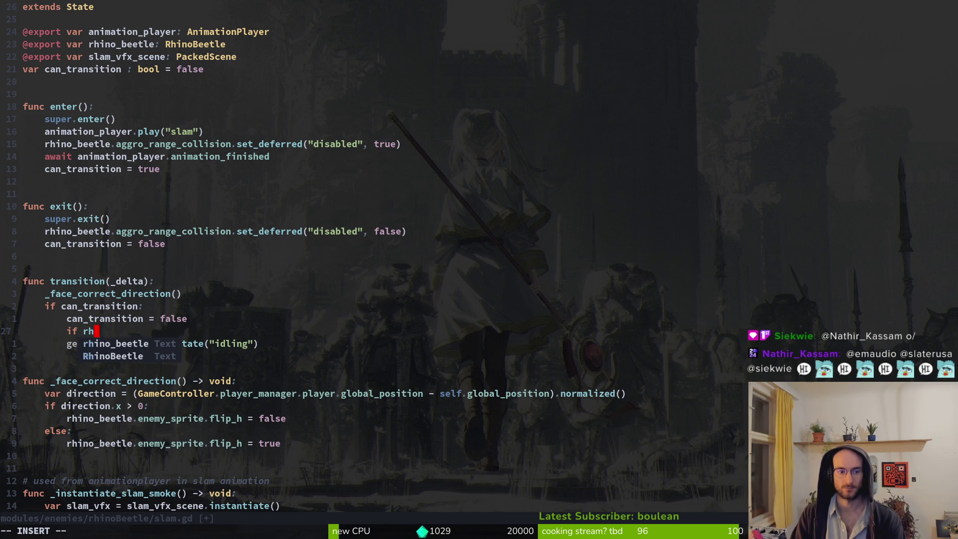
{"action": "key", "text": "Tab"}
{"action": "type", "text": "."}
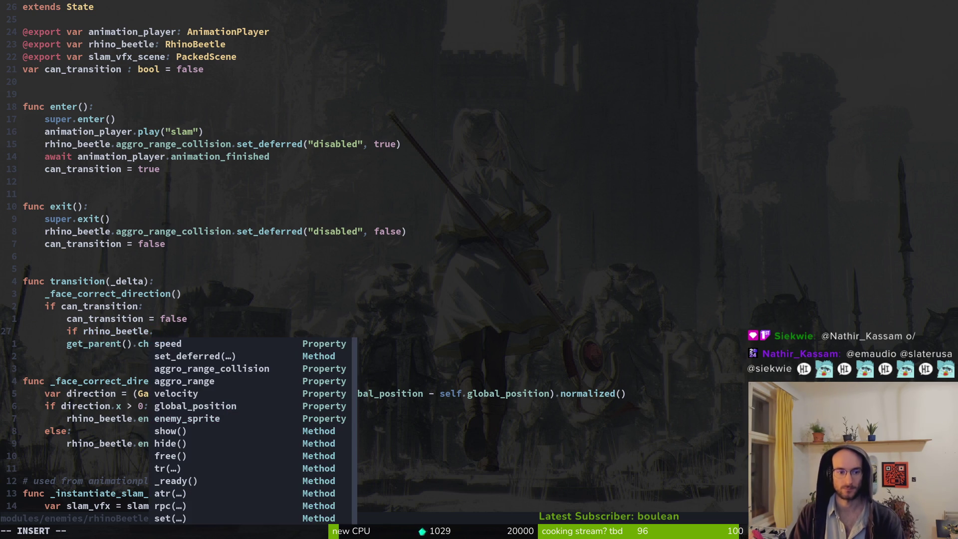
{"action": "type", "text": "slm"}
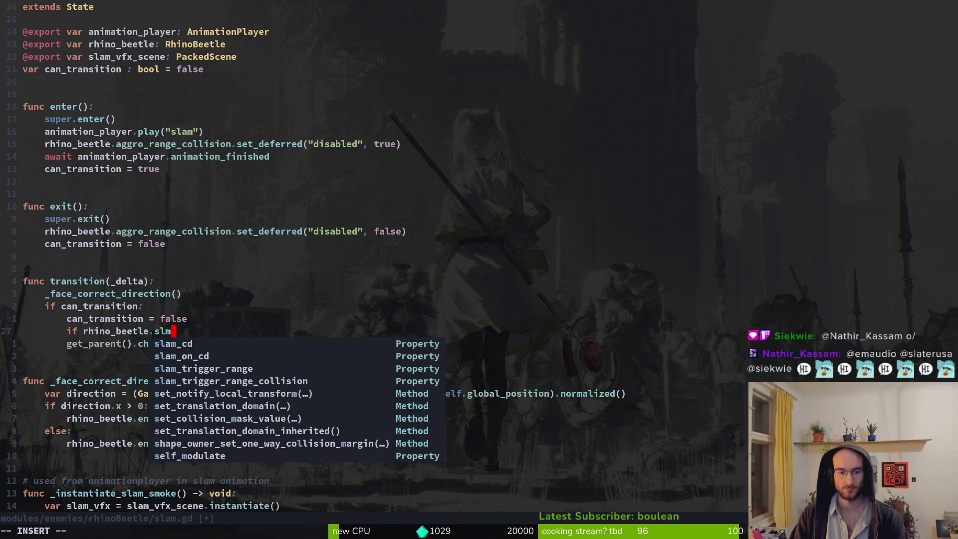
{"action": "key", "text": "Tab"}
{"action": "key", "text": "Tab"}
{"action": "key", "text": "Return"}
{"action": "type", "text": "."}
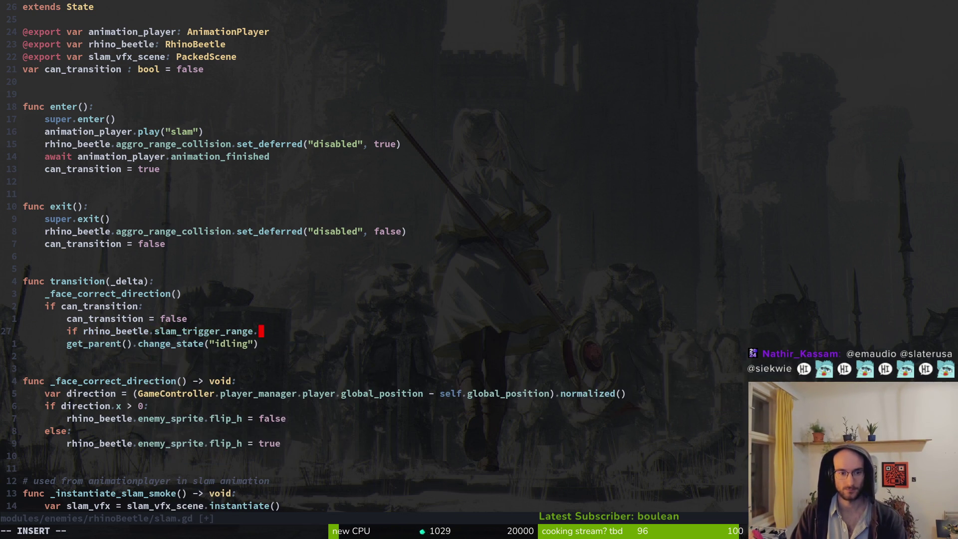
{"action": "key", "text": "BackSpace"}
{"action": "key", "text": "BackSpace"}
{"action": "key", "text": "Tab"}
{"action": "key", "text": "Tab"}
{"action": "key", "text": "Return"}
- Pass GameController.player_manager.player.hurtbox_area to overlaps_area and end the condition with a colon
{"action": "key", "text": "Tab"}
{"action": "type", "text": ".p"}
{"action": "key", "text": "Tab"}
{"action": "type", "text": ".pl"}
{"action": "key", "text": "Tab"}
{"action": "type", "text": ".hju"}
{"action": "key", "text": "BackSpace"}
{"action": "key", "text": "BackSpace"}
{"action": "type", "text": "u"}
{"action": "key", "text": "Tab"}
{"action": "type", "text": ")a)"}
{"action": "key", "text": "BackSpace"}
{"action": "type", "text": ":"}
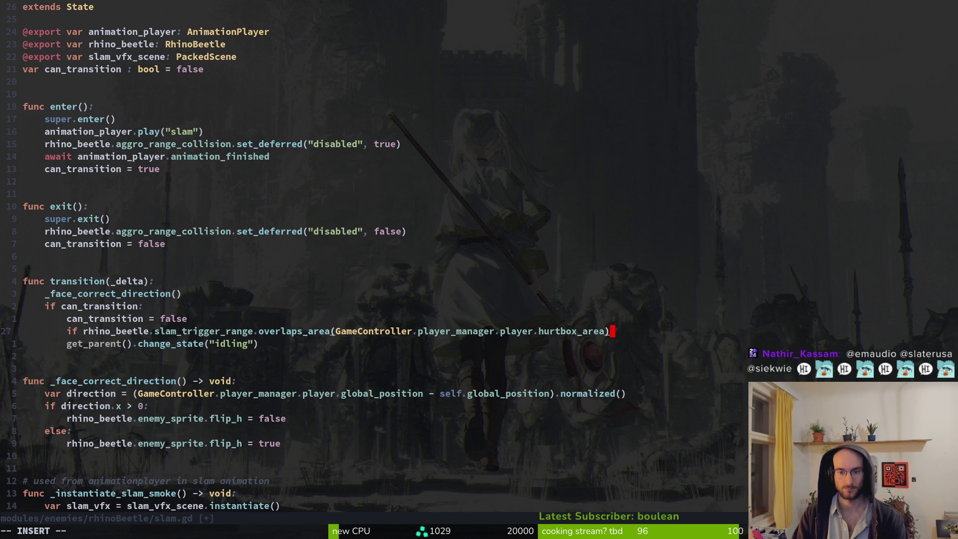
{"action": "key", "text": "Return"}
- Indent the get_parent() line under the if, delete the stray blank line, and add else:
{"action": "key", "text": "Escape"}
{"action": "key", "text": "j"}
{"action": "key", "text": "shift+v"}
{"action": "key", "text": "greater"}
{"action": "key", "text": "k"}
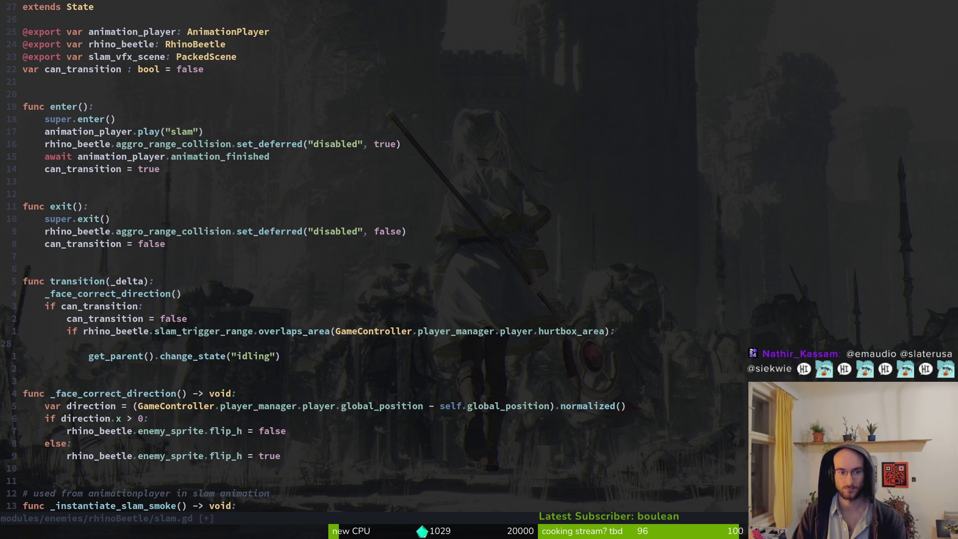
{"action": "key", "text": "d"}
{"action": "key", "text": "d"}
{"action": "type", "text": "oelse:"}
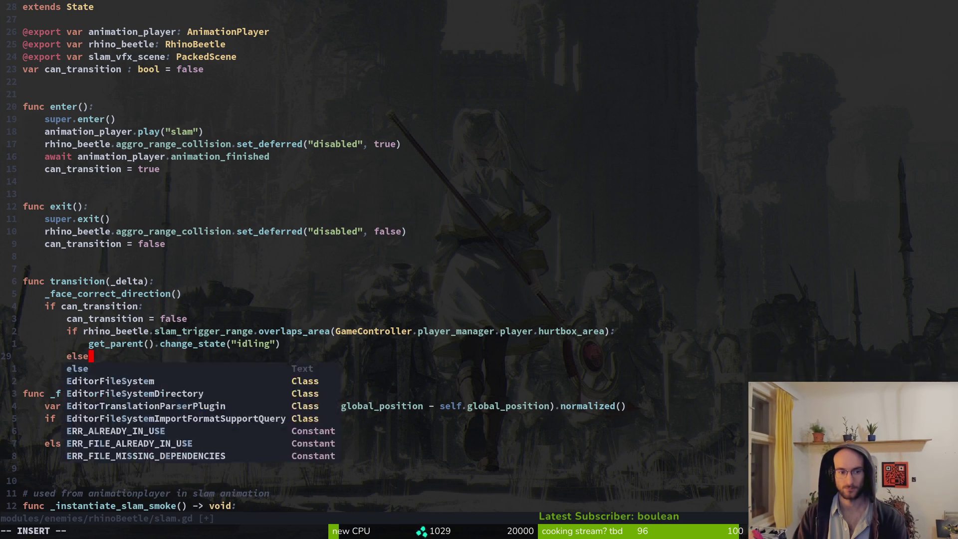
{"action": "key", "text": "Escape"}
- Copy the get_parent() transition line under else: and save slam.gd
{"action": "key", "text": "k"}
{"action": "key", "text": "y"}
{"action": "key", "text": "y"}
{"action": "type", "text": "jp:w"}
{"action": "key", "text": "Return"}
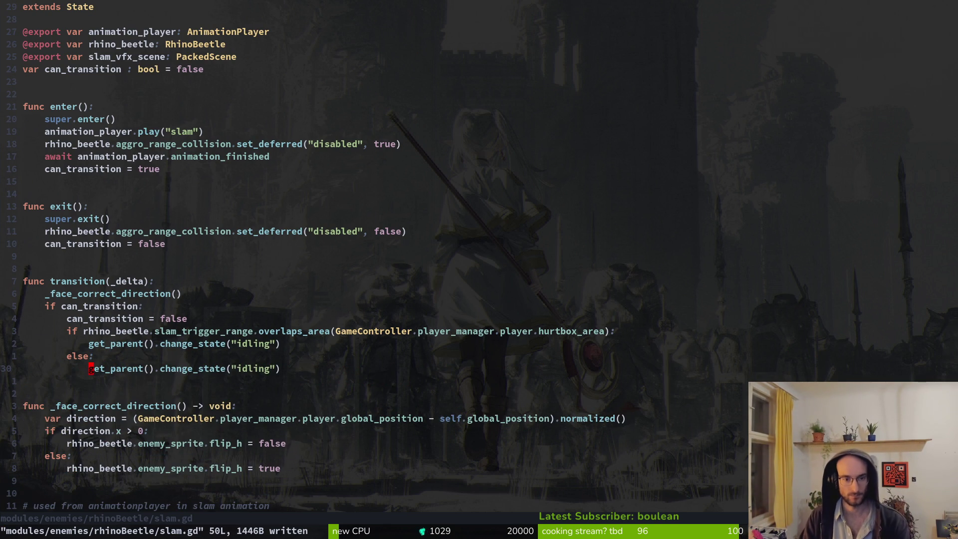
- Change the if branch's state name from idling to "slam" and save
{"action": "key", "text": "k"}
{"action": "key", "text": "k"}
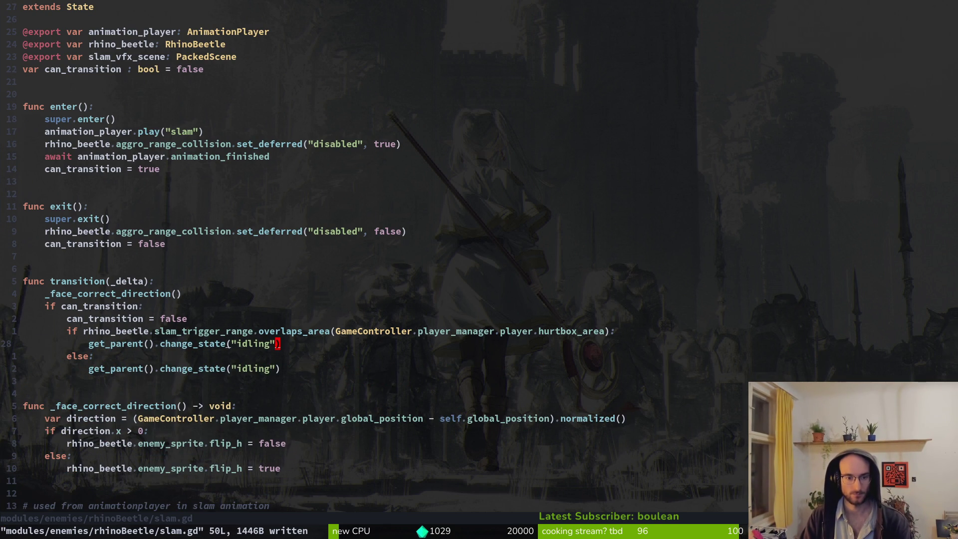
{"action": "key", "text": "c"}
{"action": "key", "text": "i"}
{"action": "key", "text": "quotedbl"}
{"action": "type", "text": "slam"}
{"action": "key", "text": "Escape"}
{"action": "type", "text": ":write"}
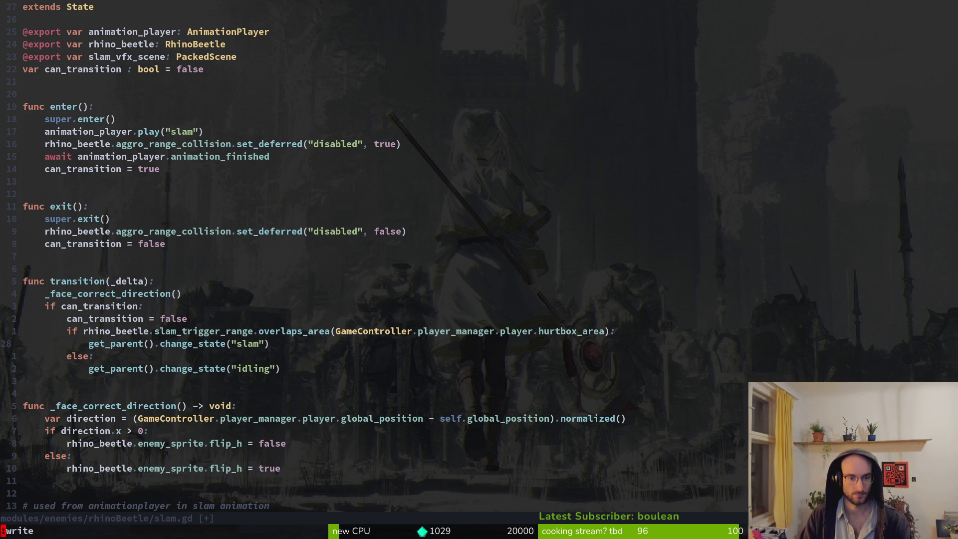
{"action": "key", "text": "Return"}
{"action": "key", "text": "alt+Tab"}
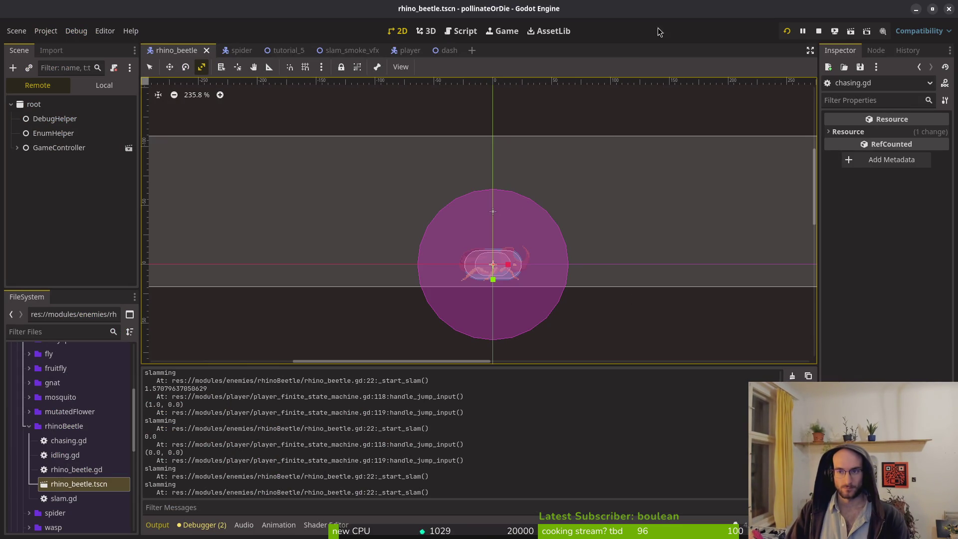
- Stop and rerun the project, then load level 5 from level select
{"action": "left_click", "coordinate": [786, 30]}
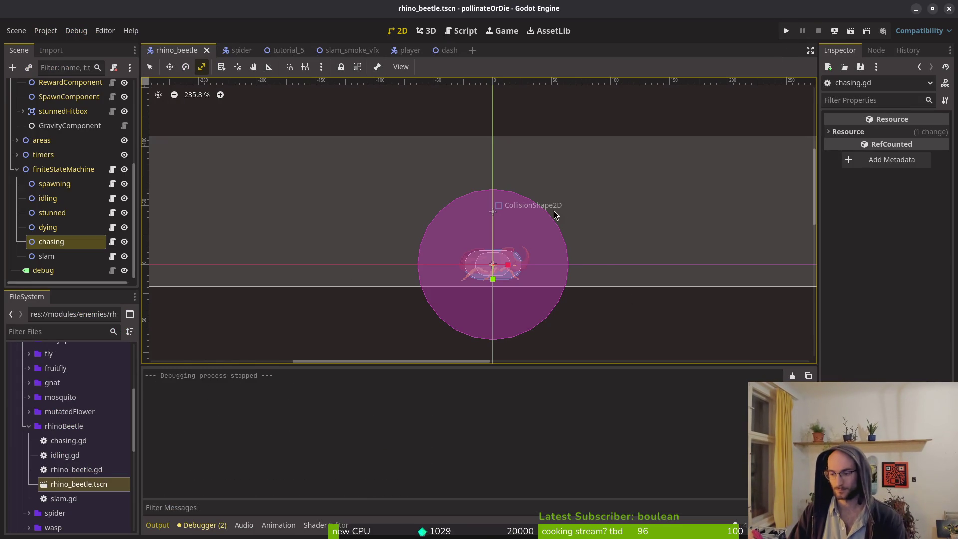
{"action": "left_click", "coordinate": [787, 31]}
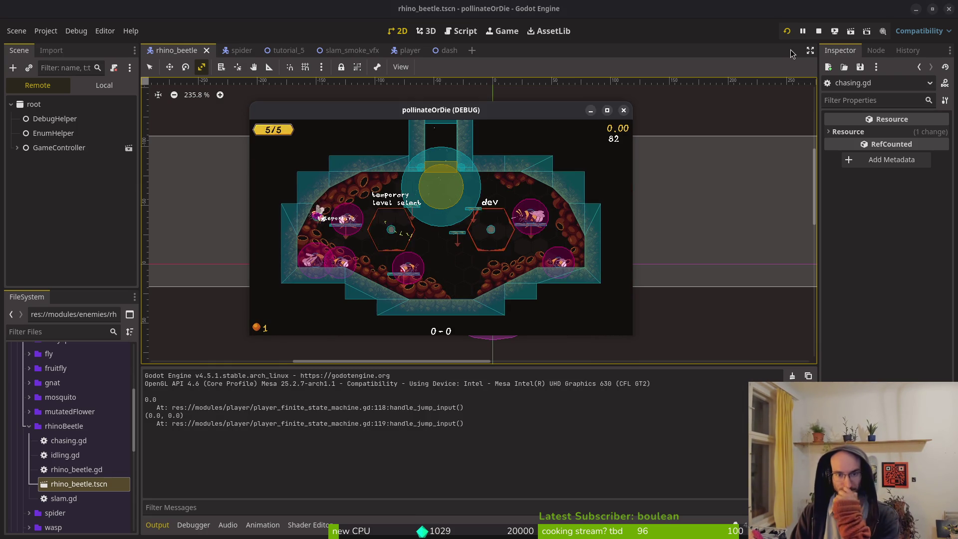
{"action": "key", "text": "Left"}
{"action": "key", "text": "Left"}
{"action": "key", "text": "Down"}
{"action": "key", "text": "Down"}
{"action": "key", "text": "Return"}
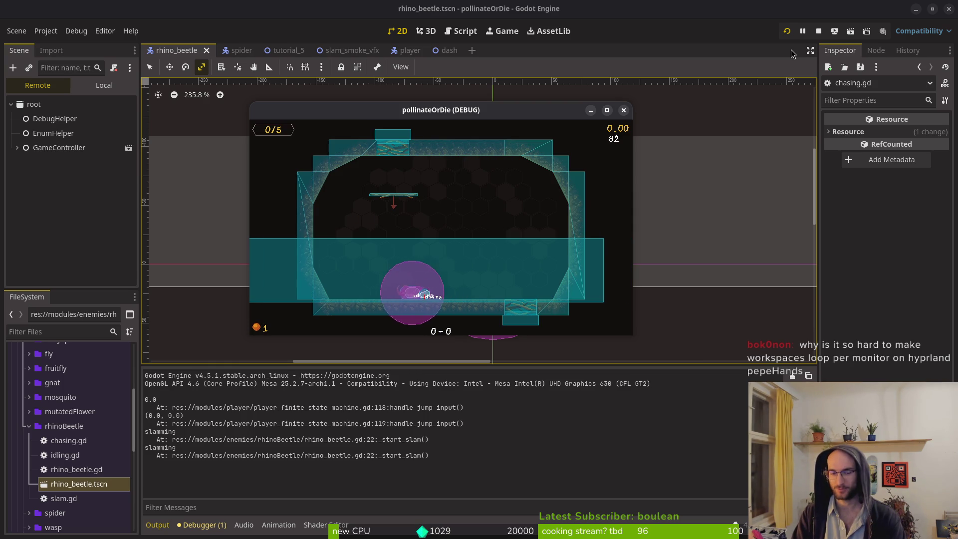
- Jump, move right and dash near the beetle to watch it slam
{"action": "key", "text": "space"}
{"action": "key", "text": "Right"}
{"action": "key", "text": "shift"}
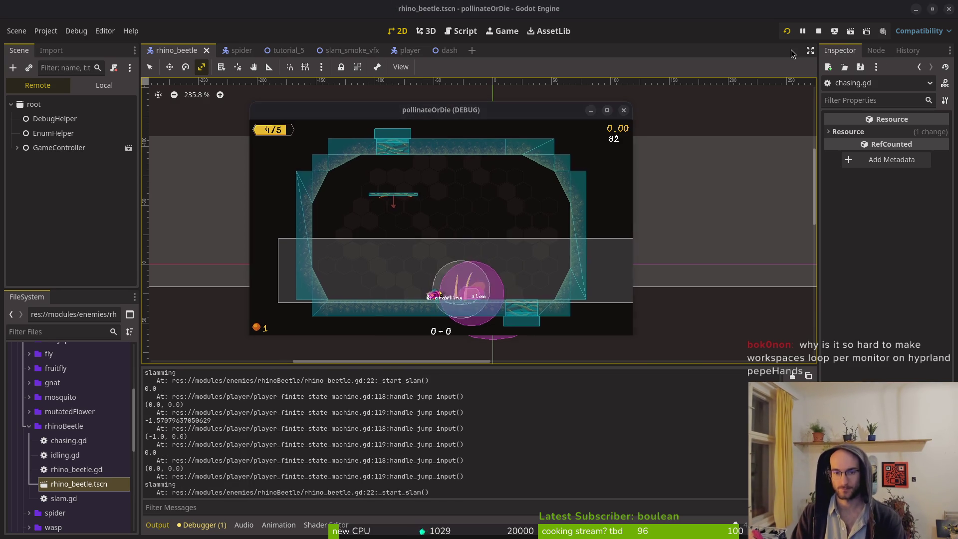
{"action": "key", "text": "super+2"}
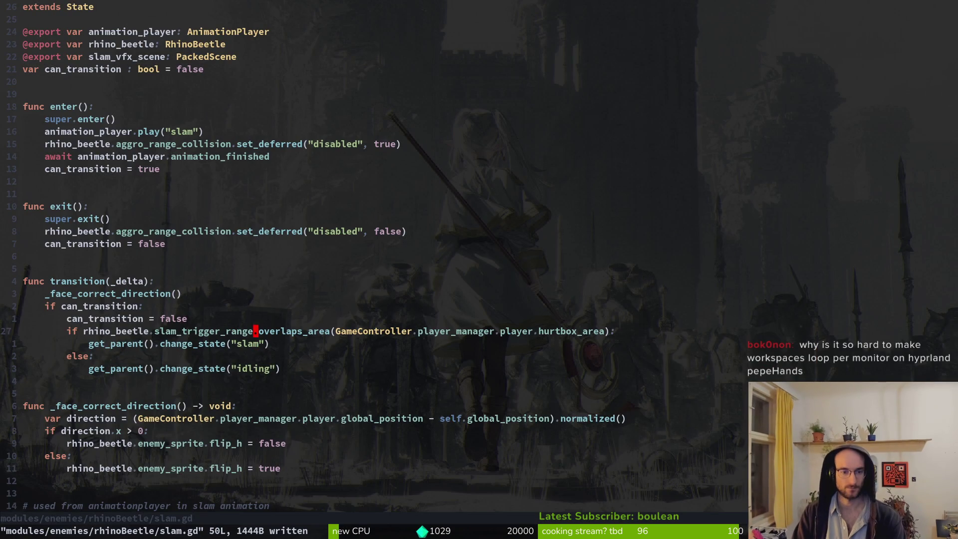
- Open rhinoBeetle/chasing.gd with the file finder
{"action": "key", "text": "space"}
{"action": "key", "text": "f"}
{"action": "key", "text": "f"}
{"action": "type", "text": "chas"}
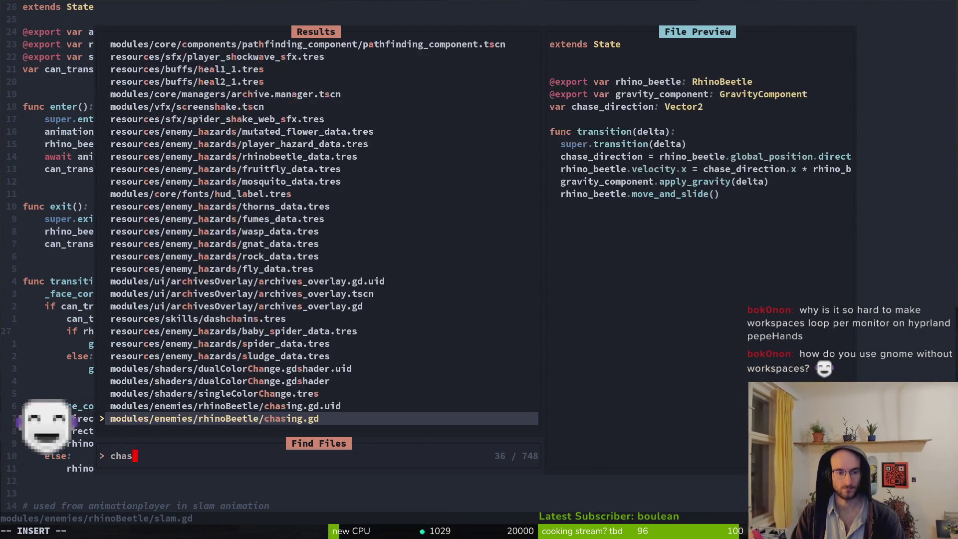
{"action": "type", "text": "ing"}
{"action": "key", "text": "Return"}
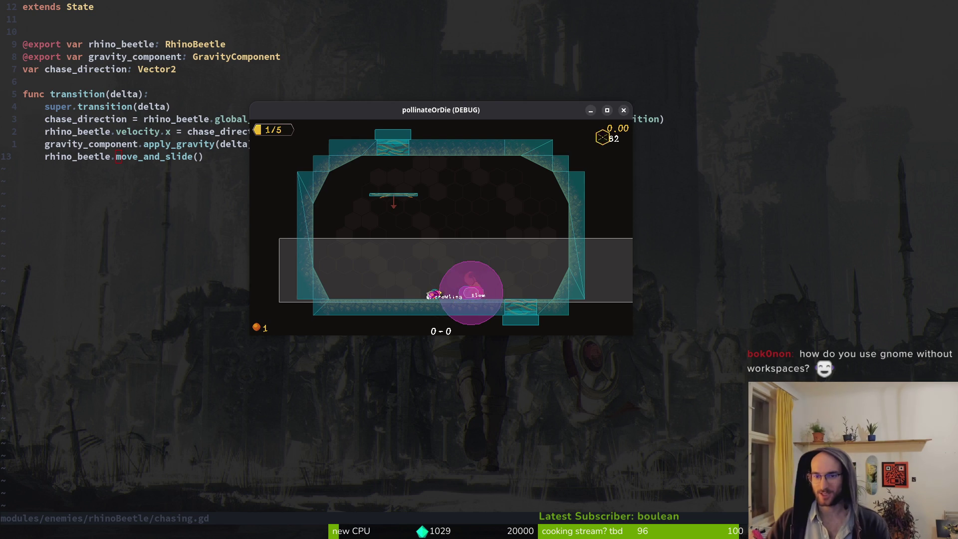
- Close the debug game window, save chasing.gd, and bring up the git status view
{"action": "left_click", "coordinate": [624, 110]}
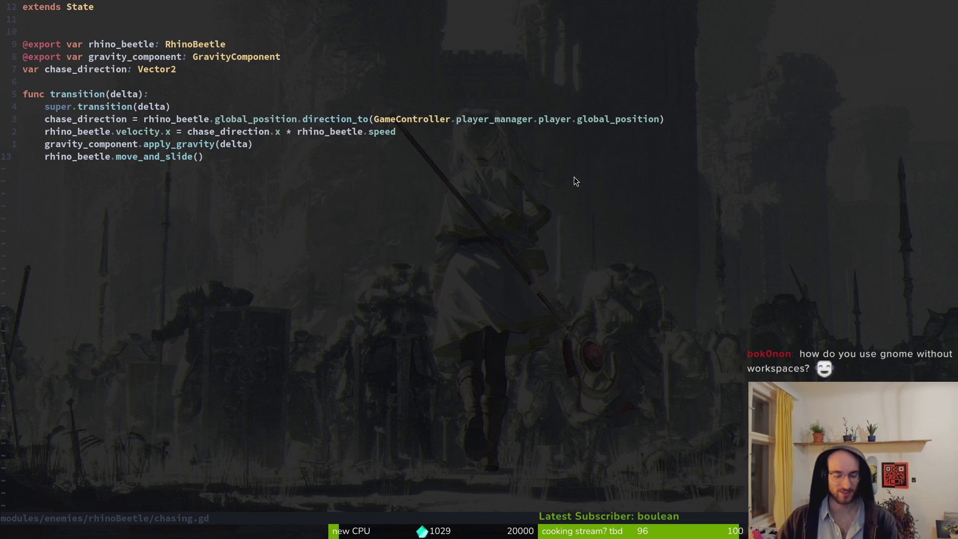
{"action": "type", "text": ":write"}
{"action": "key", "text": "Return"}
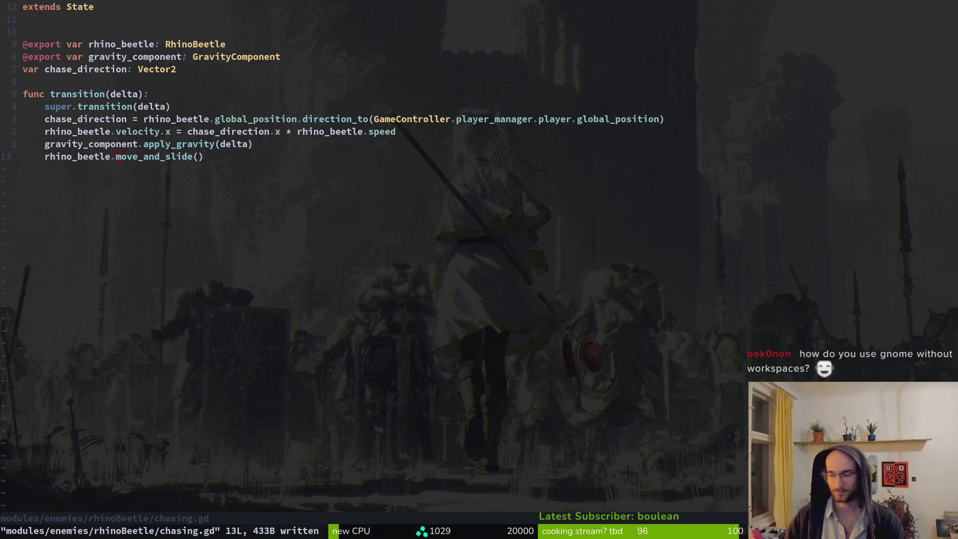
{"action": "key", "text": "alt+Tab"}
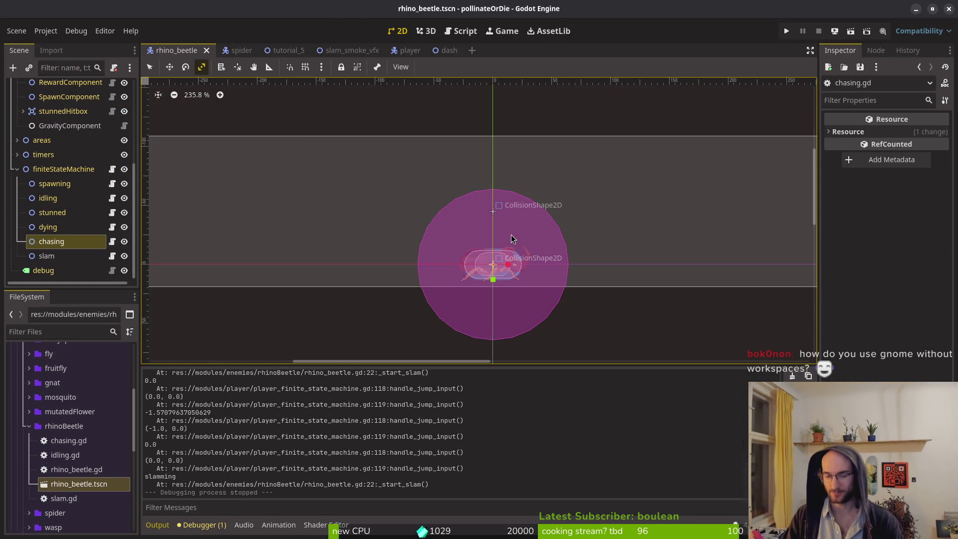
{"action": "key", "text": "alt+Tab"}
{"action": "key", "text": "Down"}
{"action": "key", "text": "Down"}
{"action": "key", "text": "Down"}
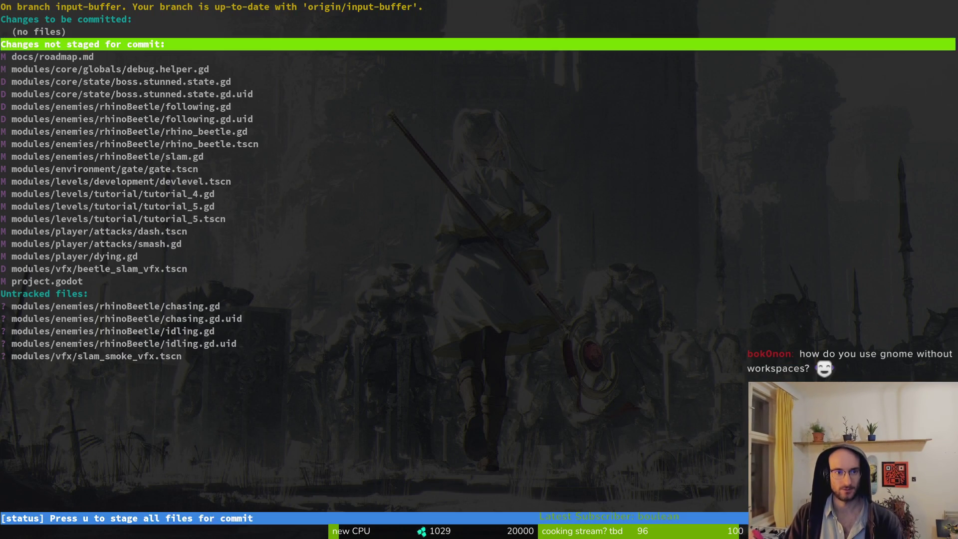
- Stage the boss stunned and deleted states, the rhino beetle changes and the tutorial_4.gd level changes
{"action": "key", "text": "Return"}
{"action": "key", "text": "u"}
{"action": "key", "text": "u"}
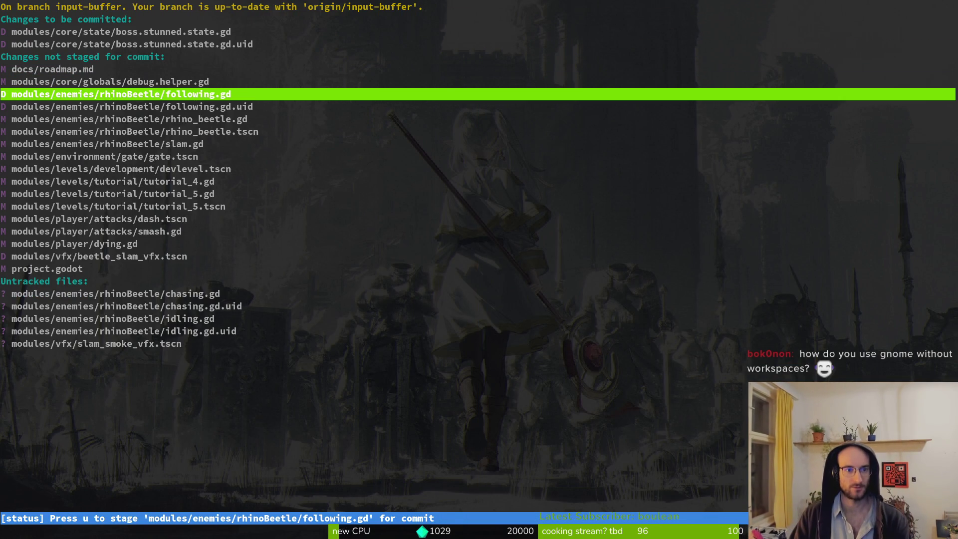
{"action": "key", "text": "u"}
{"action": "key", "text": "u"}
{"action": "key", "text": "u"}
{"action": "key", "text": "u"}
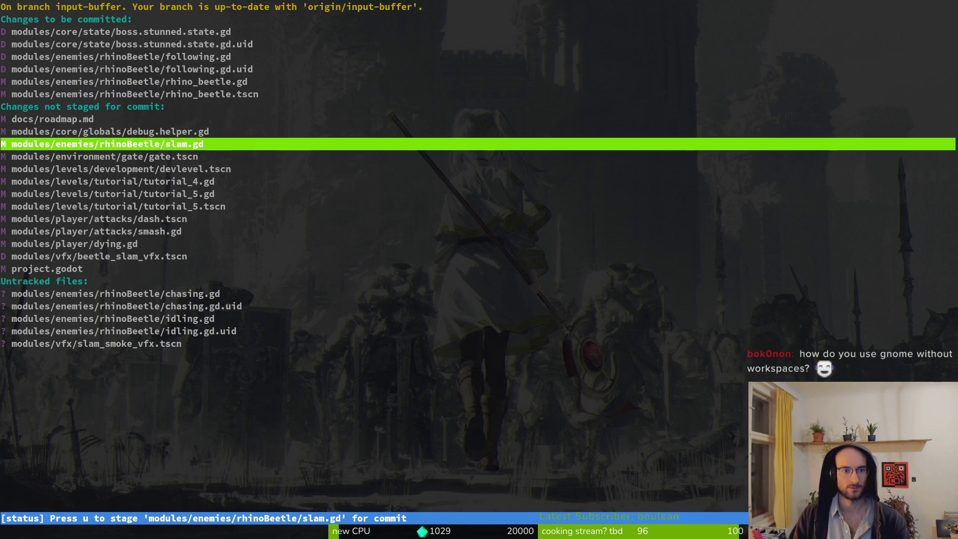
{"action": "key", "text": "Down"}
{"action": "key", "text": "Down"}
{"action": "key", "text": "Return"}
{"action": "key", "text": "q"}
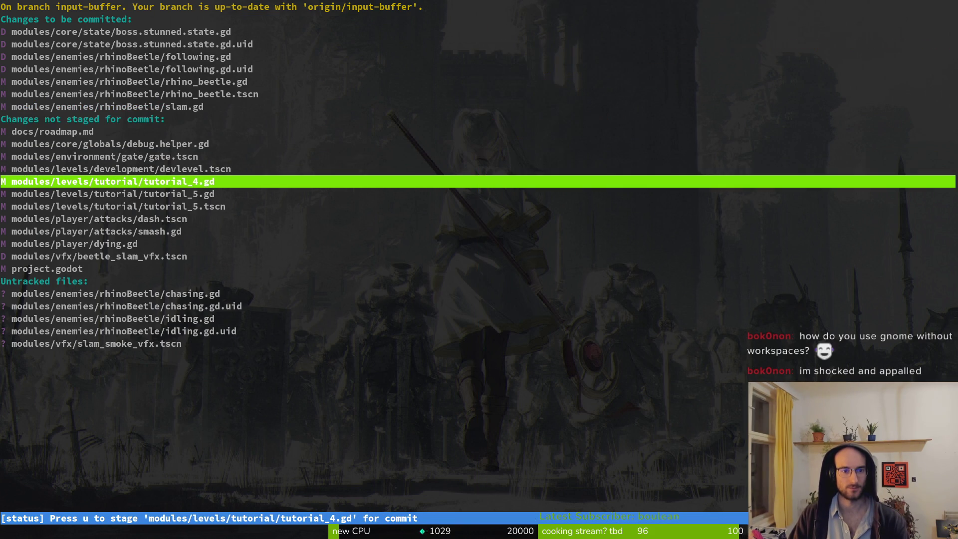
{"action": "key", "text": "u"}
{"action": "key", "text": "u"}
{"action": "key", "text": "u"}
- Review the dash.tscn diff, stage it, then unstage dash.tscn again
{"action": "key", "text": "Return"}
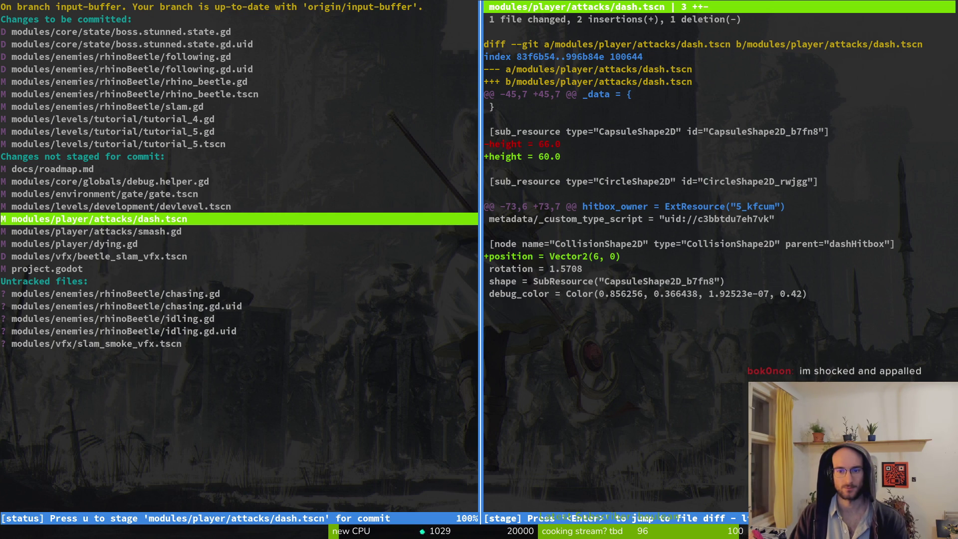
{"action": "key", "text": "u"}
{"action": "key", "text": "q"}
{"action": "key", "text": "Up"}
{"action": "key", "text": "Up"}
{"action": "key", "text": "Up"}
{"action": "key", "text": "Up"}
{"action": "key", "text": "Up"}
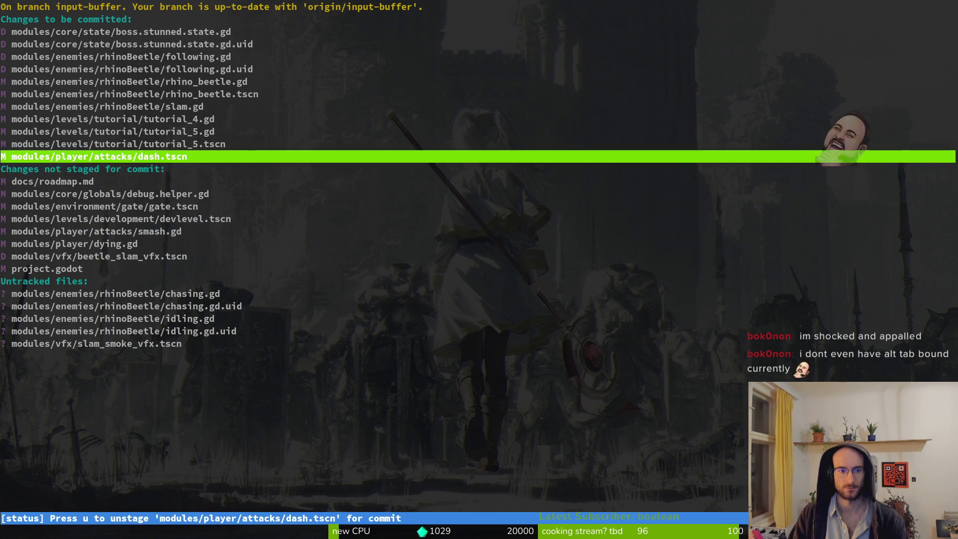
{"action": "key", "text": "u"}
- Review the smash.gd and dying.gd diffs and stage dying.gd
{"action": "key", "text": "Down"}
{"action": "key", "text": "Down"}
{"action": "key", "text": "Down"}
{"action": "key", "text": "Return"}
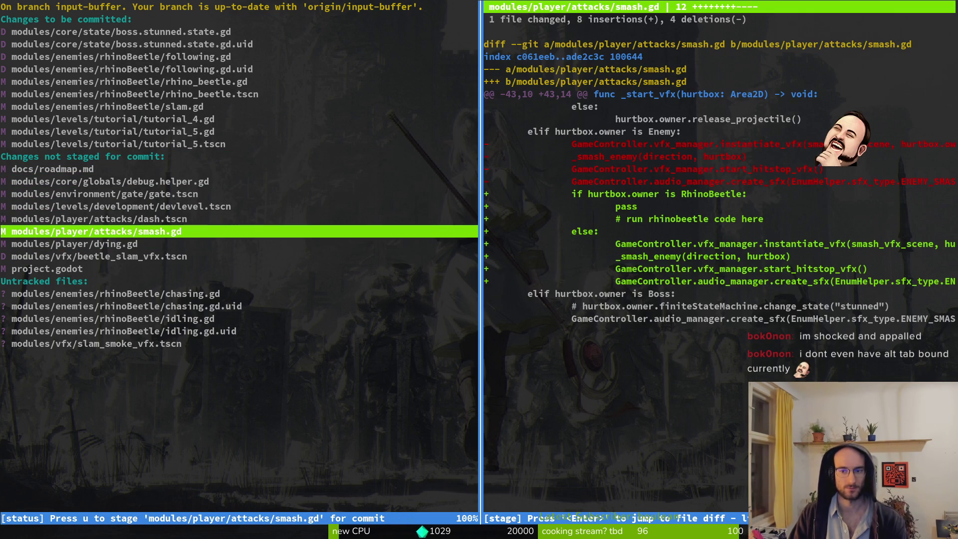
{"action": "key", "text": "q"}
{"action": "key", "text": "Down"}
{"action": "key", "text": "Return"}
{"action": "key", "text": "u"}
{"action": "key", "text": "q"}
- Stage beetle_slam_vfx.tscn, the new chasing.gd and other untracked files, and smash.gd
{"action": "key", "text": "Down"}
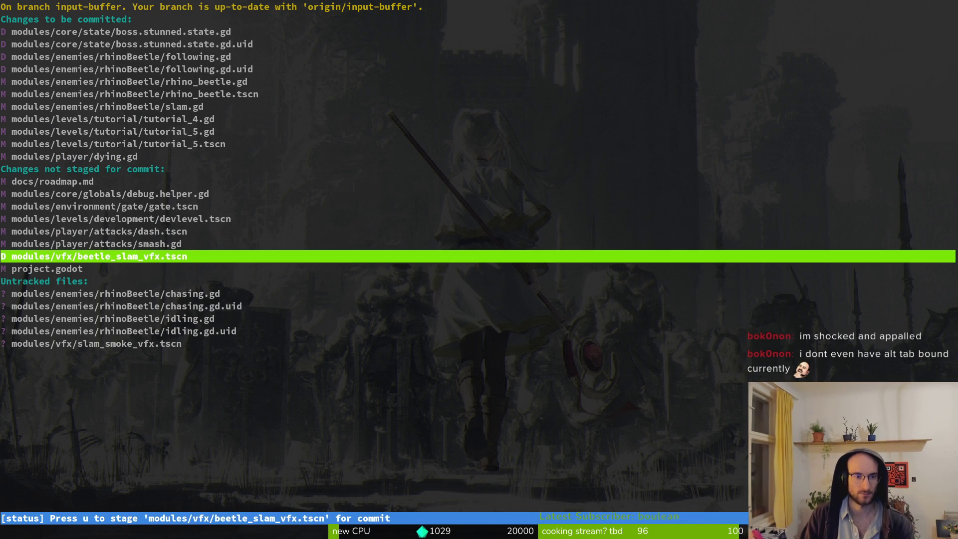
{"action": "key", "text": "u"}
{"action": "key", "text": "Down"}
{"action": "key", "text": "Down"}
{"action": "key", "text": "u"}
{"action": "key", "text": "u"}
{"action": "key", "text": "u"}
{"action": "key", "text": "u"}
{"action": "key", "text": "Up"}
{"action": "key", "text": "Up"}
{"action": "key", "text": "Down"}
{"action": "key", "text": "Return"}
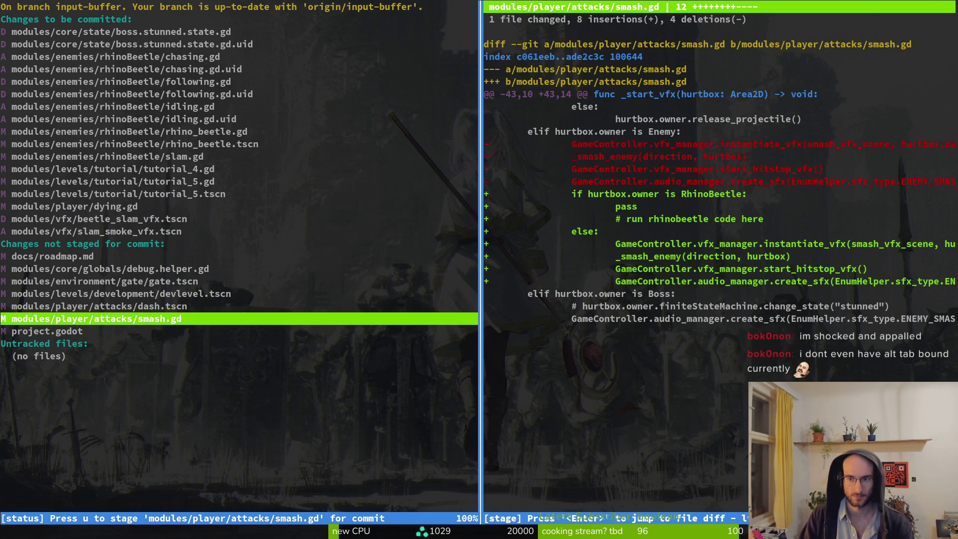
{"action": "key", "text": "u"}
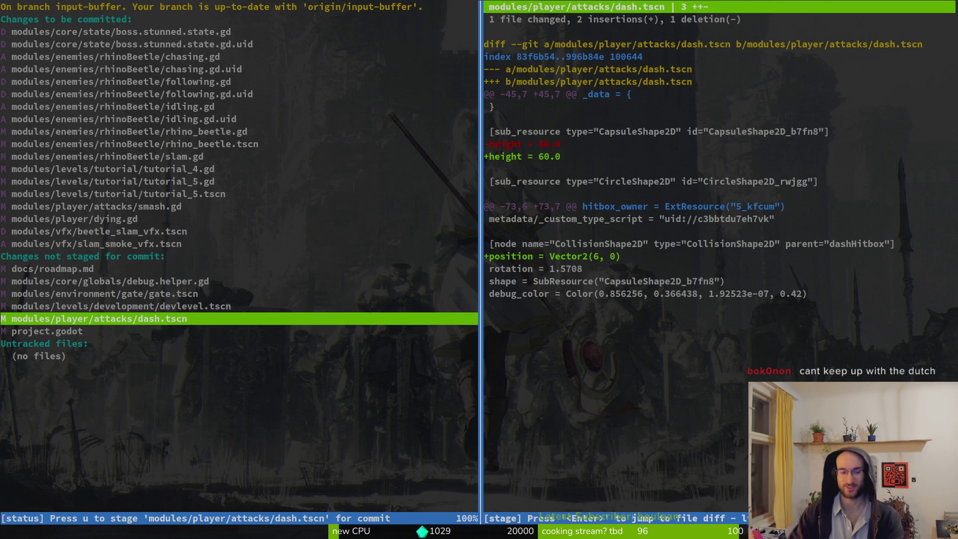
- Stage the dash.tscn changes and leave tig for a fresh shell prompt
{"action": "key", "text": "u"}
{"action": "key", "text": "q"}
{"action": "key", "text": "ctrl+c"}
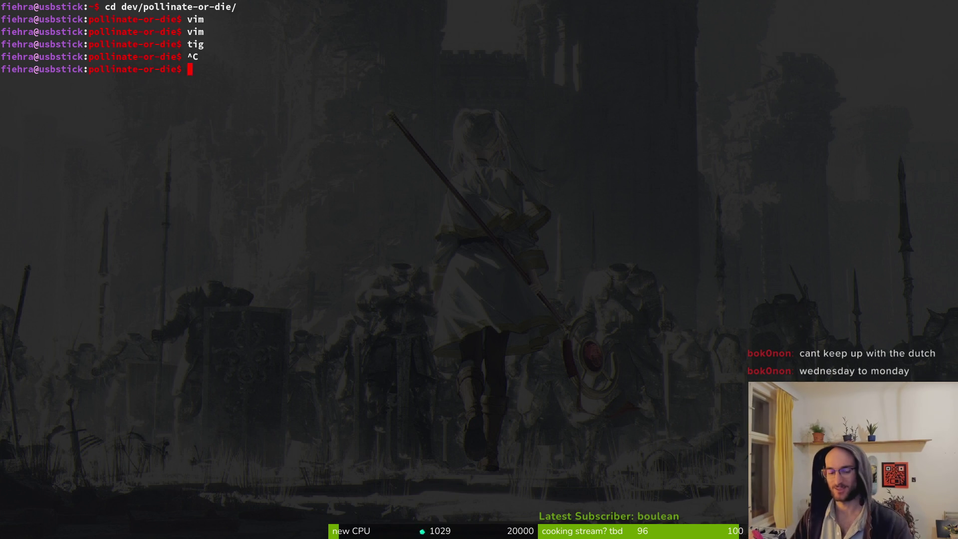
{"action": "type", "text": "tigs"}
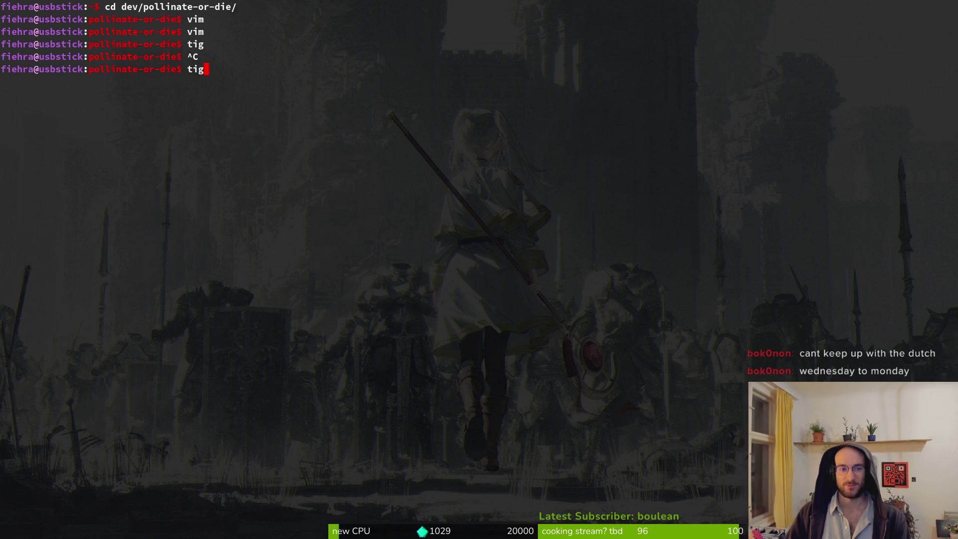
{"action": "key", "text": "BackSpace"}
{"action": "key", "text": "BackSpace"}
{"action": "key", "text": "BackSpace"}
{"action": "key", "text": "Return"}
- Relaunch tig to check the status view, then return to the shell
{"action": "type", "text": "tig"}
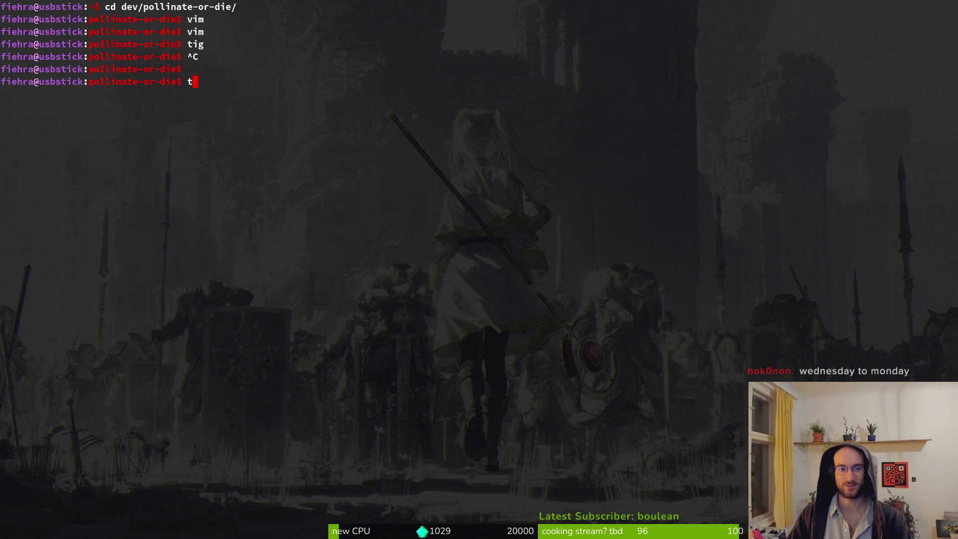
{"action": "key", "text": "Return"}
{"action": "key", "text": "s"}
{"action": "key", "text": "q"}
{"action": "key", "text": "q"}
{"action": "type", "text": "vim ."}
{"action": "key", "text": "Return"}
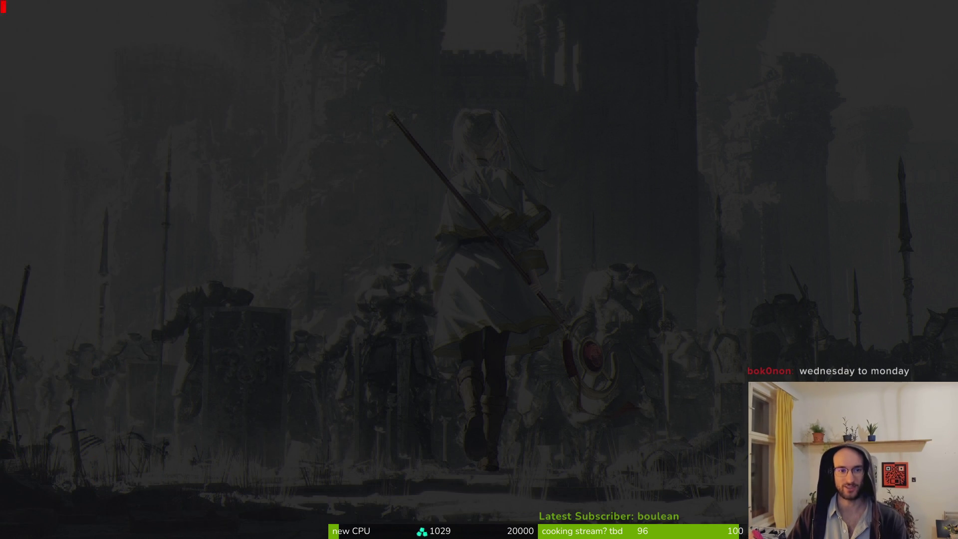
{"action": "type", "text": ":q"}
{"action": "key", "text": "Return"}
- Commit with the message "worked on tutorials, added boss mechanics and states"
{"action": "type", "text": "g"}
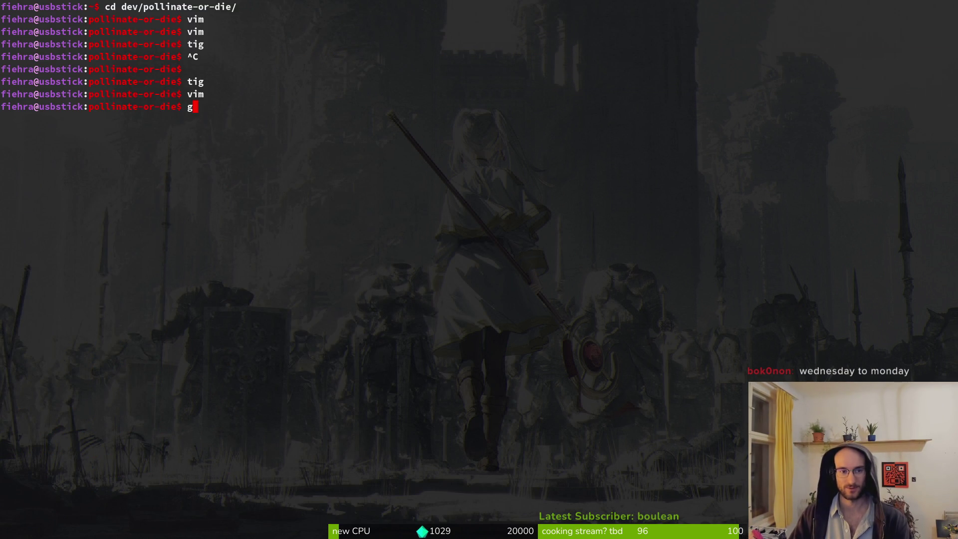
{"action": "type", "text": "it commit "}
{"action": "type", "text": "-"}
{"action": "key", "text": "BackSpace"}
{"action": "type", "text": "-m \"worke"}
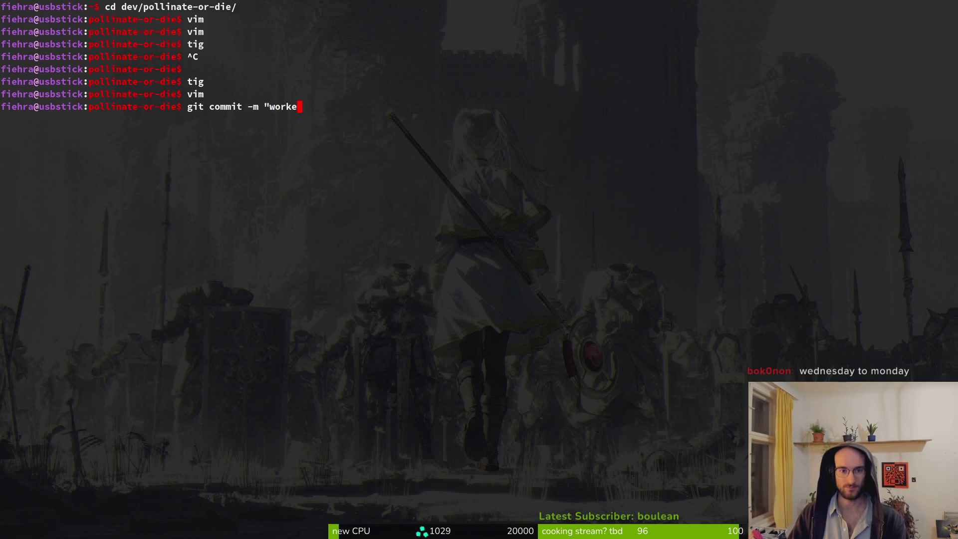
{"action": "type", "text": "d on tutorial"}
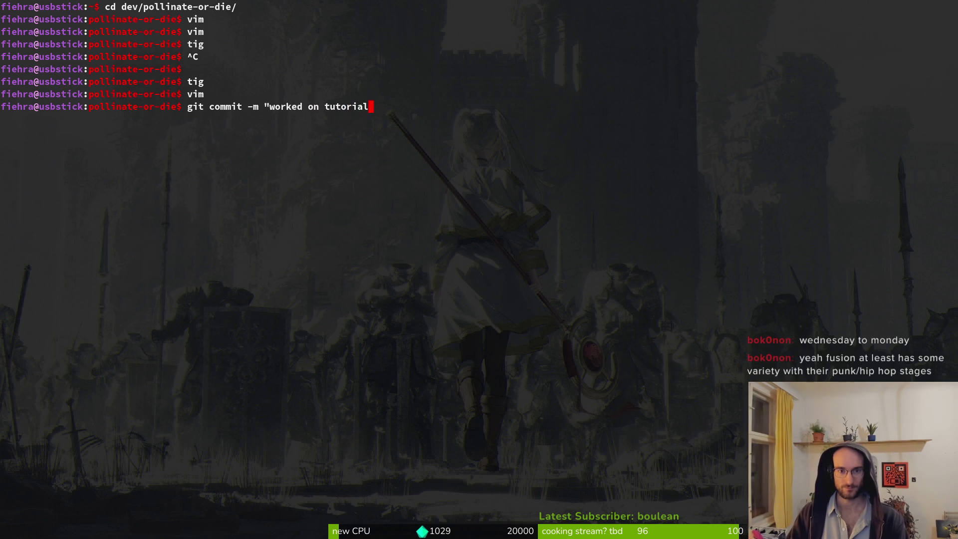
{"action": "type", "text": "s, ade"}
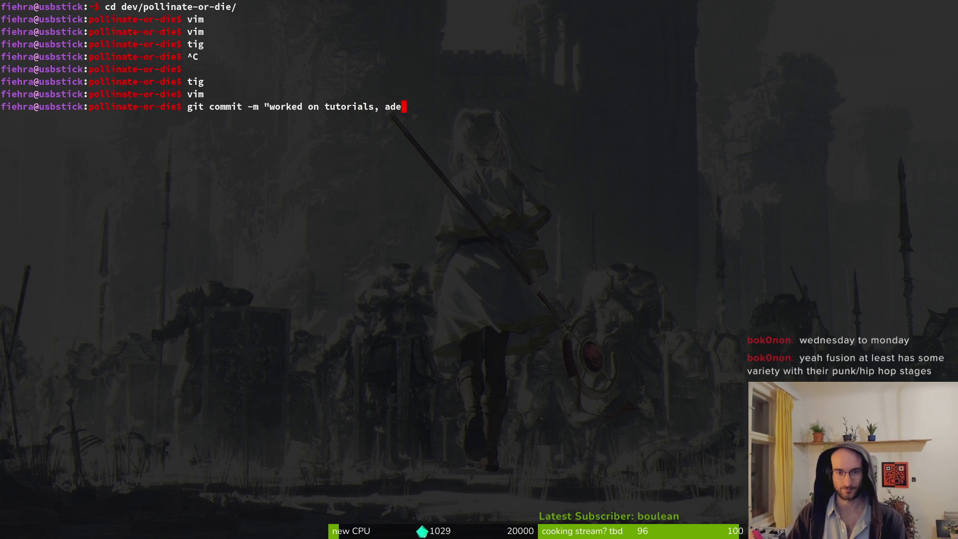
{"action": "key", "text": "BackSpace"}
{"action": "type", "text": "ded boss mech"}
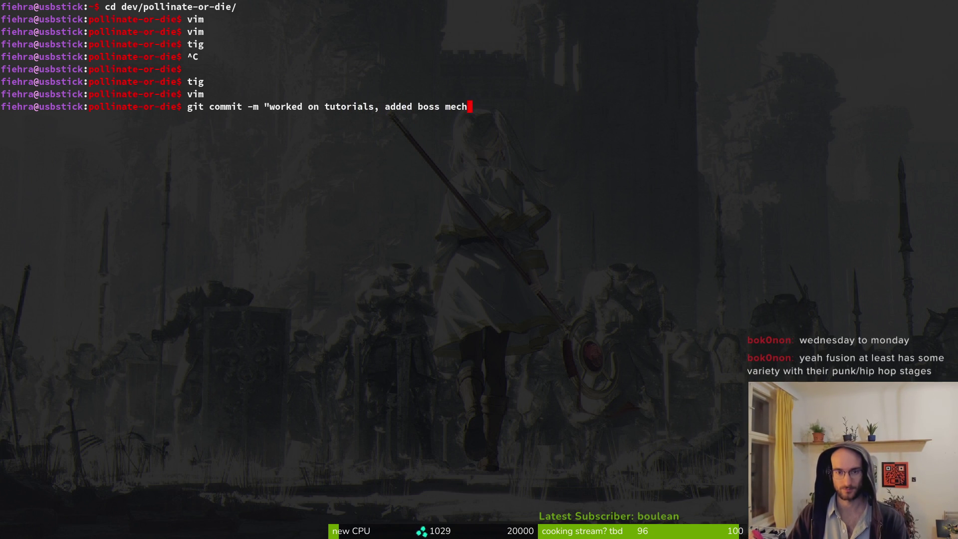
{"action": "type", "text": "anics and states\""}
{"action": "key", "text": "Return"}
- Push the commit to the input-buffer branch and clear the terminal
{"action": "type", "text": "gitp"}
{"action": "key", "text": "BackSpace"}
{"action": "type", "text": "push"}
{"action": "key", "text": "Return"}
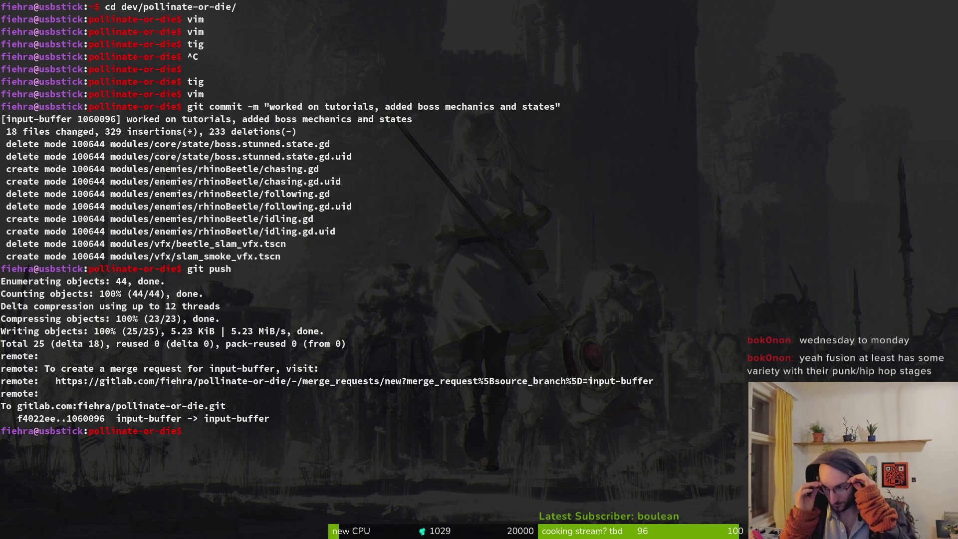
{"action": "type", "text": "clear"}
{"action": "key", "text": "Return"}
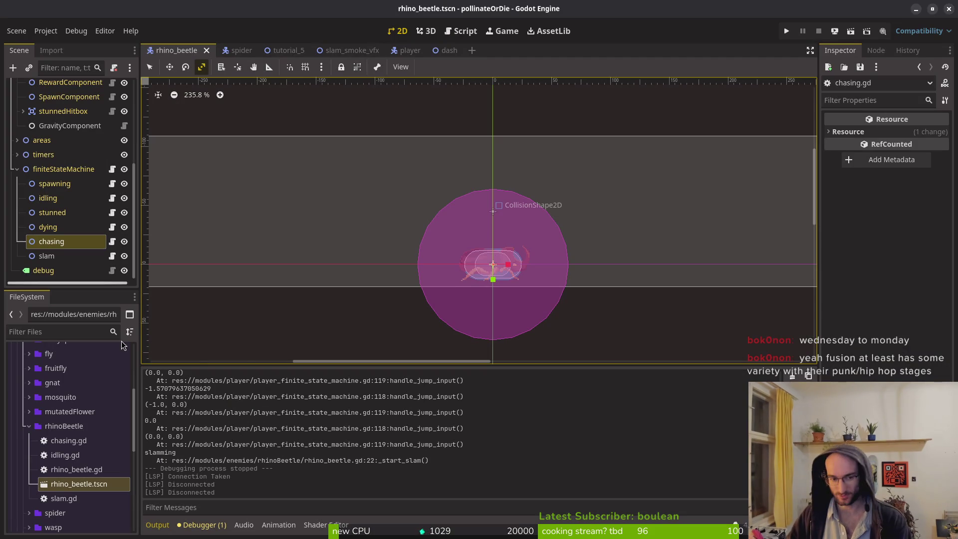
- Collapse the finiteStateMachine, components and sprite branches and save the rhino_beetle scene
{"action": "left_click", "coordinate": [17, 168]}
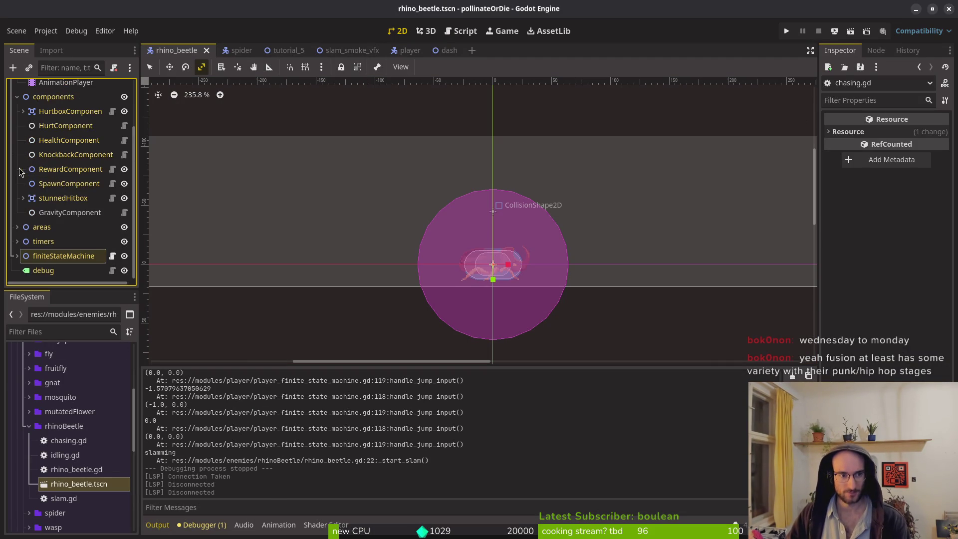
{"action": "left_click", "coordinate": [17, 101]}
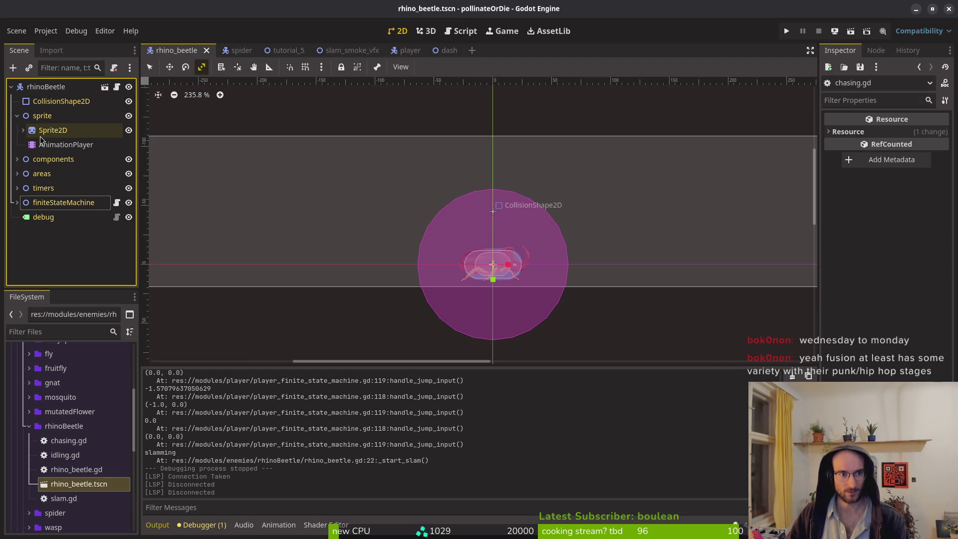
{"action": "left_click", "coordinate": [17, 116]}
{"action": "key", "text": "ctrl+s"}
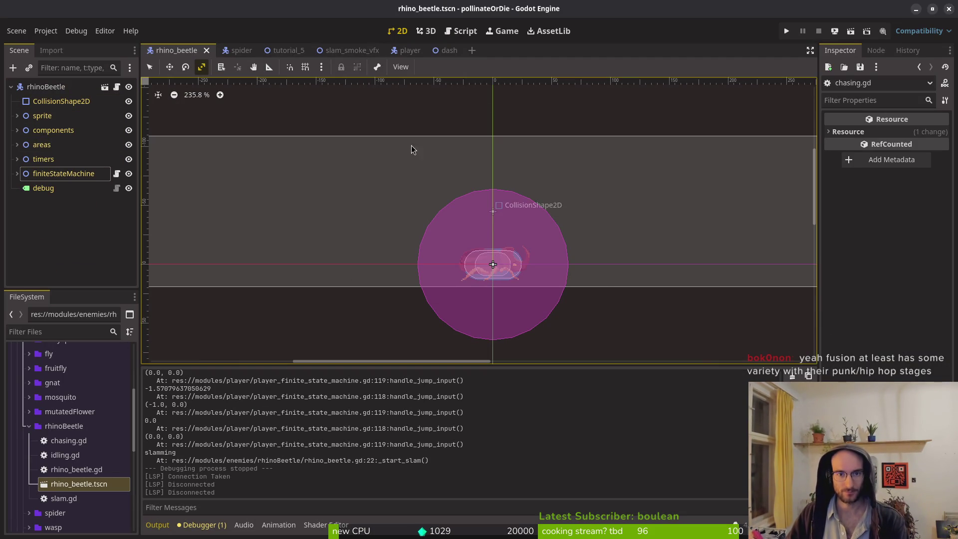
- Close the dash, player, slam_smoke_vfx and tutorial_5 scene tabs
{"action": "middle_click", "coordinate": [432, 54]}
{"action": "middle_click", "coordinate": [407, 53]}
{"action": "middle_click", "coordinate": [350, 53]}
{"action": "middle_click", "coordinate": [287, 53]}
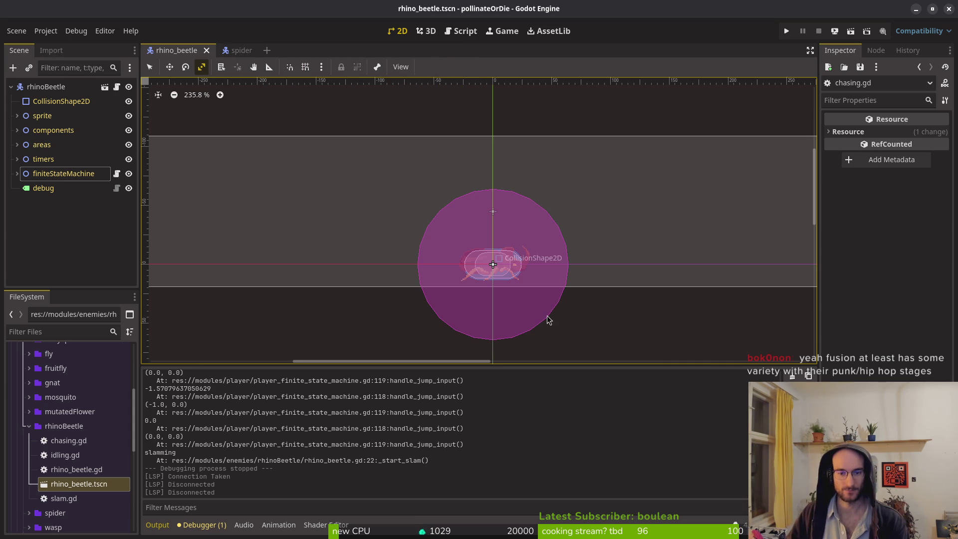
{"action": "scroll", "coordinate": [481, 235], "scroll_direction": "down", "scroll_amount": 2}
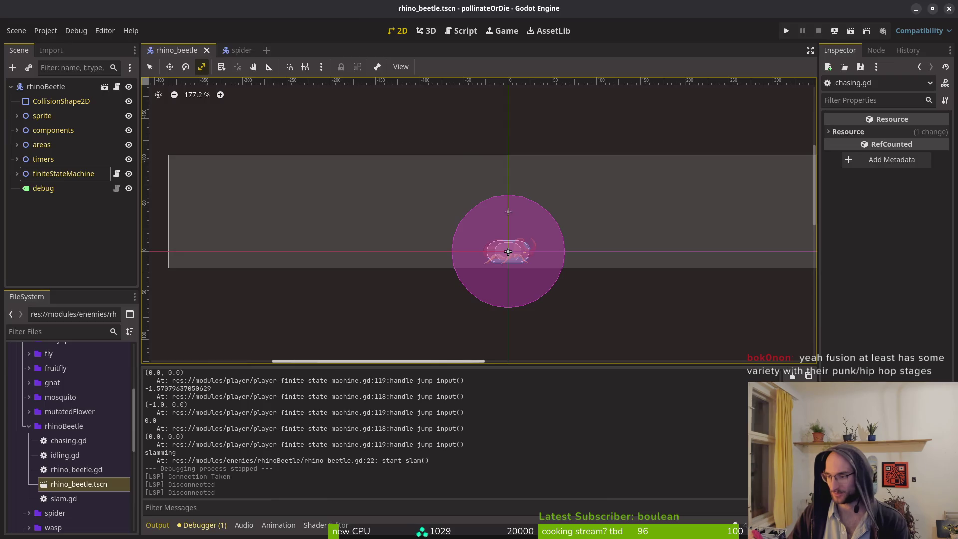
{"action": "key", "text": "super+2"}
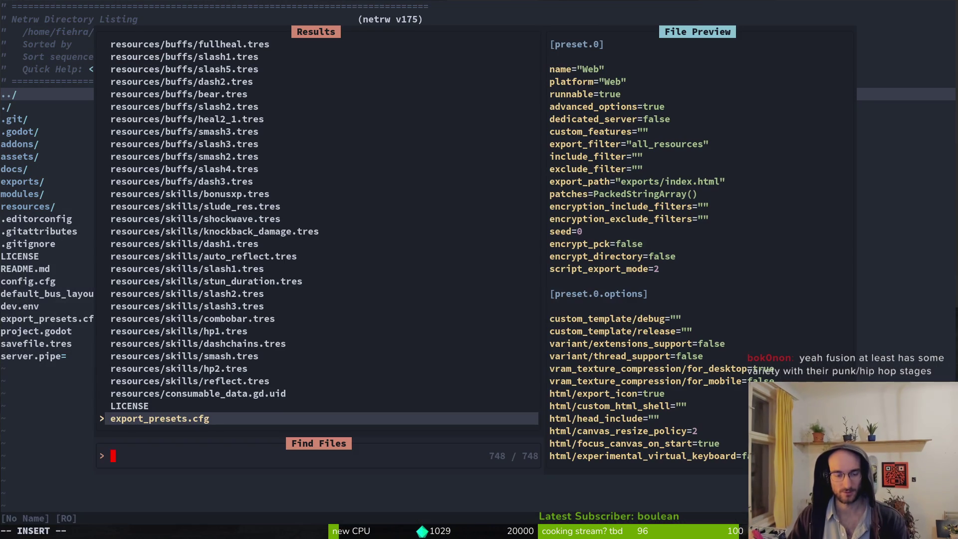
- Open player_finite_state_machine.gd via plfsm, delete the blank lines above handle_jump_input, and save
{"action": "type", "text": "plfsm"}
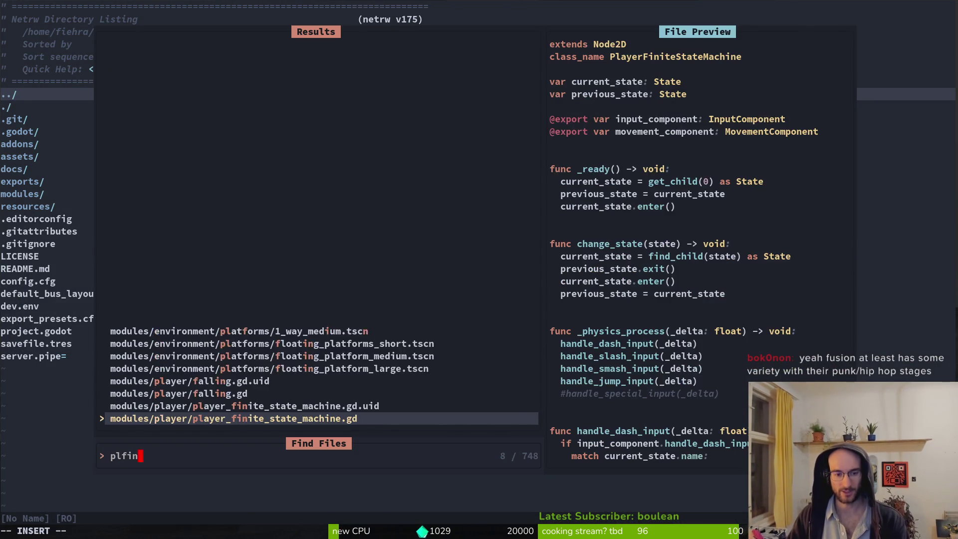
{"action": "key", "text": "Return"}
{"action": "scroll", "coordinate": [248, 277], "scroll_direction": "down", "scroll_amount": 10}
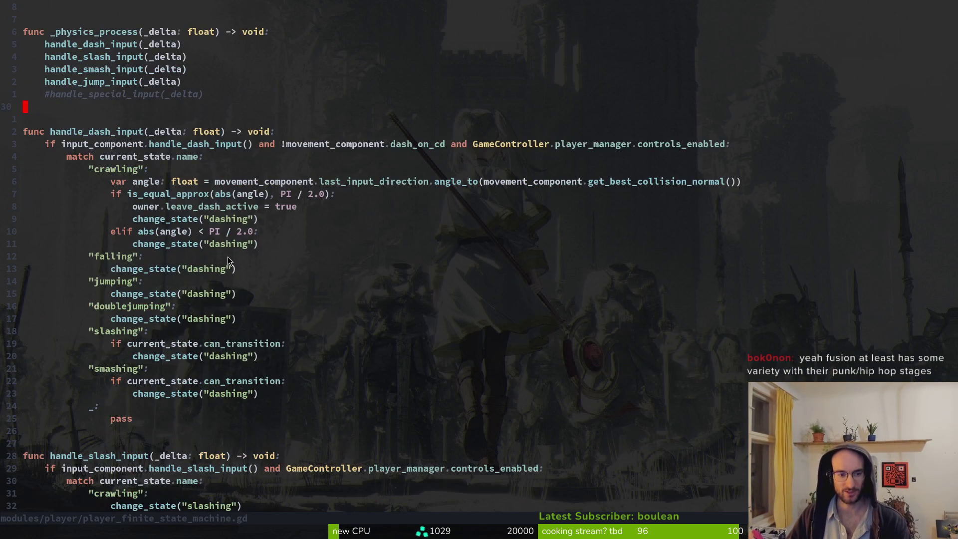
{"action": "scroll", "coordinate": [194, 210], "scroll_direction": "down", "scroll_amount": 13}
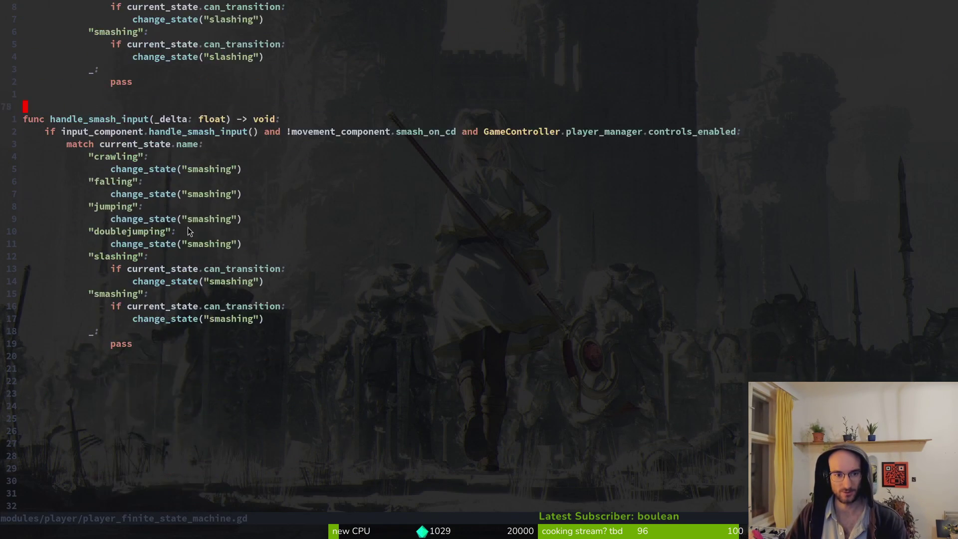
{"action": "key", "text": "j"}
{"action": "key", "text": "j"}
{"action": "key", "text": "j"}
{"action": "key", "text": "V"}
{"action": "key", "text": "d"}
{"action": "key", "text": "j"}
{"action": "key", "text": "j"}
{"action": "key", "text": "j"}
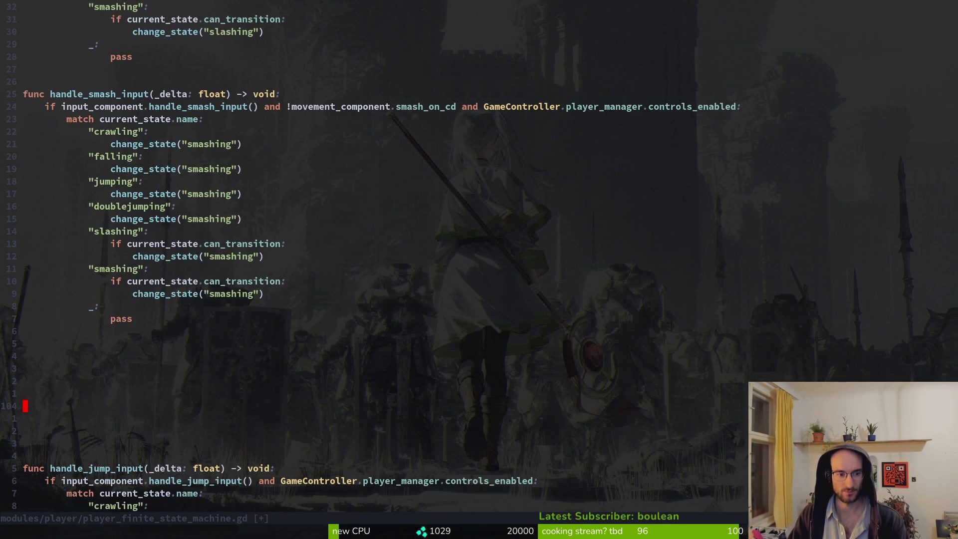
{"action": "key", "text": "V"}
{"action": "key", "text": "k"}
{"action": "key", "text": "k"}
{"action": "key", "text": "k"}
{"action": "type", "text": "d"}
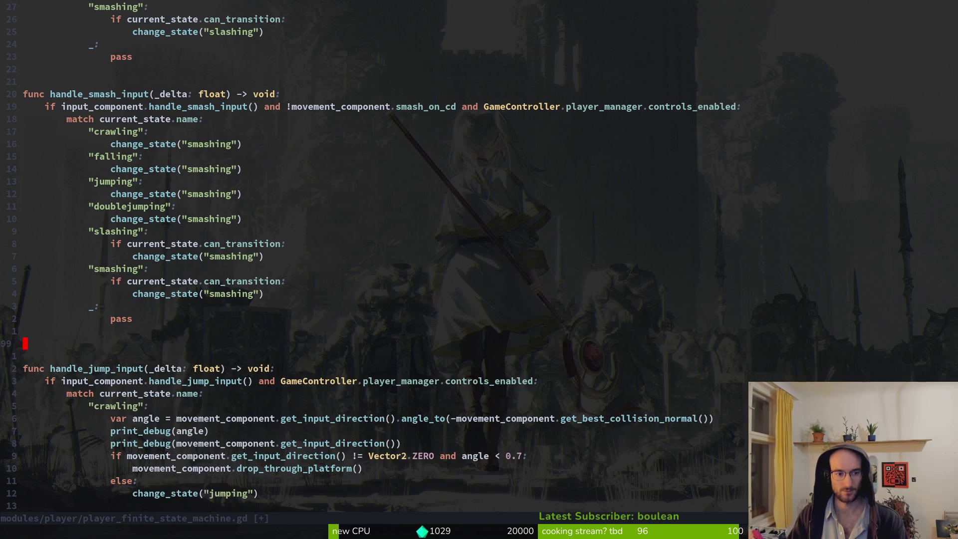
{"action": "type", "text": ":w"}
{"action": "key", "text": "Return"}
- Change the jumping case's target state name to doublejumping and save
{"action": "key", "text": "j"}
{"action": "key", "text": "j"}
{"action": "key", "text": "j"}
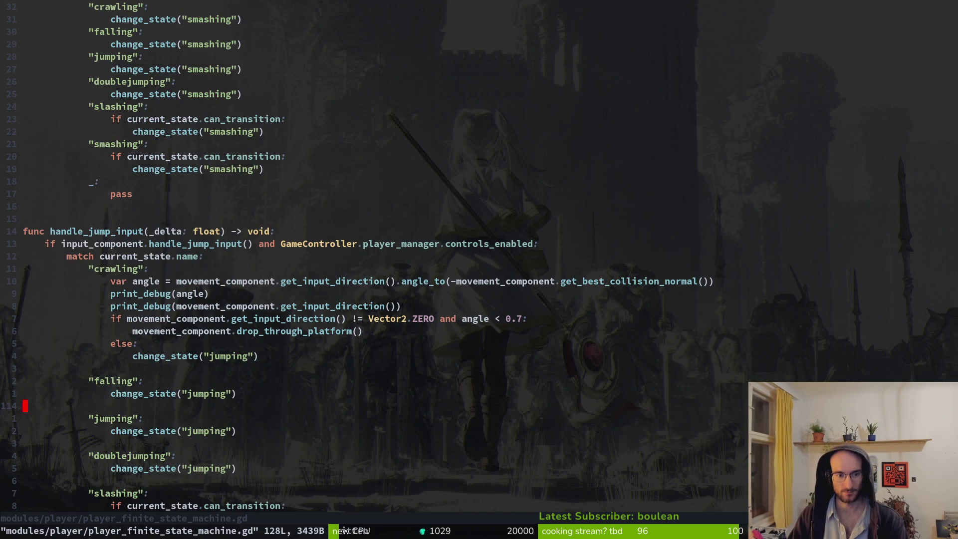
{"action": "key", "text": "j"}
{"action": "key", "text": "j"}
{"action": "key", "text": "j"}
{"action": "key", "text": "j"}
{"action": "key", "text": "j"}
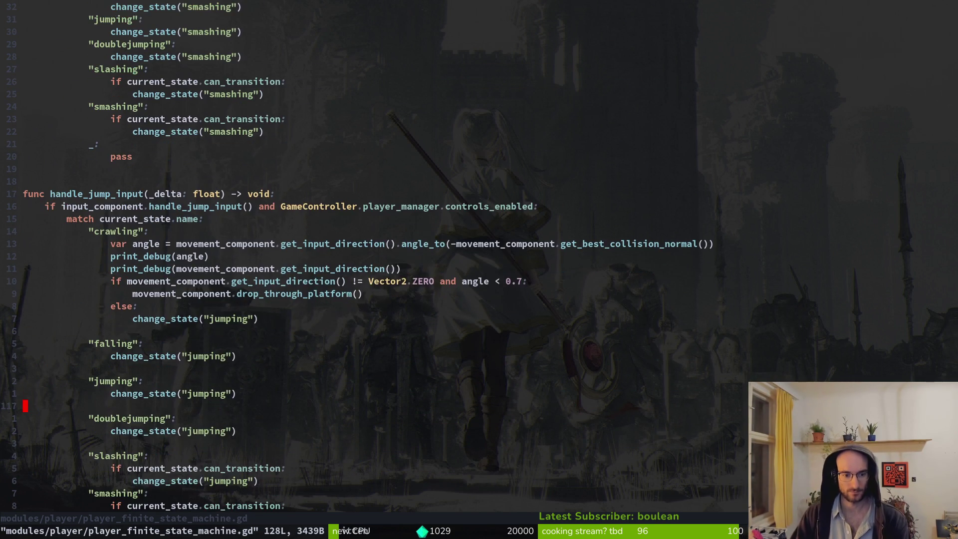
{"action": "key", "text": "k"}
{"action": "key", "text": "k"}
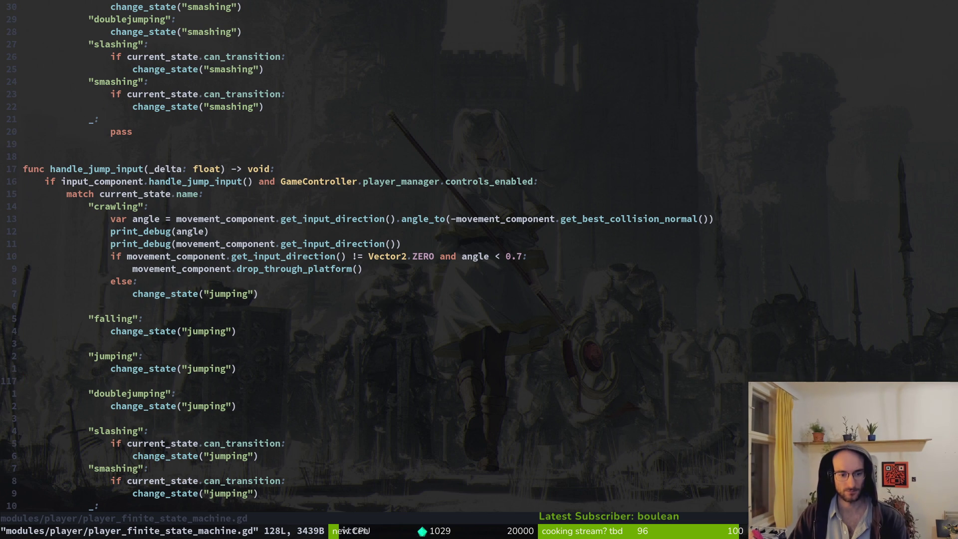
{"action": "key", "text": "j"}
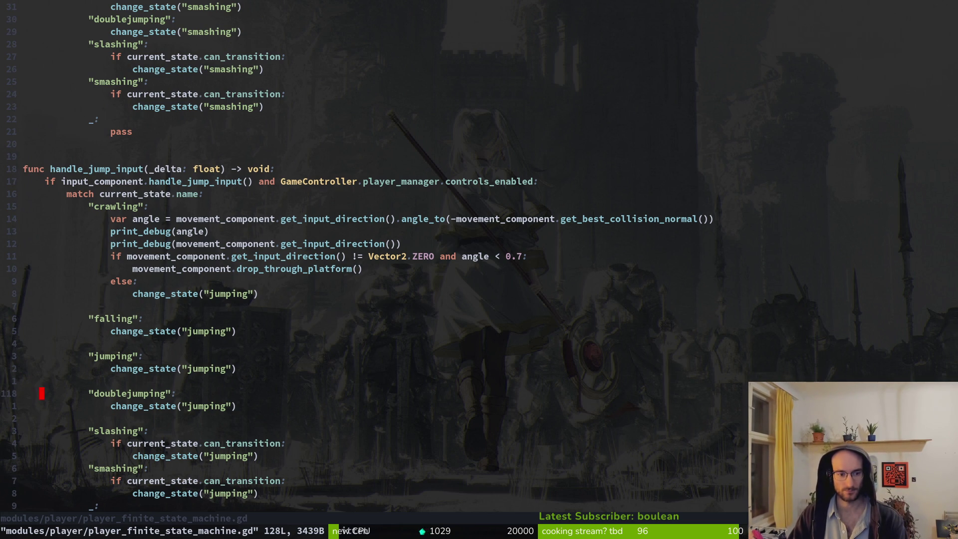
{"action": "key", "text": "k"}
{"action": "key", "text": "k"}
{"action": "key", "text": "k"}
{"action": "key", "text": "k"}
{"action": "key", "text": "j"}
{"action": "key", "text": "j"}
- Review the doublejumping case and its change_state line in handle_jump_input
{"action": "key", "text": "j"}
{"action": "key", "text": "k"}
{"action": "key", "text": "w"}
{"action": "key", "text": "w"}
{"action": "type", "text": "wciwdou"}
{"action": "key", "text": "Tab"}
{"action": "key", "text": "Escape"}
{"action": "type", "text": ":w"}
{"action": "key", "text": "Return"}
{"action": "key", "text": "j"}
{"action": "key", "text": "j"}
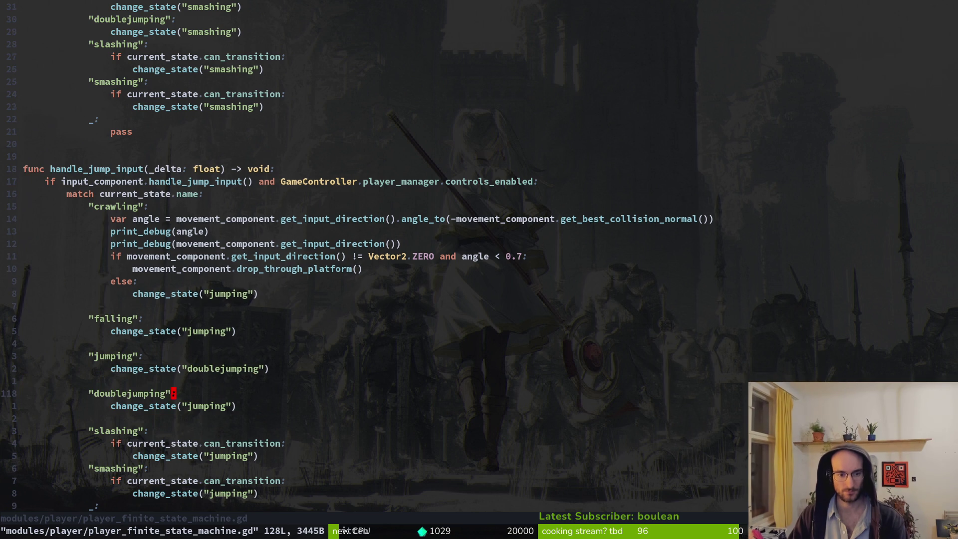
{"action": "key", "text": "y"}
{"action": "key", "text": "y"}
{"action": "key", "text": "k"}
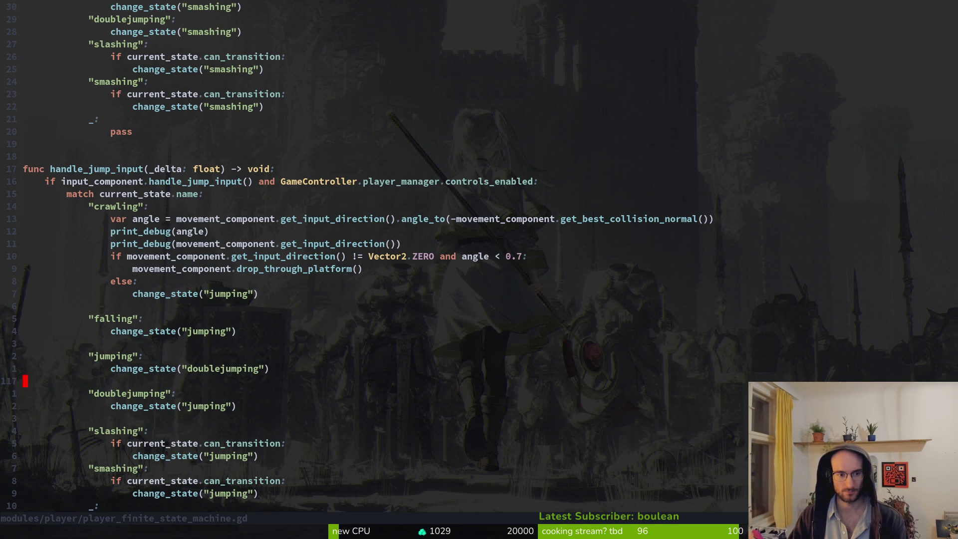
{"action": "key", "text": "j"}
{"action": "key", "text": "V"}
{"action": "key", "text": "j"}
{"action": "key", "text": "Escape"}
{"action": "key", "text": "2"}
{"action": "key", "text": "0"}
{"action": "key", "text": "k"}
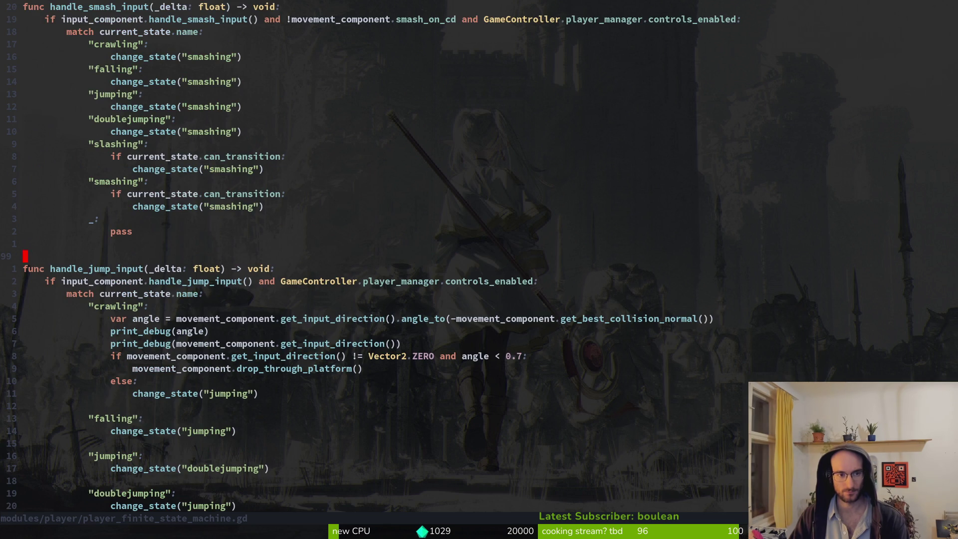
{"action": "key", "text": "2"}
{"action": "key", "text": "0"}
{"action": "key", "text": "j"}
{"action": "key", "text": "w"}
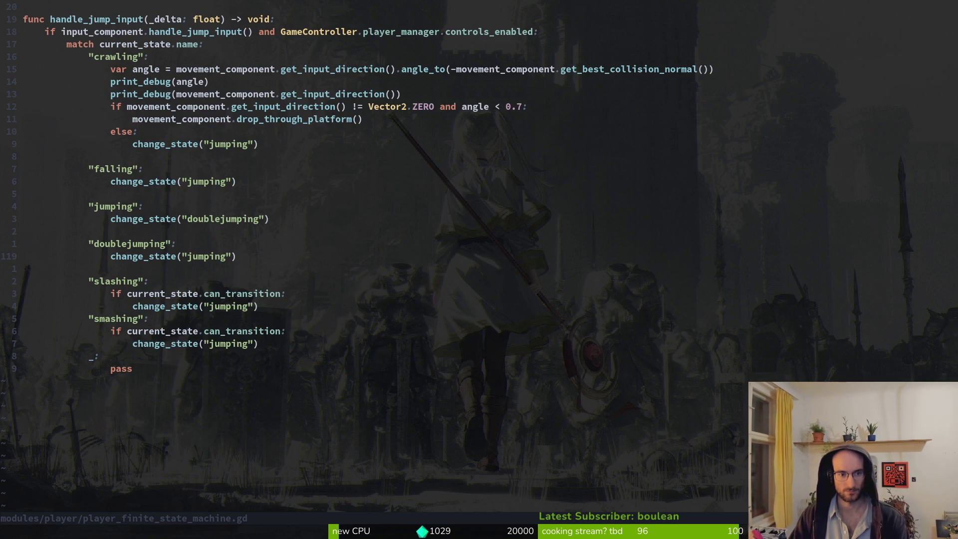
- Inspect the angle calculation and input direction check lines, then save the script
{"action": "key", "text": "k"}
{"action": "key", "text": "k"}
{"action": "key", "text": "k"}
{"action": "key", "text": "j"}
{"action": "key", "text": "j"}
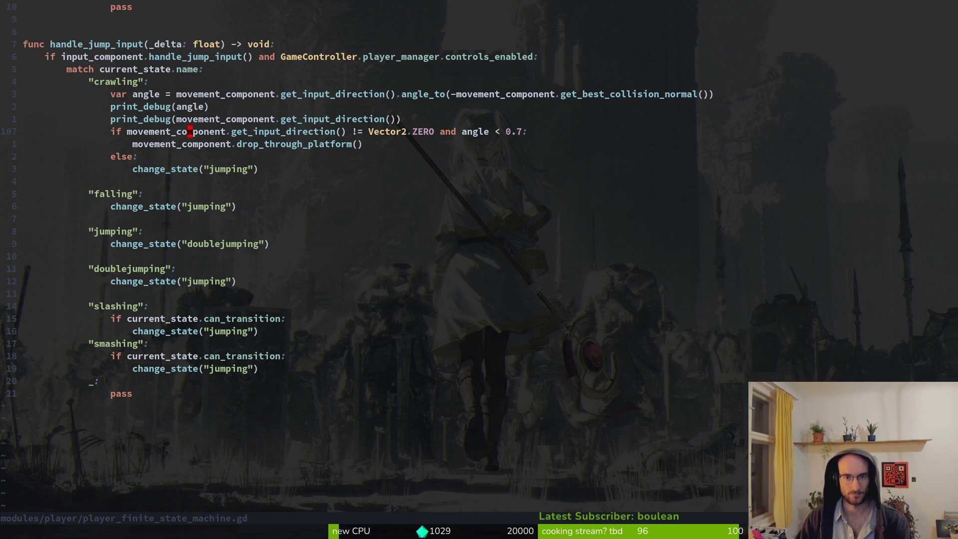
{"action": "key", "text": "shift+v"}
{"action": "key", "text": "Escape"}
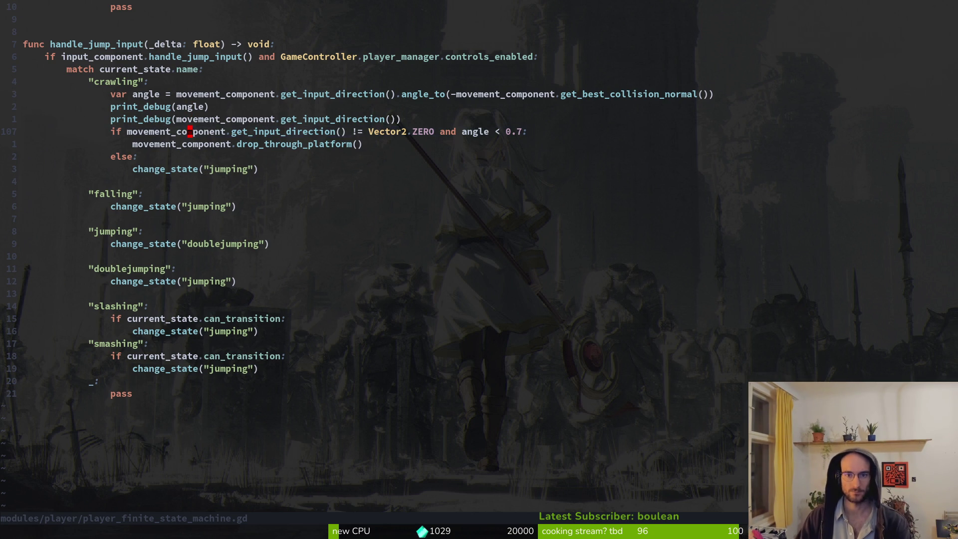
{"action": "key", "text": "k"}
{"action": "key", "text": "k"}
{"action": "key", "text": "k"}
{"action": "key", "text": "shift+v"}
{"action": "key", "text": "Escape"}
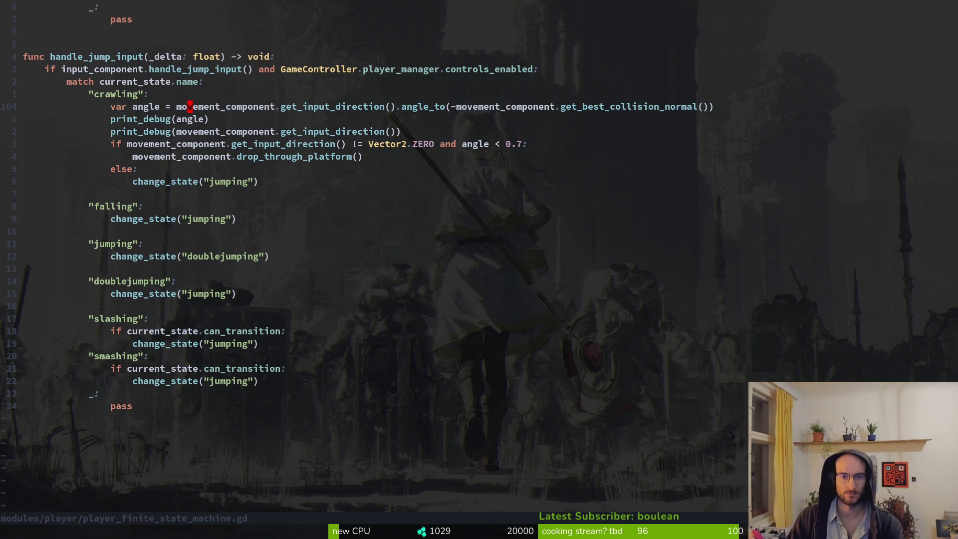
{"action": "key", "text": "j"}
{"action": "key", "text": "j"}
{"action": "key", "text": "j"}
{"action": "key", "text": "k"}
{"action": "key", "text": "k"}
{"action": "key", "text": "k"}
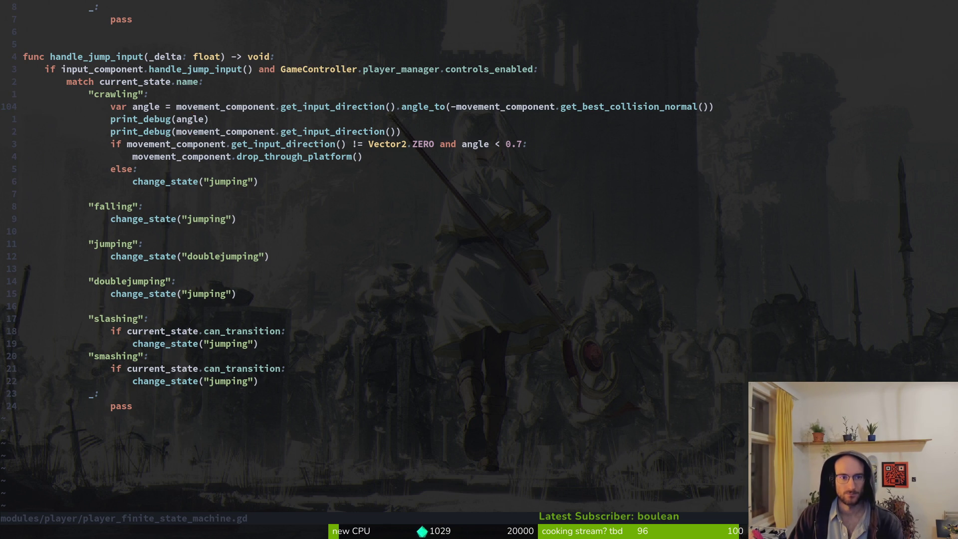
{"action": "key", "text": "k"}
{"action": "key", "text": "k"}
{"action": "key", "text": "k"}
{"action": "key", "text": "j"}
{"action": "key", "text": "j"}
{"action": "key", "text": "j"}
{"action": "key", "text": "j"}
{"action": "key", "text": "j"}
{"action": "key", "text": "j"}
{"action": "key", "text": "j"}
{"action": "key", "text": "j"}
{"action": "key", "text": "j"}
{"action": "type", "text": "j:w"}
{"action": "key", "text": "Return"}
{"action": "key", "text": "alt+Tab"}
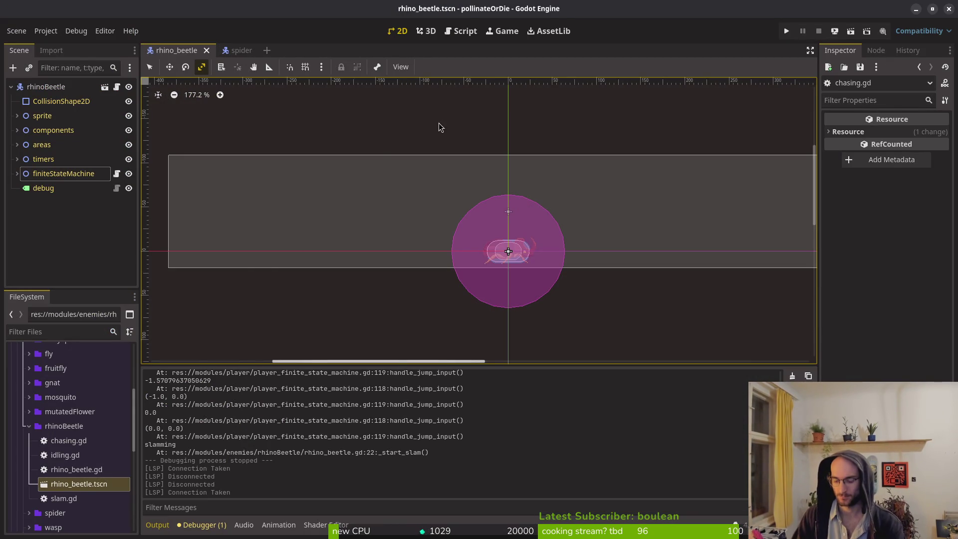
- Run the game from the main menu and jump the bee three times to test falling
{"action": "key", "text": "F5"}
{"action": "key", "text": "Return"}
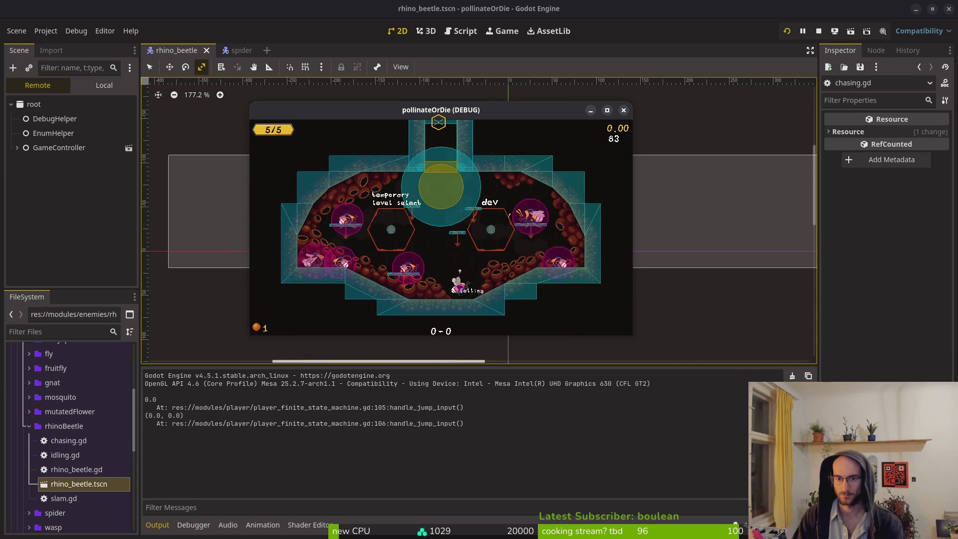
{"action": "key", "text": "space"}
{"action": "key", "text": "space"}
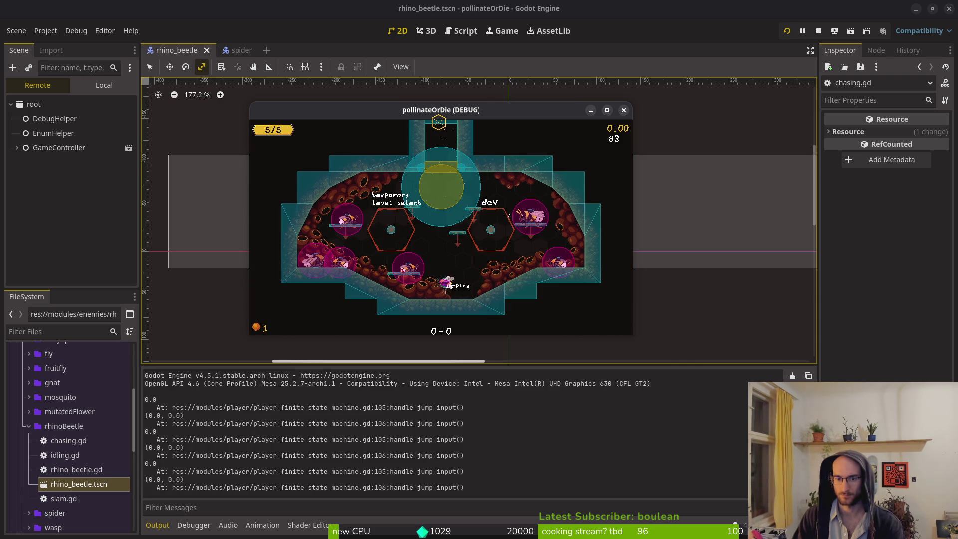
{"action": "key", "text": "space"}
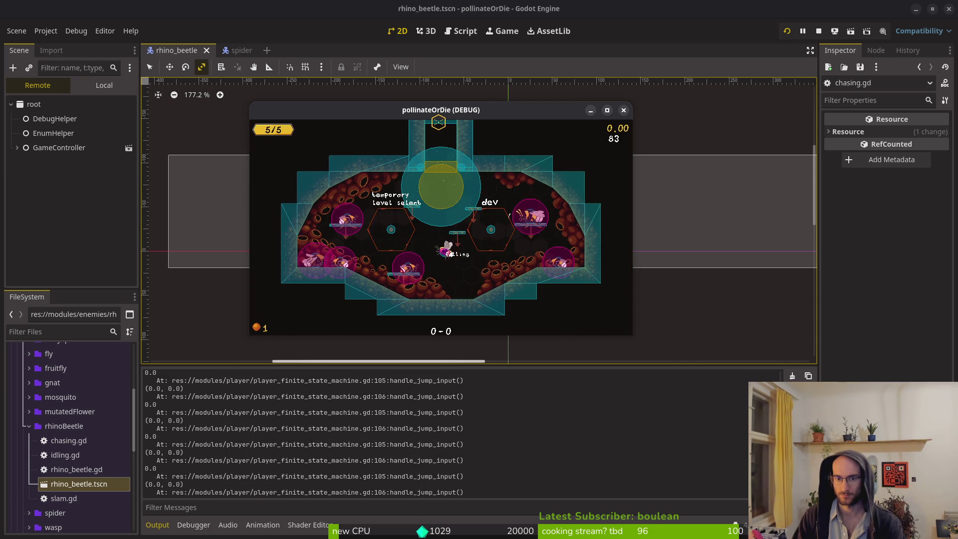
{"action": "key", "text": "space"}
{"action": "key", "text": "space"}
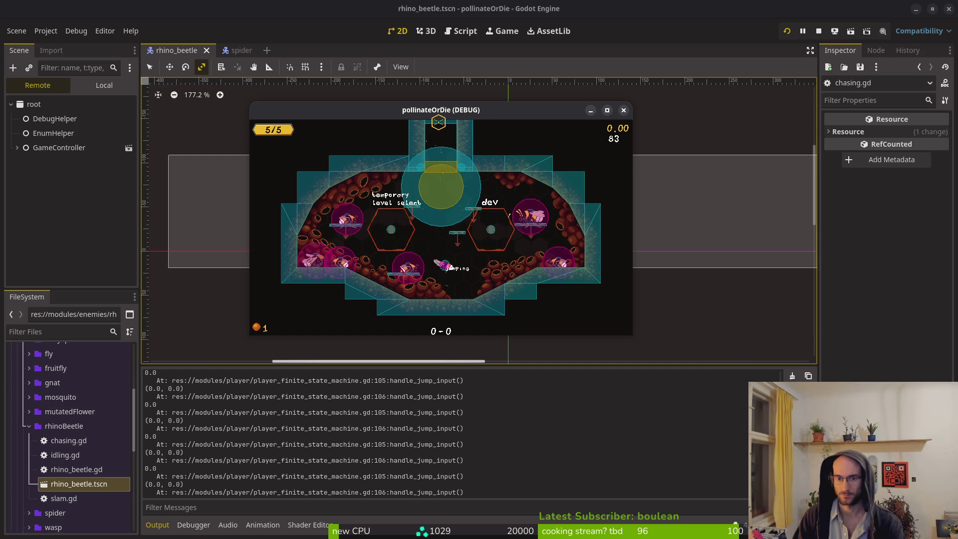
{"action": "left_click", "coordinate": [438, 123]}
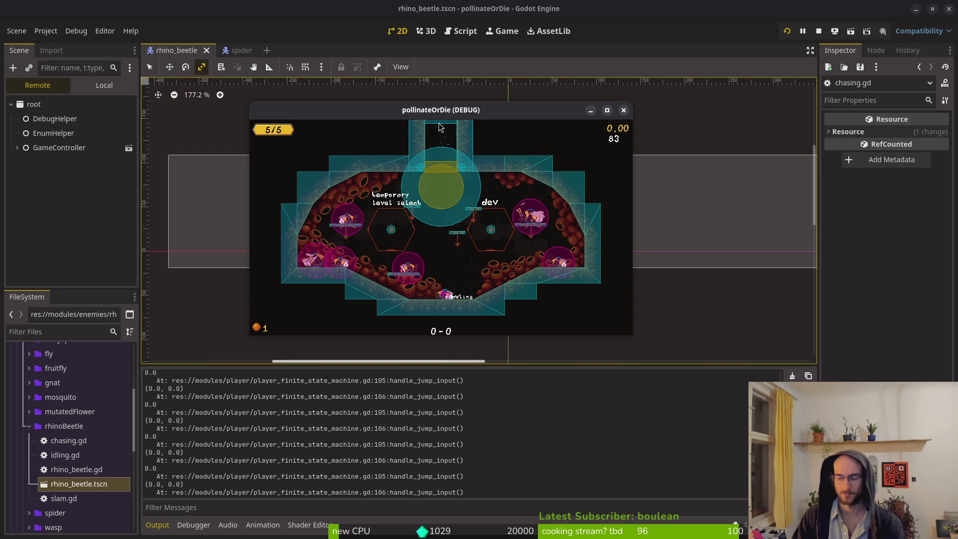
{"action": "key", "text": "alt+Tab"}
- Replace change_state("jumping") under the falling case with "doublejumping" and save the script
{"action": "key", "text": "k"}
{"action": "key", "text": "k"}
{"action": "key", "text": "k"}
{"action": "key", "text": "j"}
{"action": "key", "text": "j"}
{"action": "key", "text": "j"}
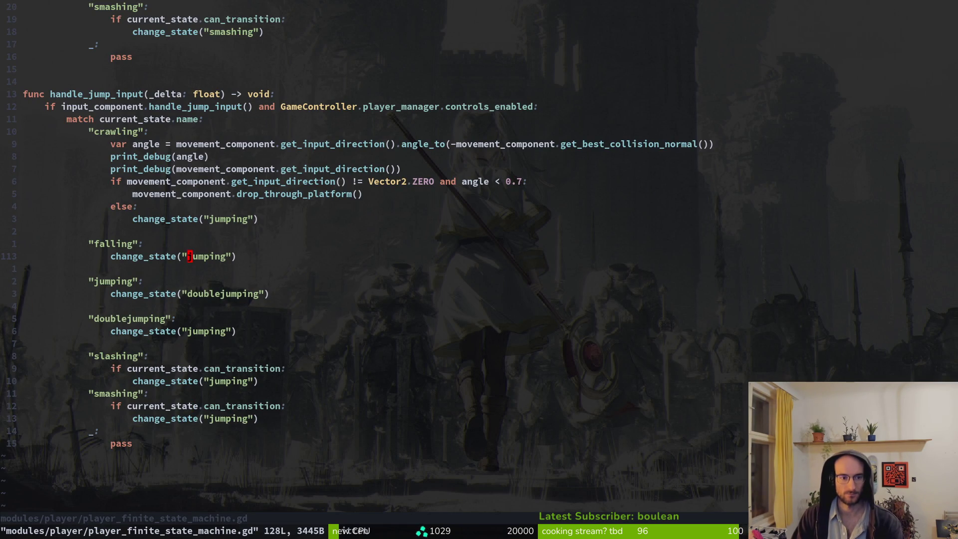
{"action": "key", "text": "w"}
{"action": "key", "text": "w"}
{"action": "type", "text": "cwdou"}
{"action": "key", "text": "Return"}
{"action": "key", "text": "Escape"}
{"action": "type", "text": ":w"}
{"action": "key", "text": "Return"}
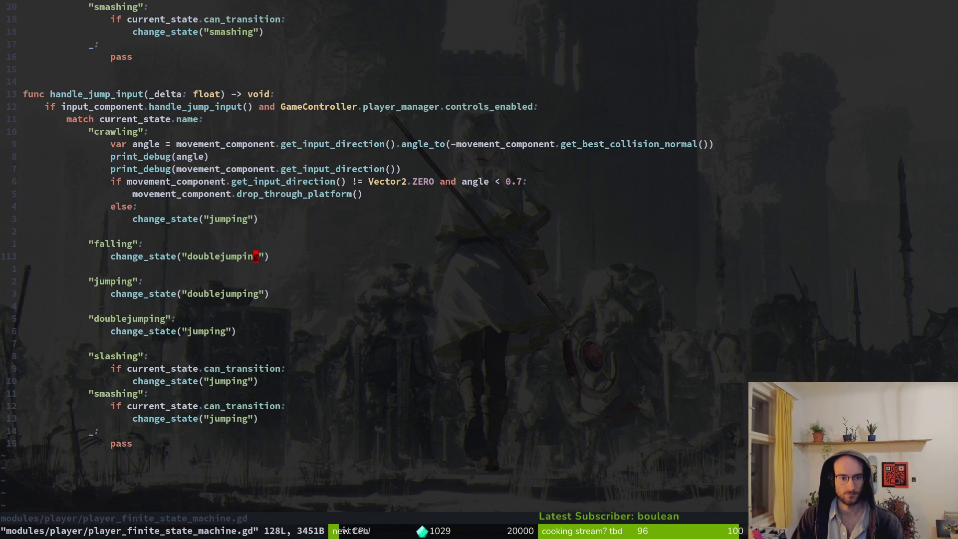
{"action": "key", "text": "alt+Tab"}
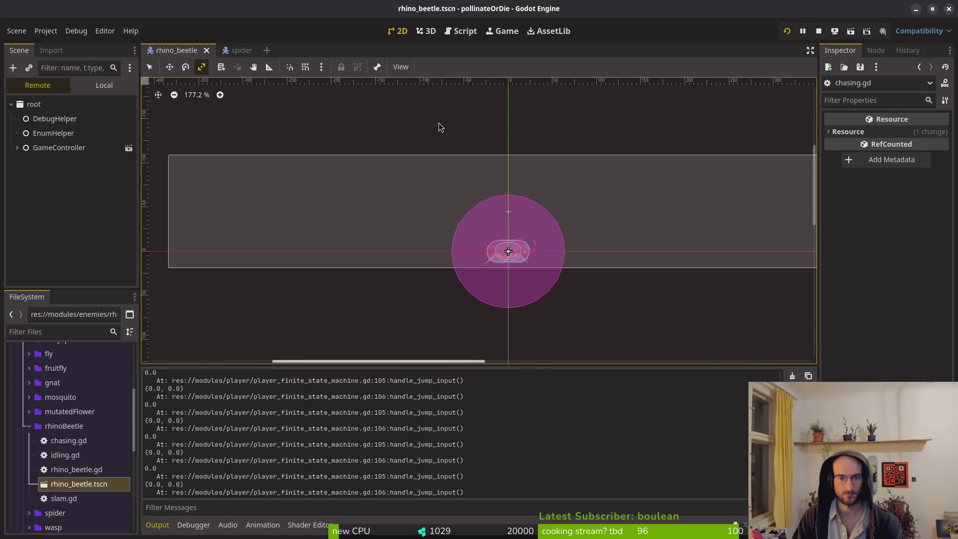
- Stop and rerun the game, then jump repeatedly to confirm the mid-air double jump
{"action": "left_click", "coordinate": [818, 31]}
{"action": "left_click", "coordinate": [788, 31]}
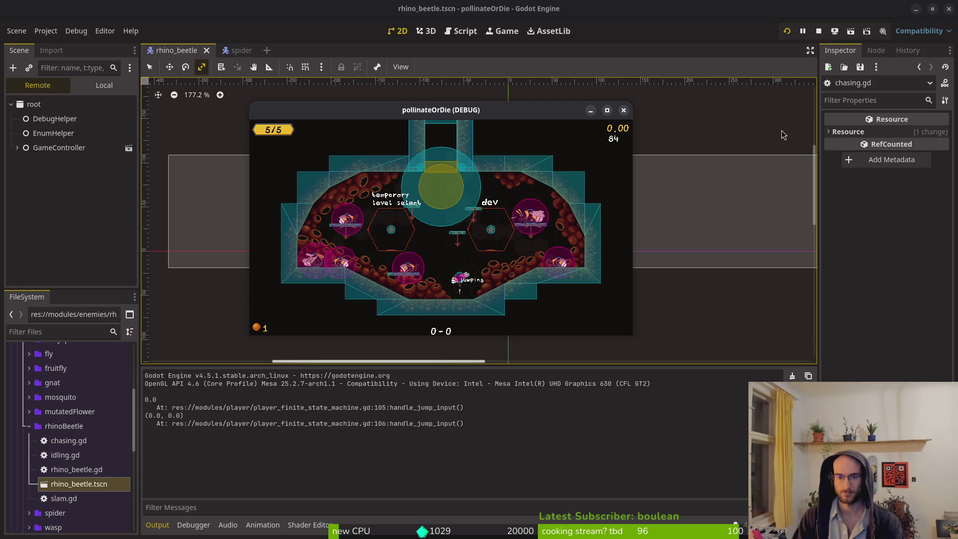
{"action": "key", "text": "space"}
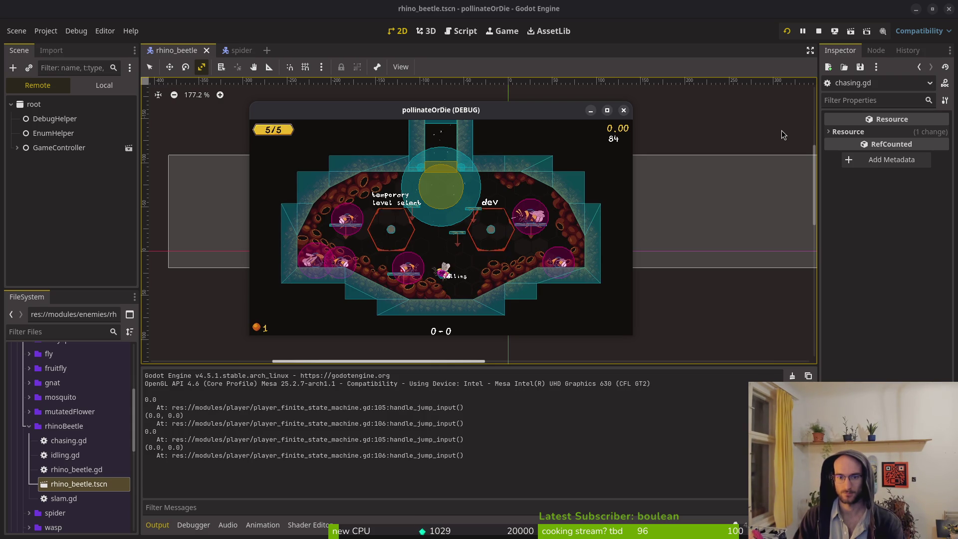
{"action": "key", "text": "space"}
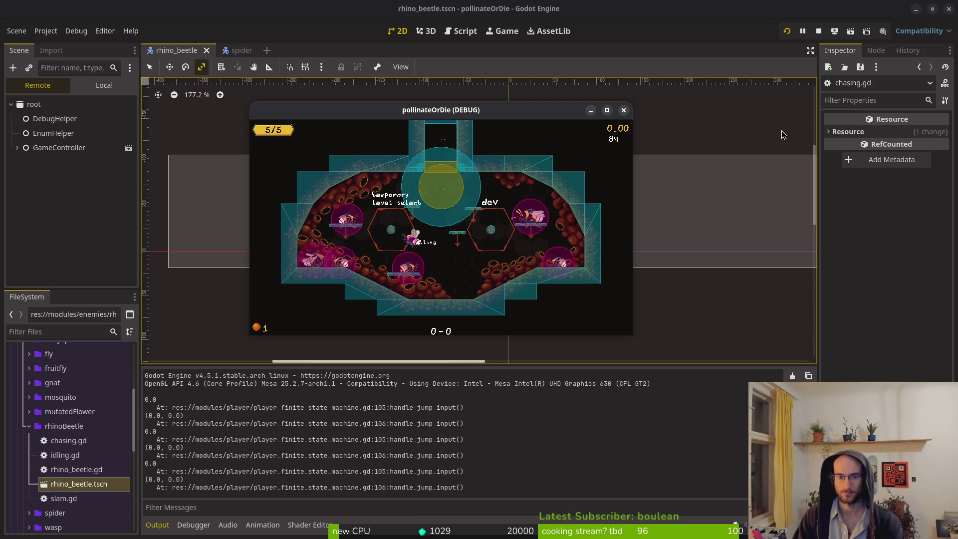
{"action": "key", "text": "space"}
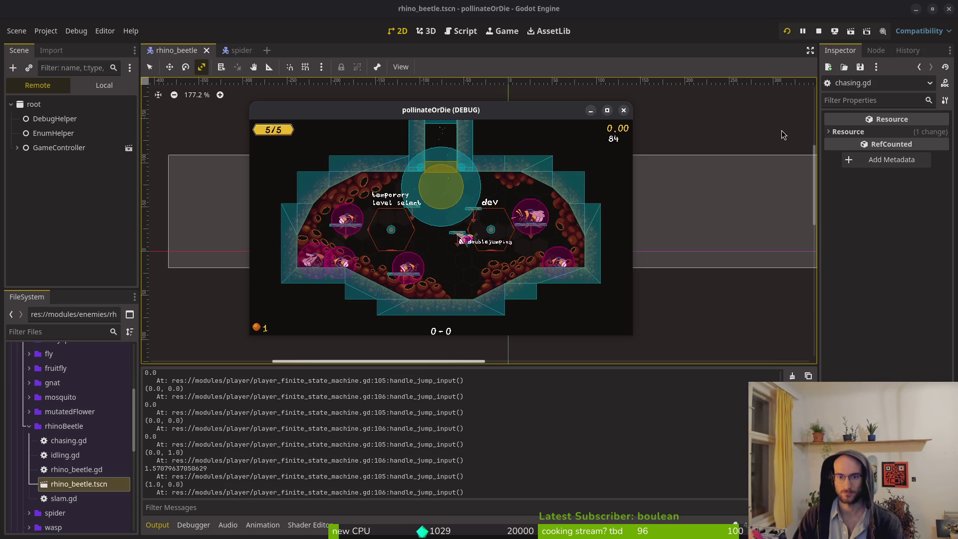
{"action": "key", "text": "alt+Tab"}
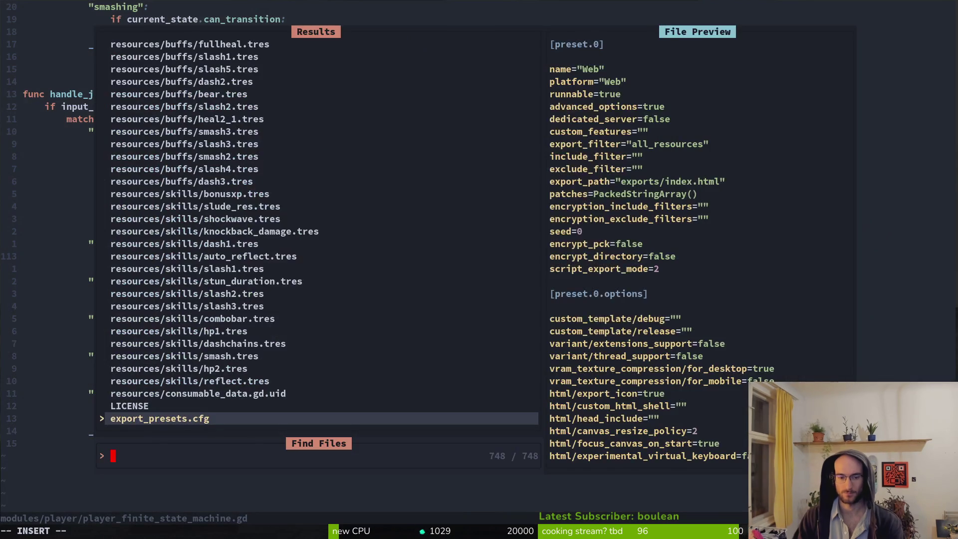
{"action": "key", "text": "alt+shift+o"}
{"action": "type", "text": "devlevets"}
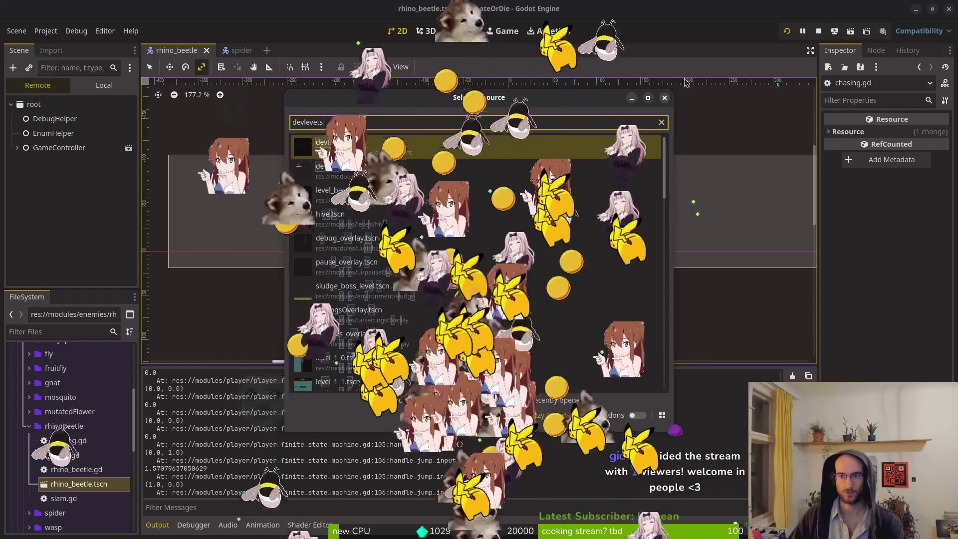
{"action": "key", "text": "Escape"}
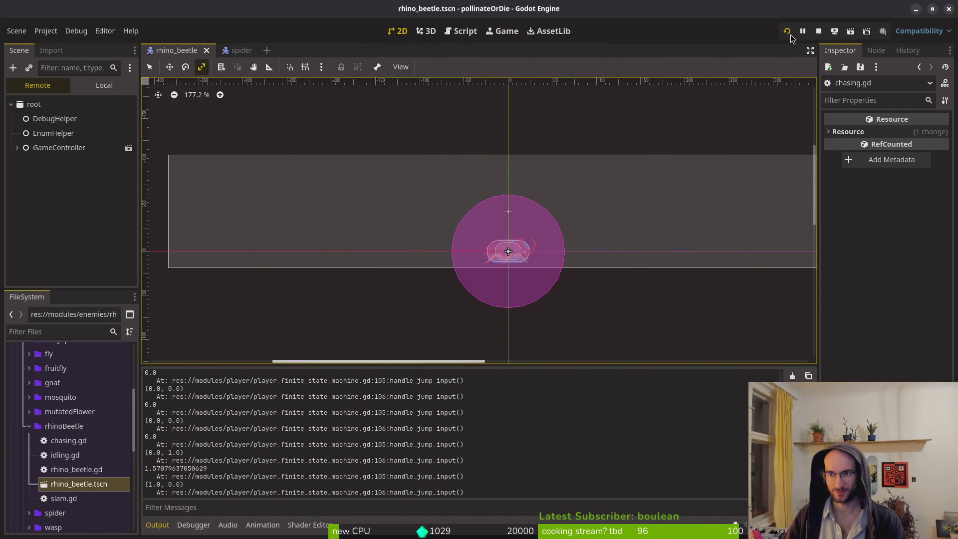
{"action": "key", "text": "shift+alt+o"}
{"action": "type", "text": "devlevets"}
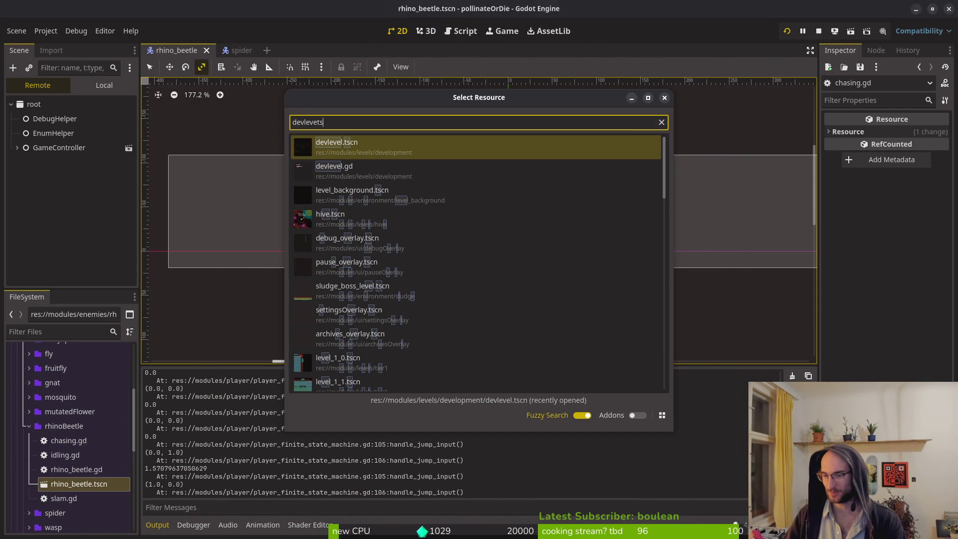
{"action": "key", "text": "Return"}
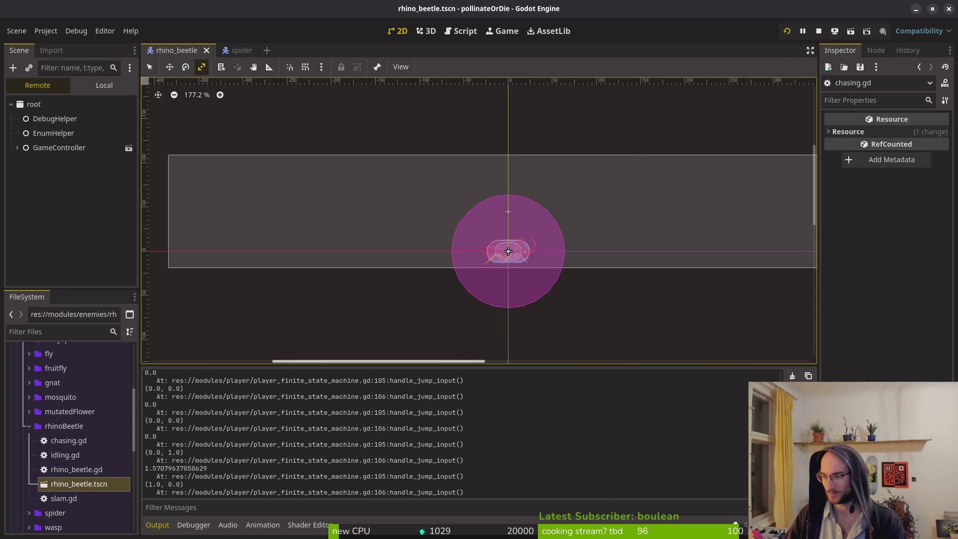
{"action": "key", "text": "shift+alt+o"}
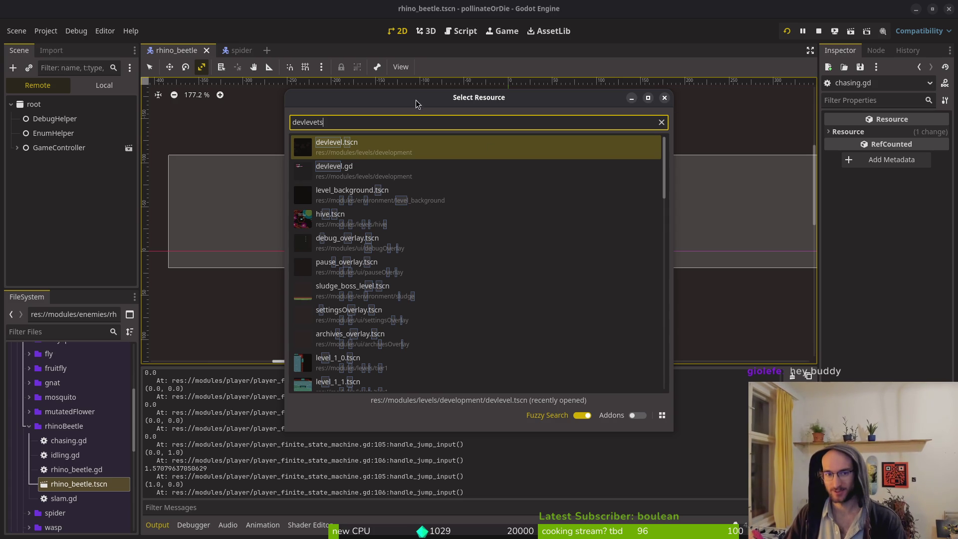
{"action": "key", "text": "Escape"}
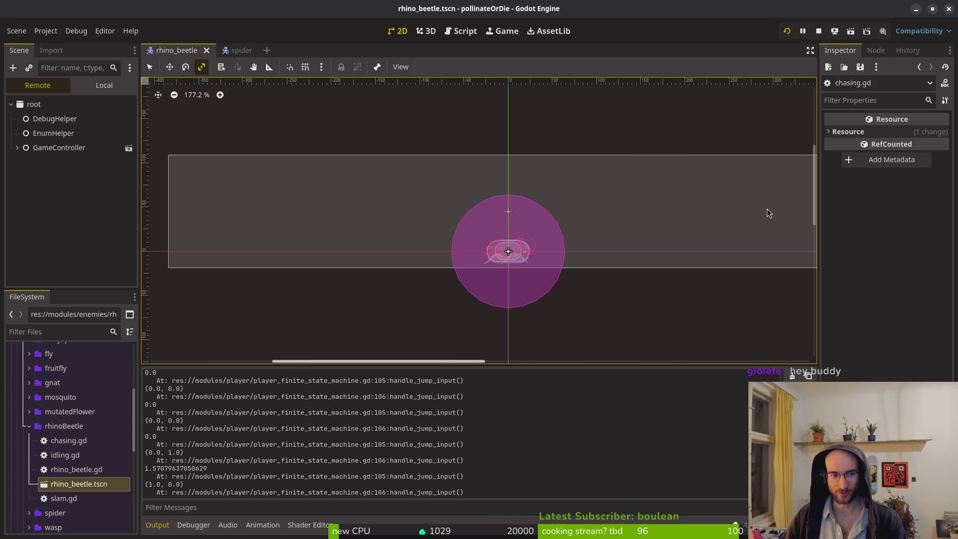
{"action": "key", "text": "ctrl+shift+o"}
{"action": "key", "text": "alt+Tab"}
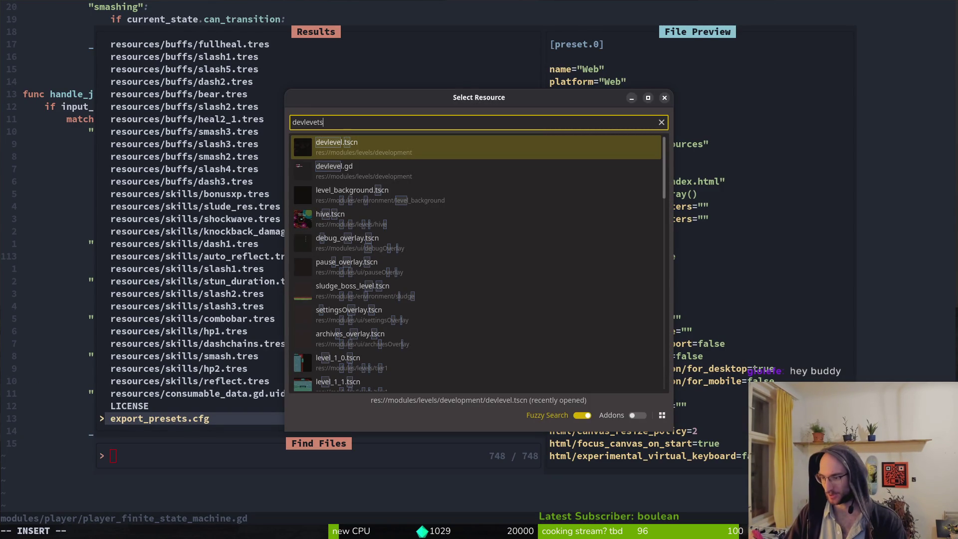
{"action": "key", "text": "super"}
{"action": "key", "text": "super"}
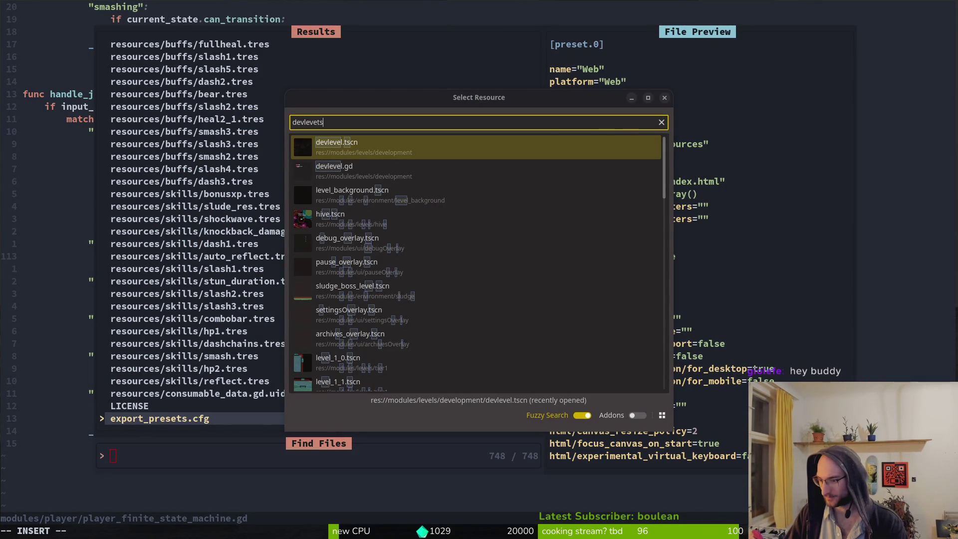
{"action": "key", "text": "Escape"}
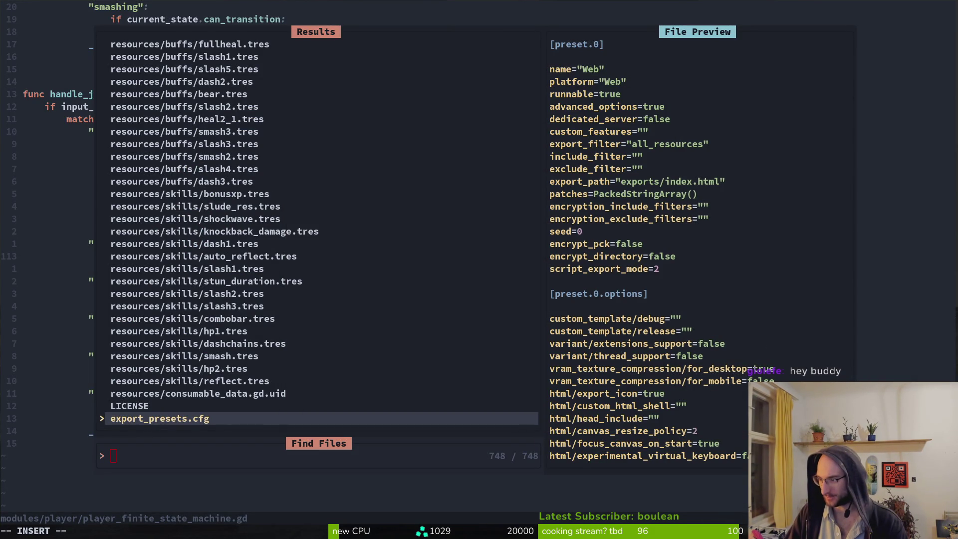
- Write the player state-machine script with :wq and quit Neovim, then cycle through open windows
{"action": "left_click", "coordinate": [338, 209]}
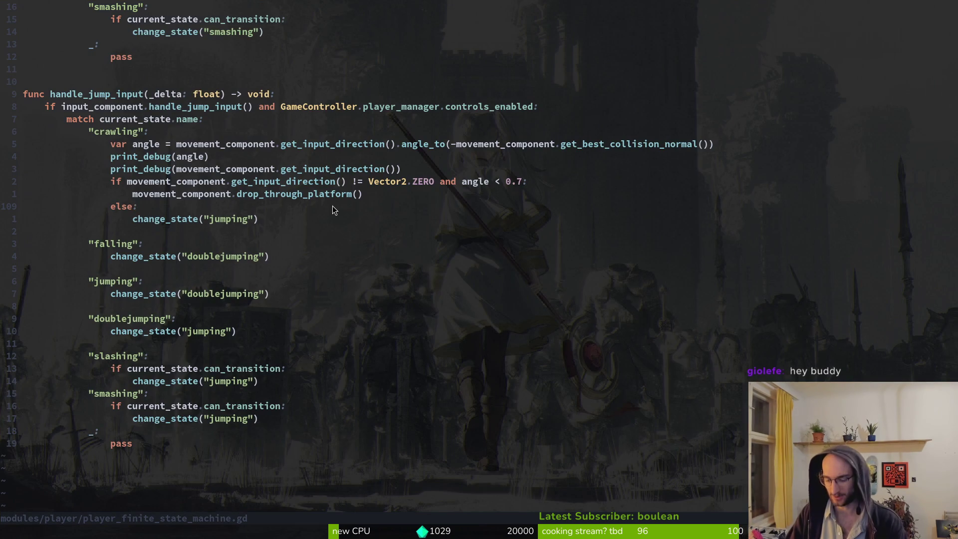
{"action": "key", "text": "k"}
{"action": "key", "text": "k"}
{"action": "key", "text": "k"}
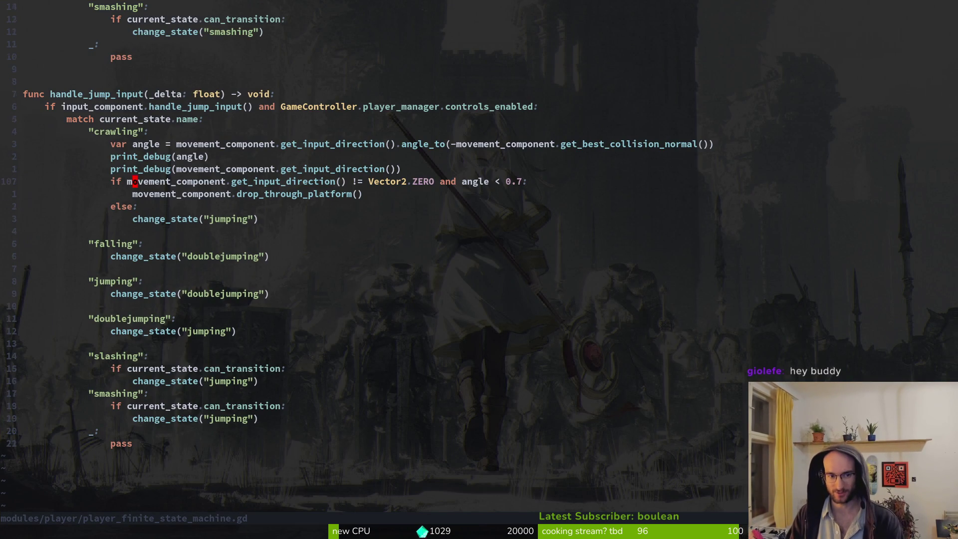
{"action": "type", "text": ":wq"}
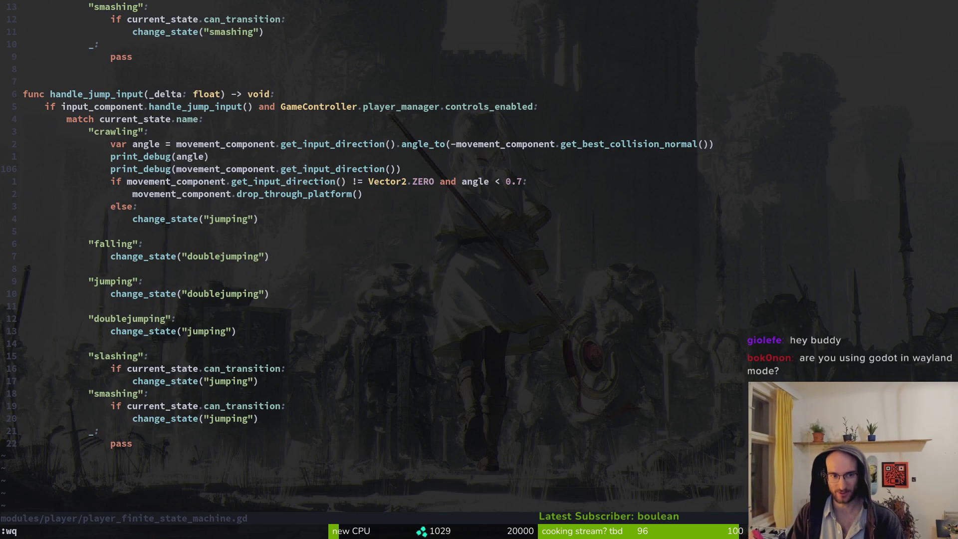
{"action": "key", "text": "Return"}
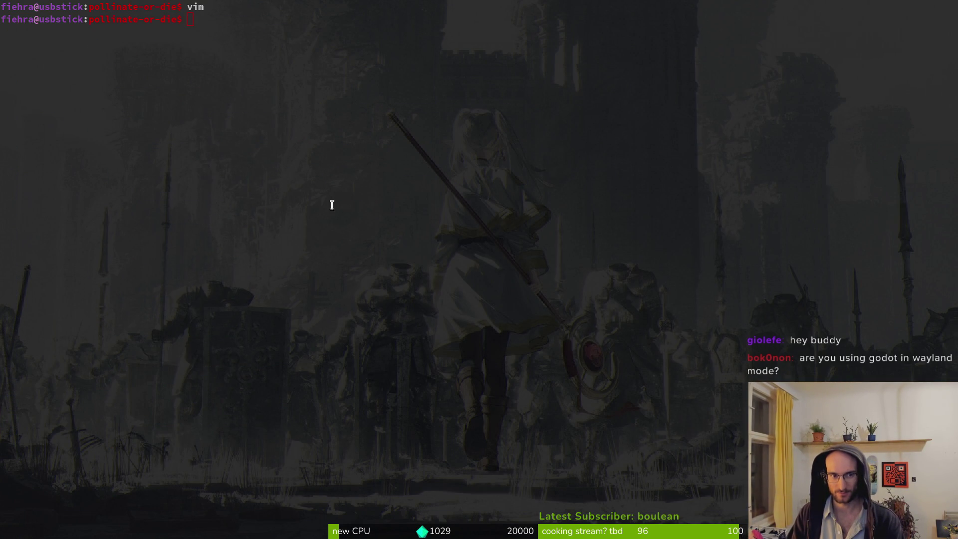
{"action": "key", "text": "alt+Tab"}
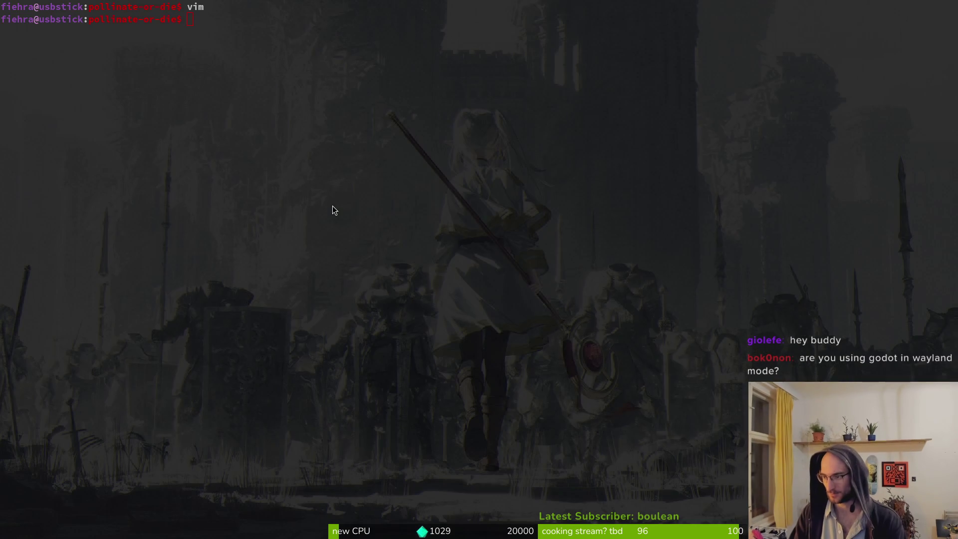
{"action": "key", "text": "alt+Tab"}
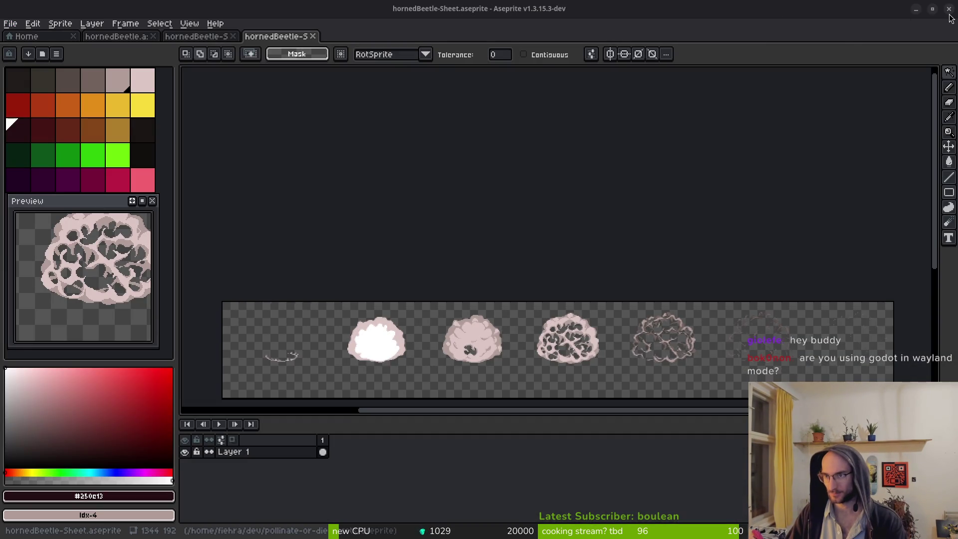
- Close the Aseprite window and enable Prefer Wayland under Run > Platforms in Editor Settings
{"action": "left_click", "coordinate": [948, 9]}
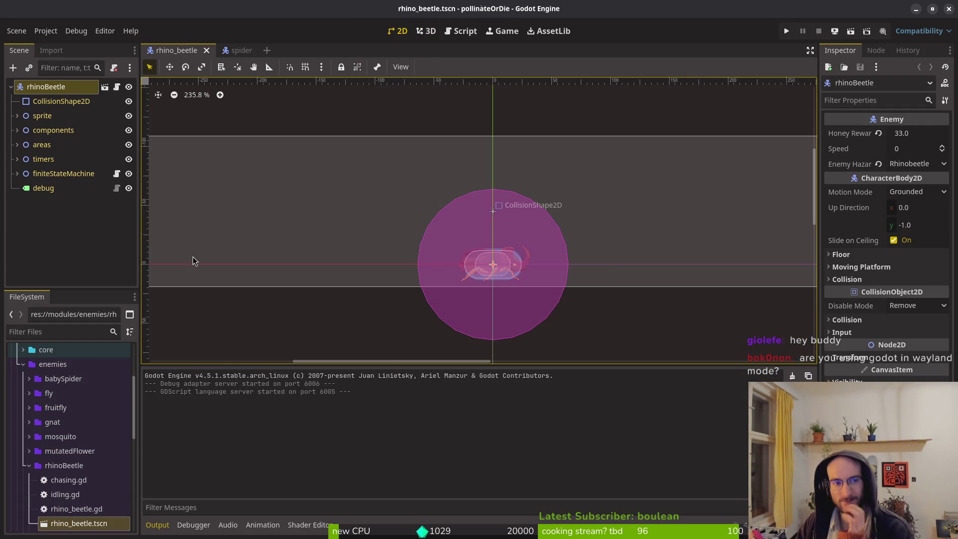
{"action": "left_click", "coordinate": [102, 32]}
{"action": "left_click", "coordinate": [116, 47]}
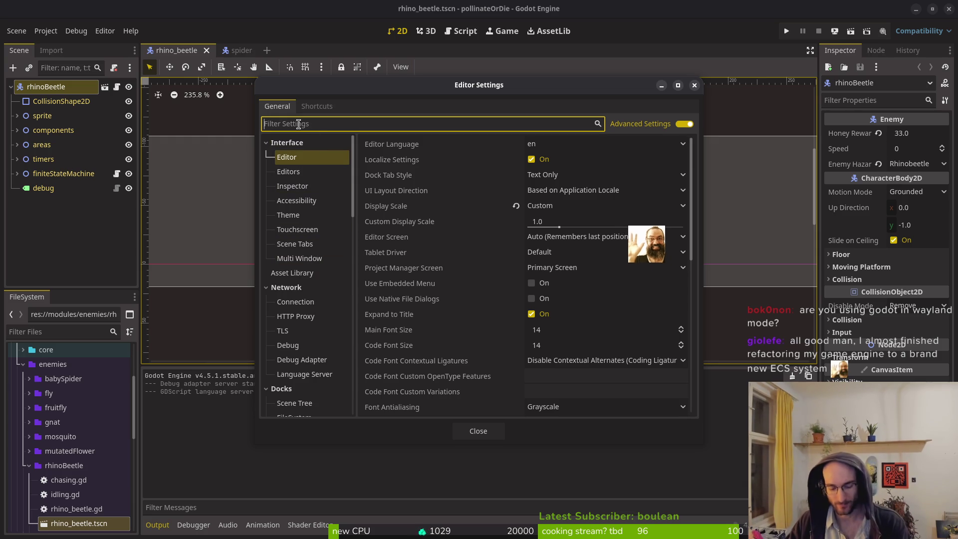
{"action": "type", "text": "wayland"}
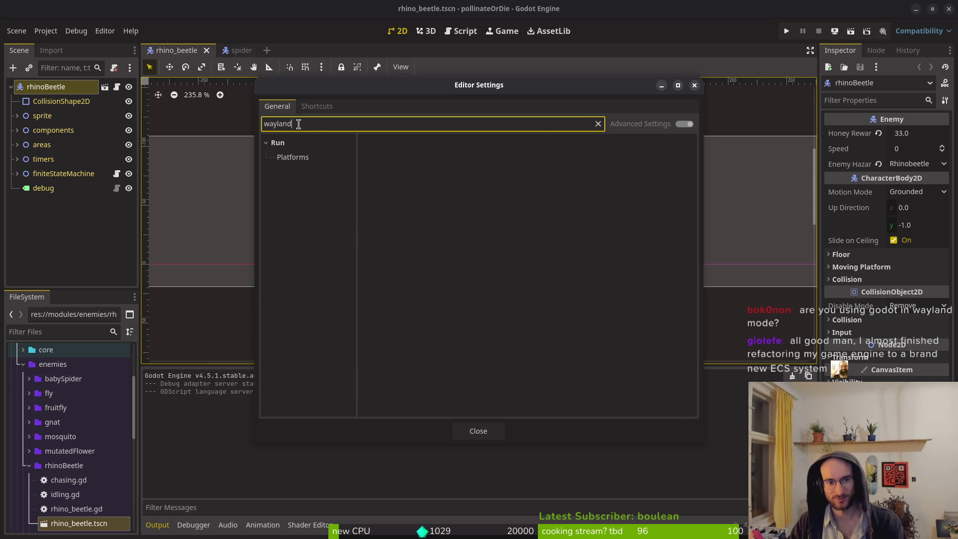
{"action": "left_click", "coordinate": [298, 158]}
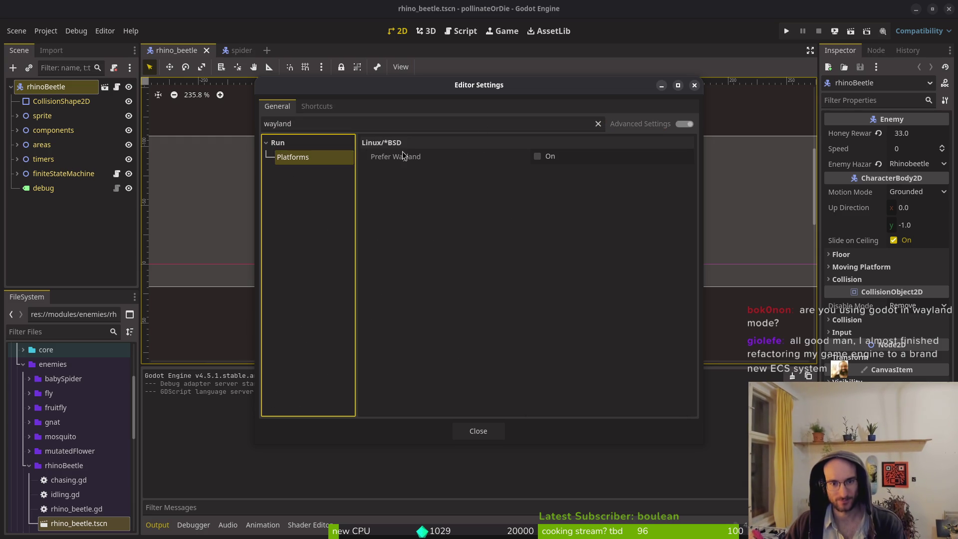
{"action": "mouse_move", "coordinate": [403, 160]}
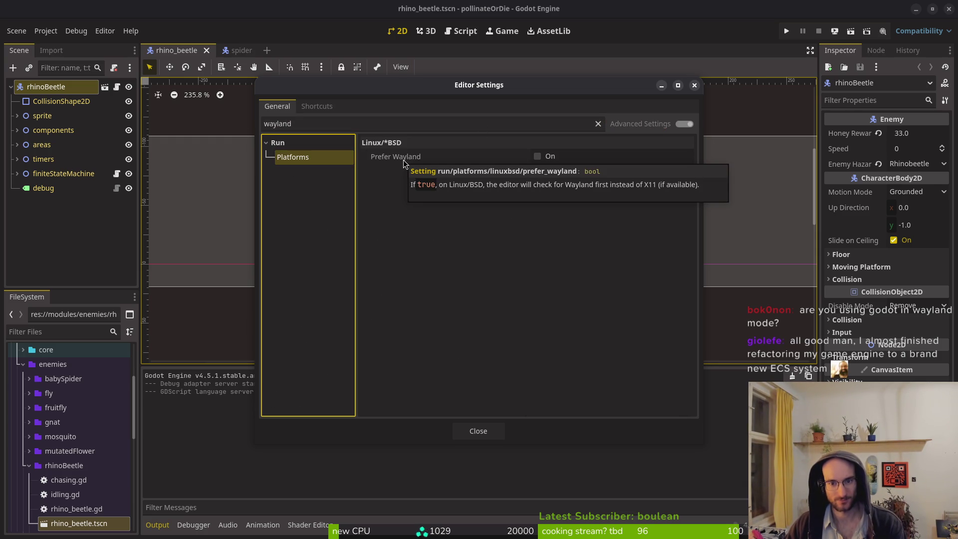
{"action": "left_click", "coordinate": [537, 156]}
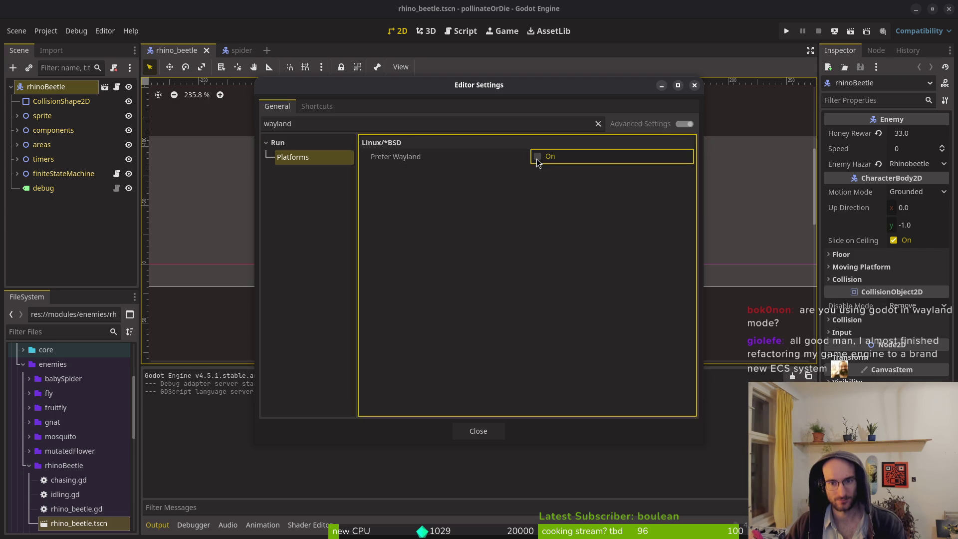
{"action": "left_click", "coordinate": [471, 431]}
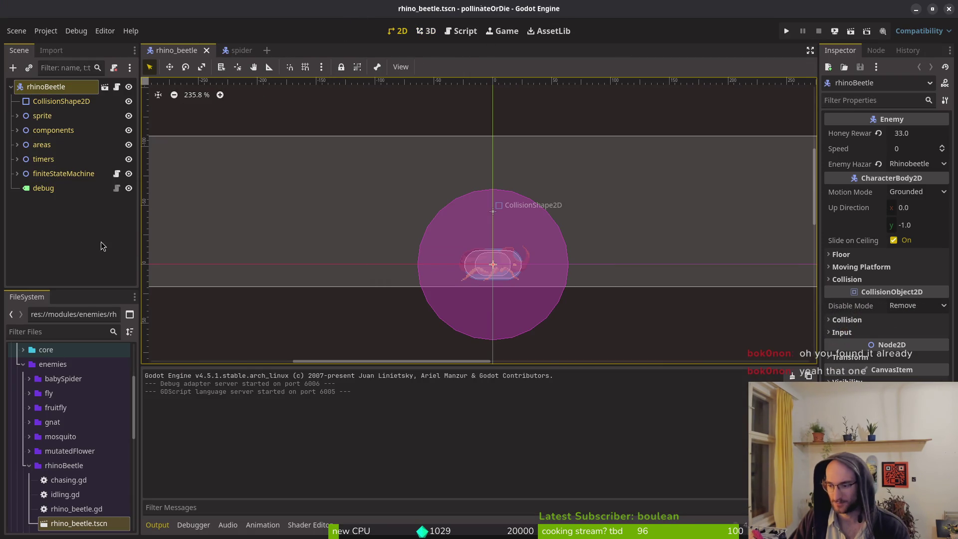
- Run the project and continue from the main menu into the hive
{"action": "left_click", "coordinate": [29, 465]}
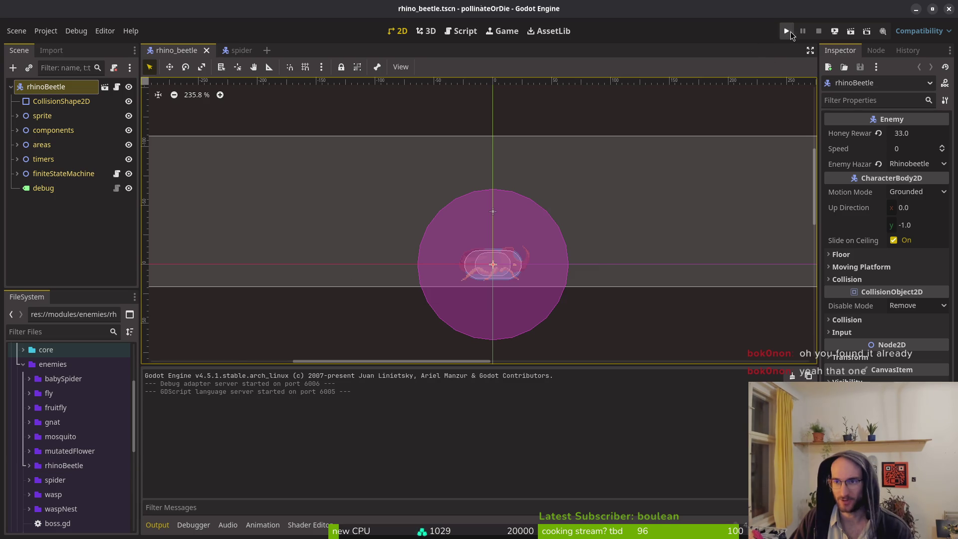
{"action": "left_click", "coordinate": [787, 32]}
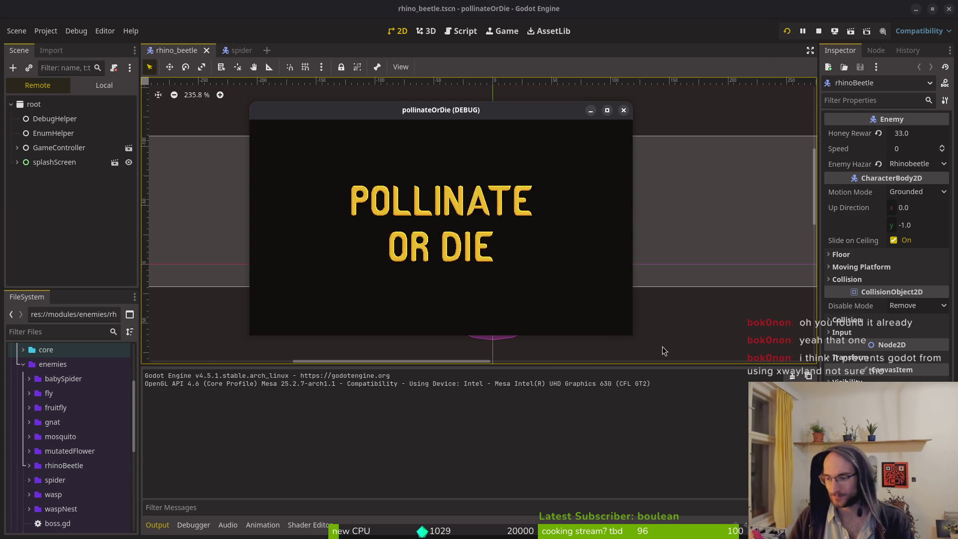
{"action": "key", "text": "Return"}
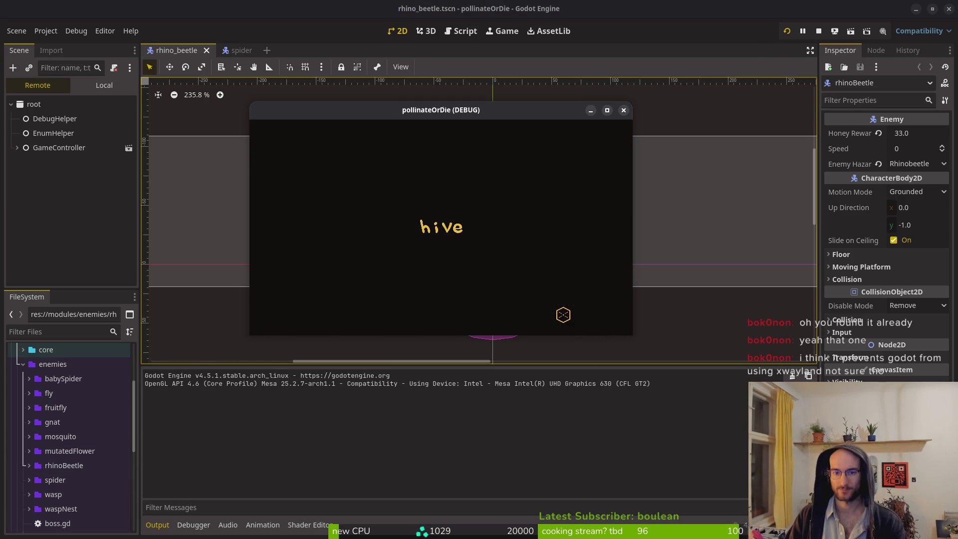
- Jump between floor, walls and ceiling while checking the handle_jump_input output
{"action": "key", "text": "space"}
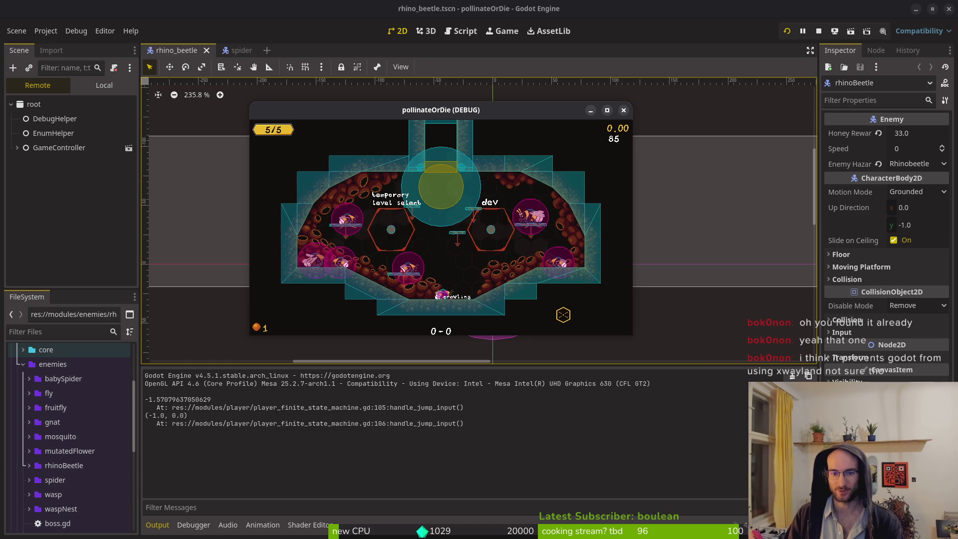
{"action": "key", "text": "space"}
{"action": "key", "text": "space"}
{"action": "key", "text": "space"}
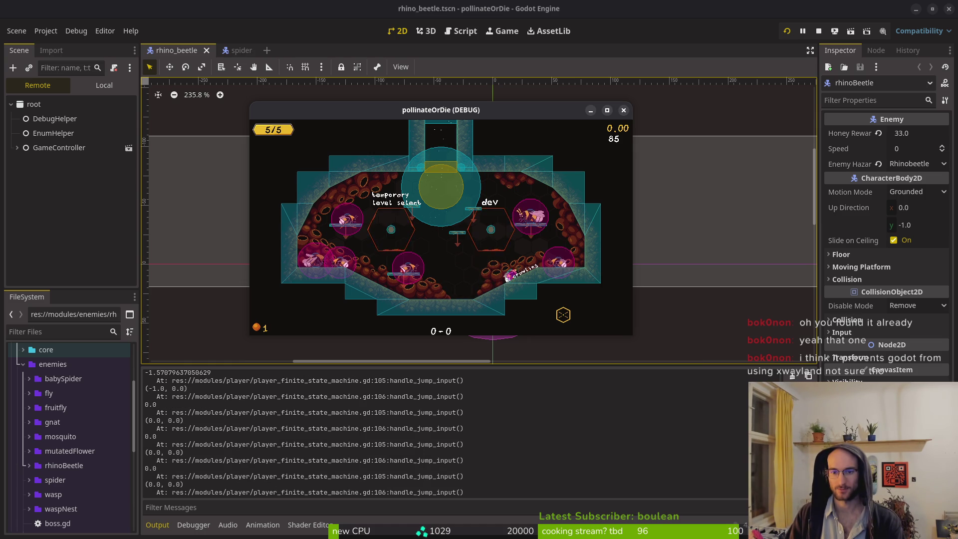
{"action": "key", "text": "Up"}
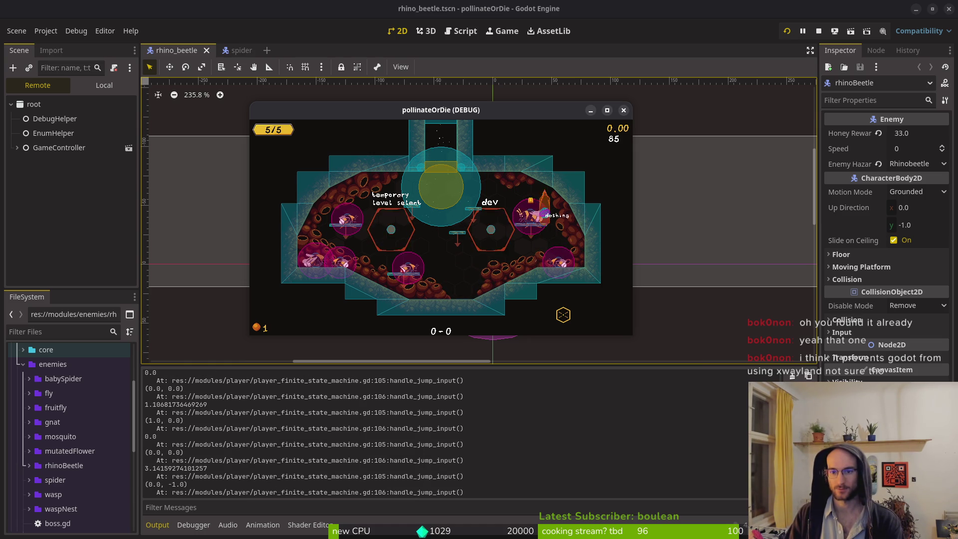
{"action": "key", "text": "space"}
{"action": "key", "text": "space"}
{"action": "key", "text": "Up"}
{"action": "key", "text": "space"}
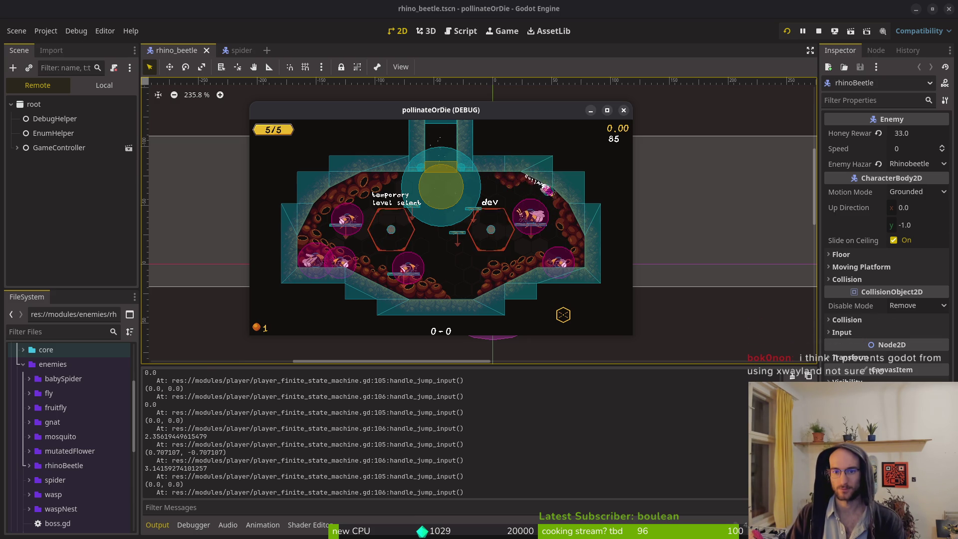
{"action": "key", "text": "Left"}
{"action": "key", "text": "space"}
{"action": "key", "text": "Right"}
{"action": "key", "text": "space"}
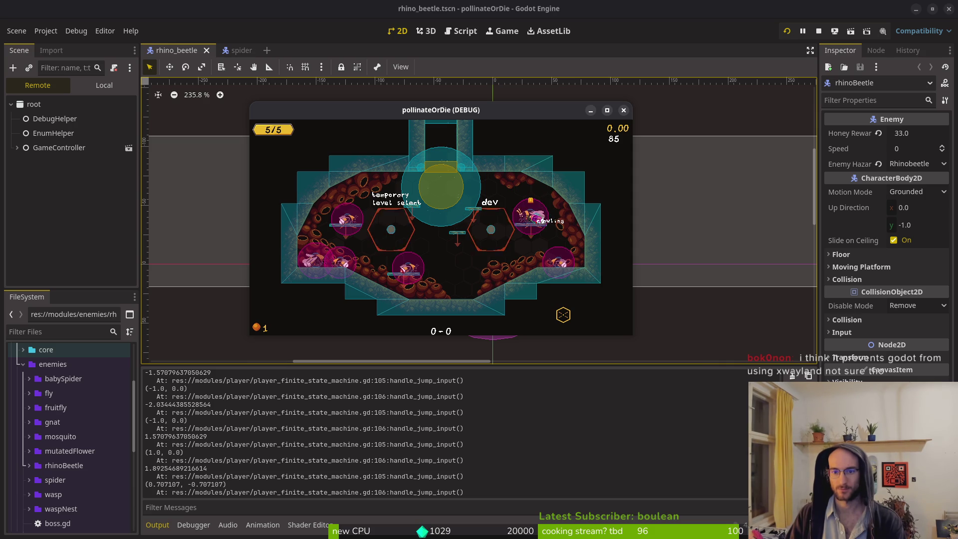
{"action": "key", "text": "Down"}
{"action": "key", "text": "space"}
{"action": "key", "text": "Left"}
{"action": "key", "text": "space"}
{"action": "key", "text": "space"}
- Stop the game and open the devlevel scene through Quick Open
{"action": "key", "text": "F8"}
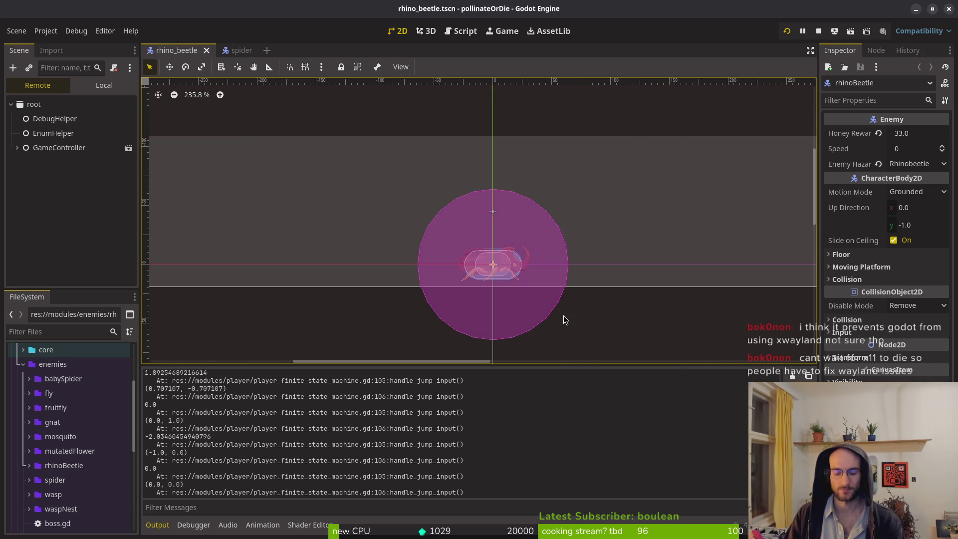
{"action": "key", "text": "ctrl+shift+o"}
{"action": "type", "text": "devlevel"}
{"action": "key", "text": "Return"}
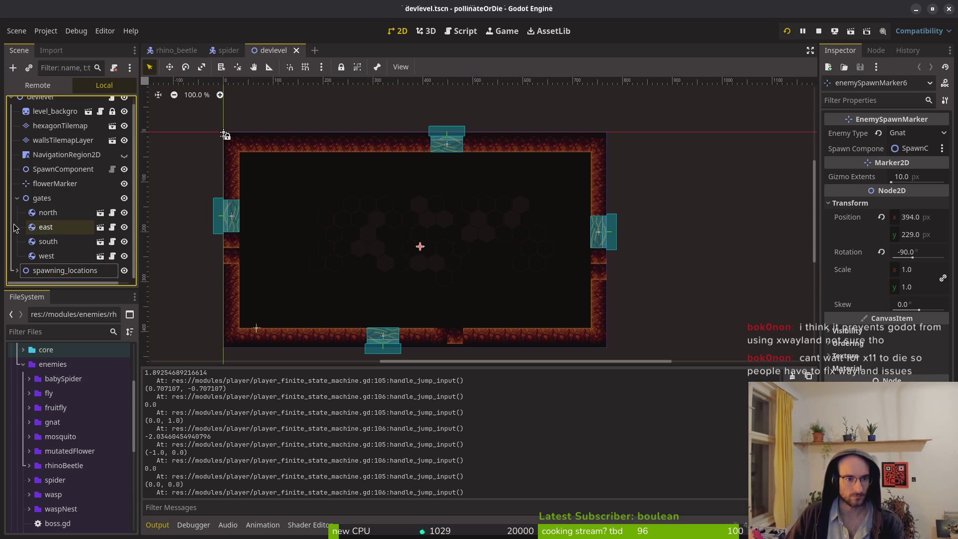
- Expand environment > platforms in the FileSystem dock and select 1_way_large.tscn
{"action": "scroll", "coordinate": [58, 145], "scroll_direction": "up", "scroll_amount": 1}
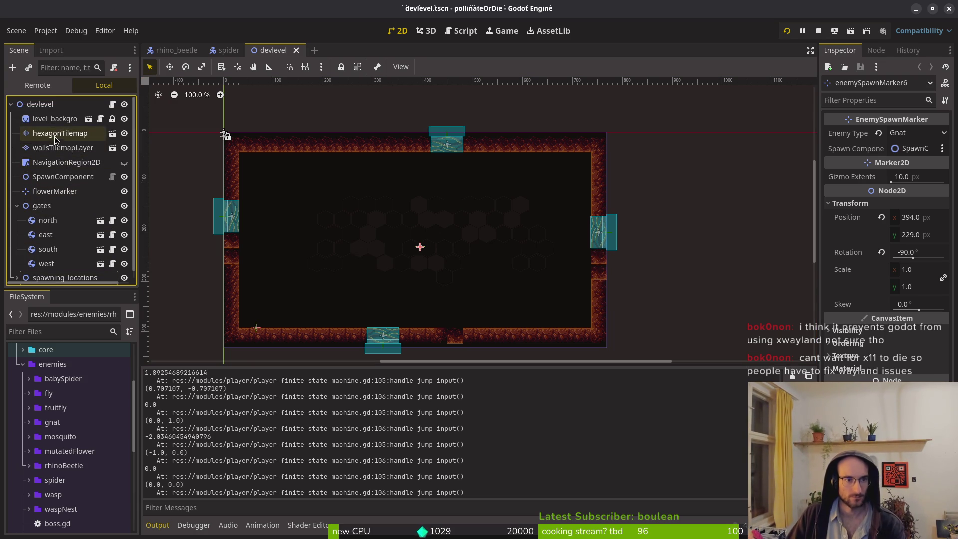
{"action": "left_click", "coordinate": [29, 479]}
{"action": "left_click", "coordinate": [23, 364]}
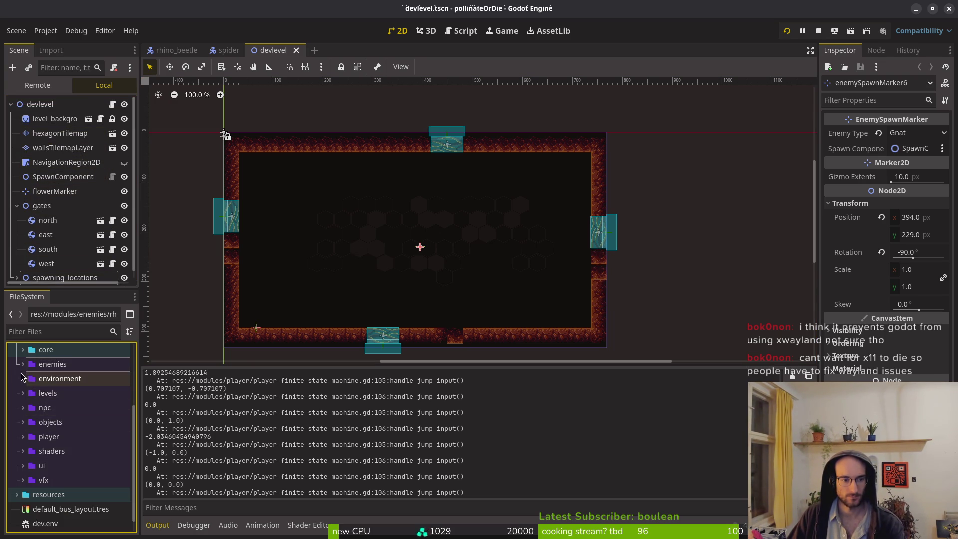
{"action": "left_click", "coordinate": [23, 378]}
{"action": "scroll", "coordinate": [60, 429], "scroll_direction": "down", "scroll_amount": 3}
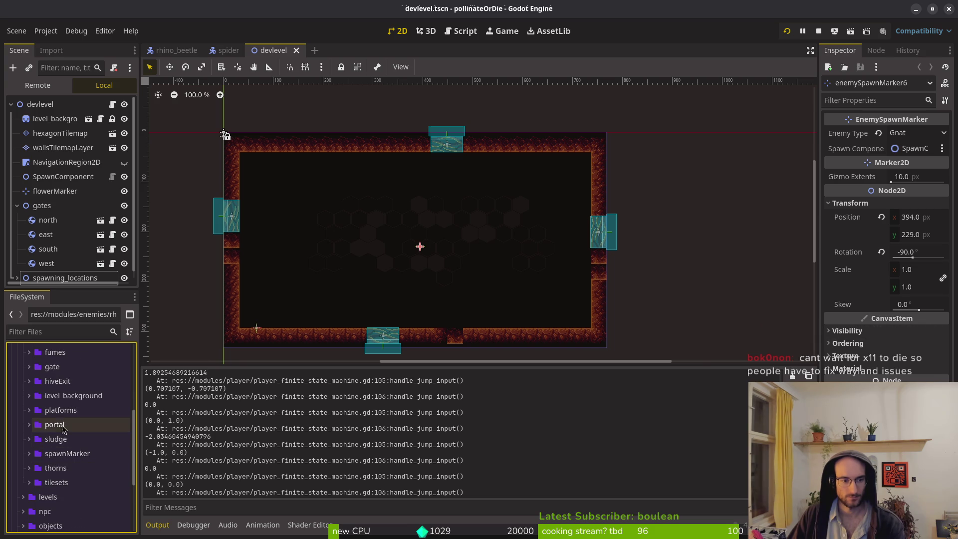
{"action": "left_click", "coordinate": [63, 429]}
{"action": "left_click", "coordinate": [29, 410]}
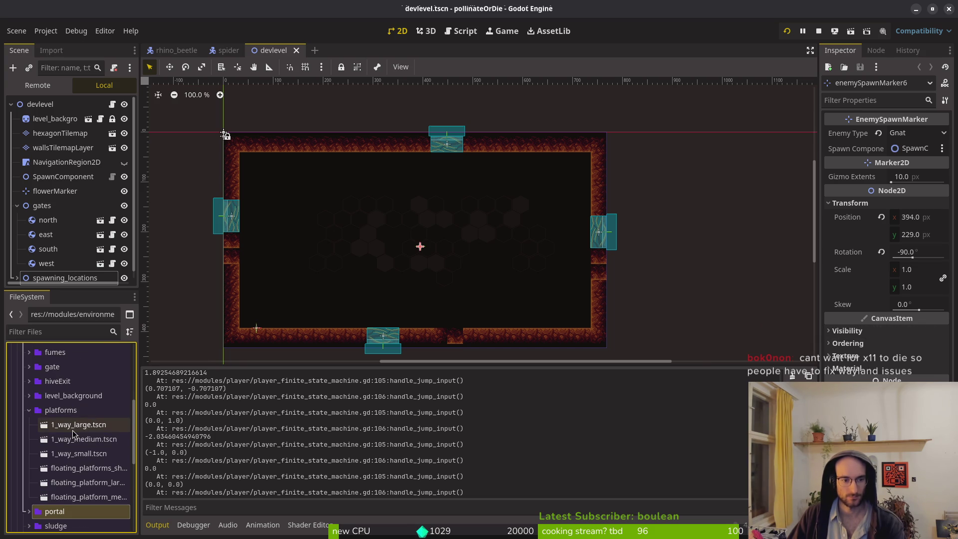
{"action": "left_click", "coordinate": [73, 430]}
- Place two 1_way_large platforms, raising the vertical one, then save and run the scene
{"action": "mouse_move", "coordinate": [324, 310]}
{"action": "left_mouse_down"}
{"action": "mouse_move", "coordinate": [510, 268]}
{"action": "mouse_move", "coordinate": [506, 213]}
{"action": "left_mouse_up"}
{"action": "scroll", "coordinate": [479, 294], "scroll_direction": "up", "scroll_amount": 5}
{"action": "mouse_move", "coordinate": [516, 273]}
{"action": "left_mouse_down"}
{"action": "mouse_move", "coordinate": [516, 220]}
{"action": "mouse_move", "coordinate": [518, 234]}
{"action": "left_mouse_up"}
{"action": "mouse_move", "coordinate": [81, 424]}
{"action": "left_mouse_down"}
{"action": "mouse_move", "coordinate": [247, 160]}
{"action": "mouse_move", "coordinate": [278, 196]}
{"action": "mouse_move", "coordinate": [277, 179]}
{"action": "mouse_move", "coordinate": [154, 150]}
{"action": "mouse_move", "coordinate": [248, 199]}
{"action": "left_mouse_up"}
{"action": "scroll", "coordinate": [310, 299], "scroll_direction": "up", "scroll_amount": 1}
{"action": "key", "text": "F5"}
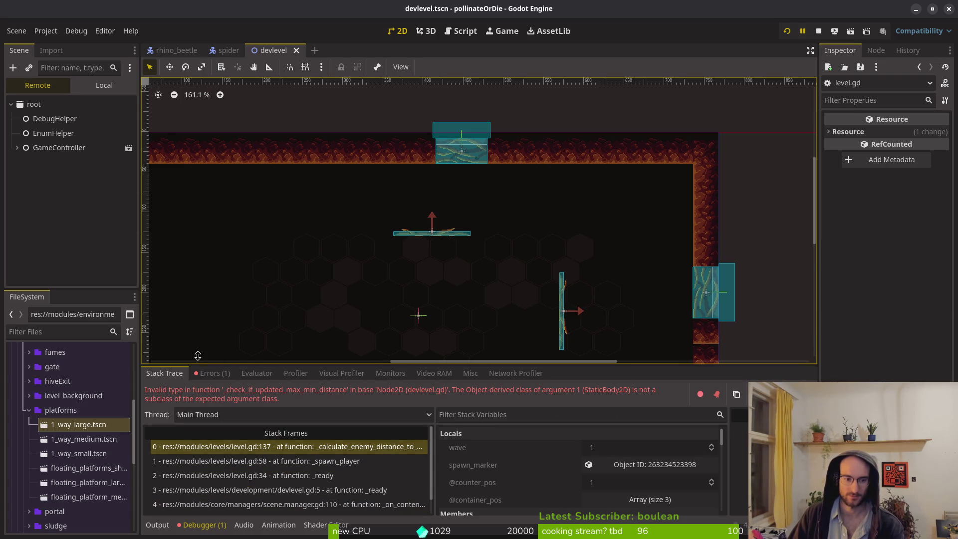
- Reparent the 1wayLong and 1wayLong2 platforms out of wave1 into NavigationRegion2D
{"action": "left_click", "coordinate": [104, 86]}
{"action": "left_click", "coordinate": [55, 277]}
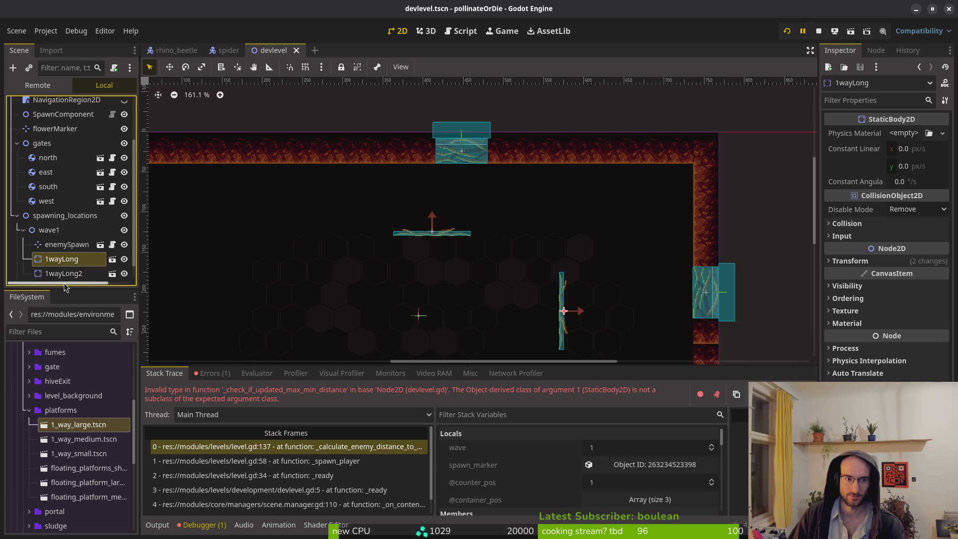
{"action": "left_click", "coordinate": [61, 261], "text": "shift"}
{"action": "left_click_drag", "start_coordinate": [61, 261], "coordinate": [55, 138]}
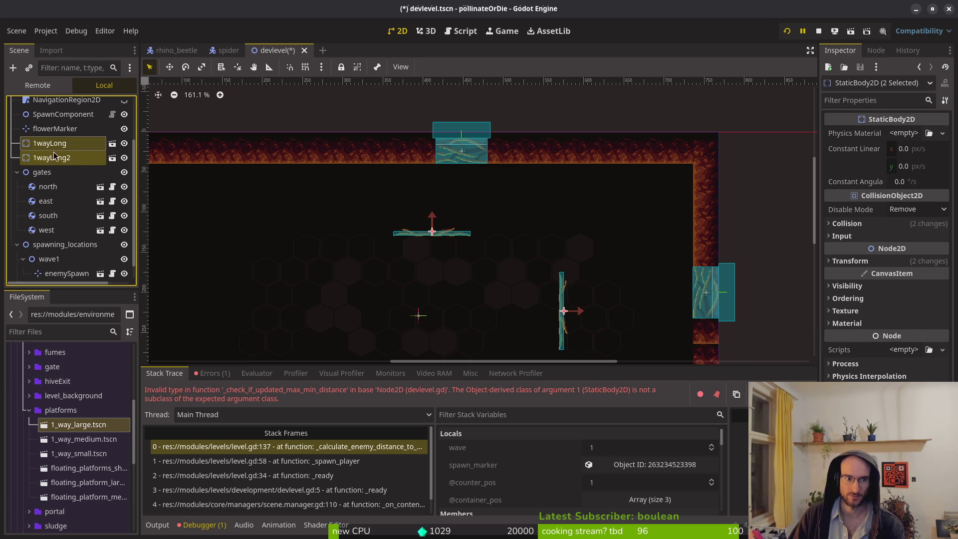
{"action": "left_click", "coordinate": [16, 245]}
{"action": "left_click_drag", "start_coordinate": [62, 133], "coordinate": [53, 179]}
{"action": "left_click", "coordinate": [706, 77]}
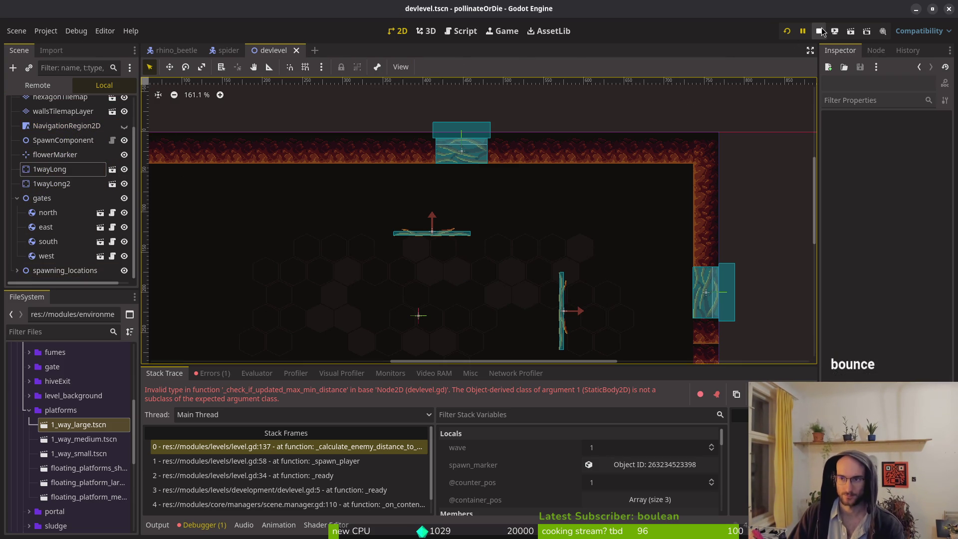
{"action": "left_click", "coordinate": [51, 184]}
{"action": "left_click", "coordinate": [50, 169], "text": "shift"}
{"action": "mouse_move", "coordinate": [55, 170]}
{"action": "left_mouse_down"}
{"action": "mouse_move", "coordinate": [63, 131]}
{"action": "mouse_move", "coordinate": [122, 131]}
{"action": "left_mouse_up"}
- Save the devlevel scene, show NavigationRegion2D again, and relaunch the game
{"action": "key", "text": "ctrl+s"}
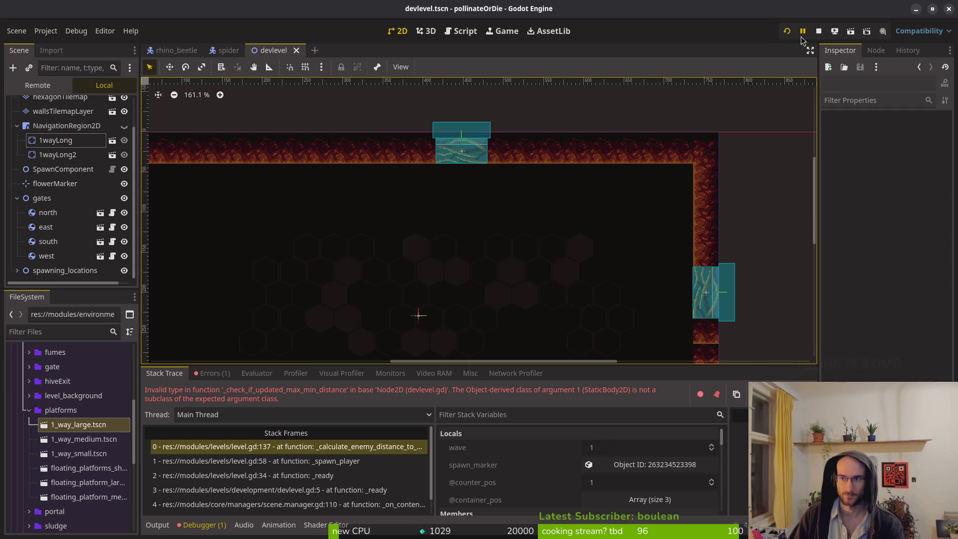
{"action": "left_click", "coordinate": [124, 125]}
{"action": "left_click", "coordinate": [829, 34]}
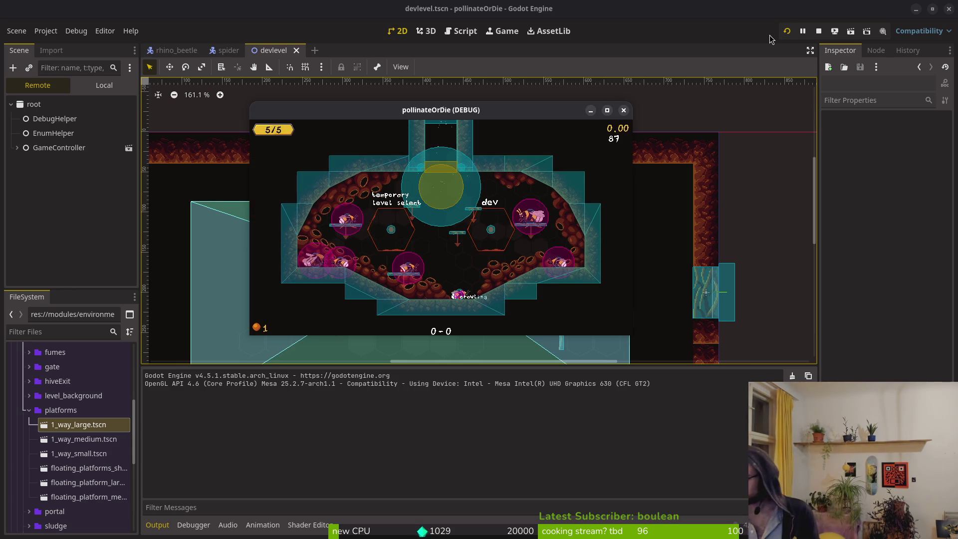
- Jump and dash off floors and walls while handle_jump_input prints, then switch to the terminal
{"action": "key", "text": "space"}
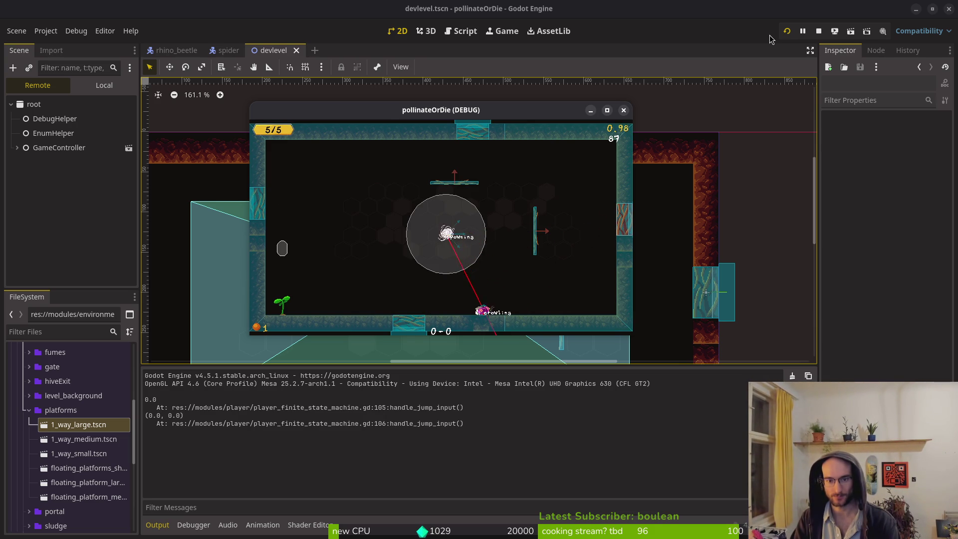
{"action": "key", "text": "space"}
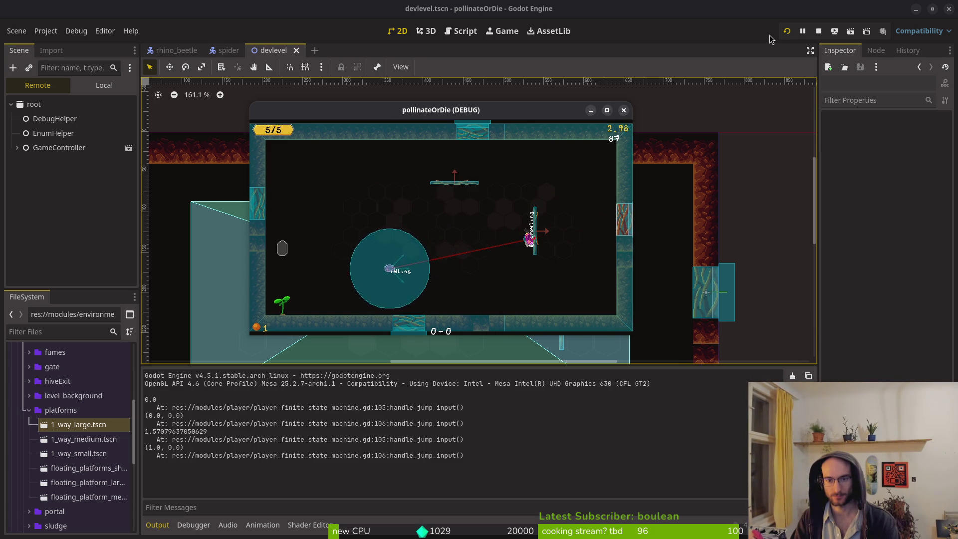
{"action": "key", "text": "space"}
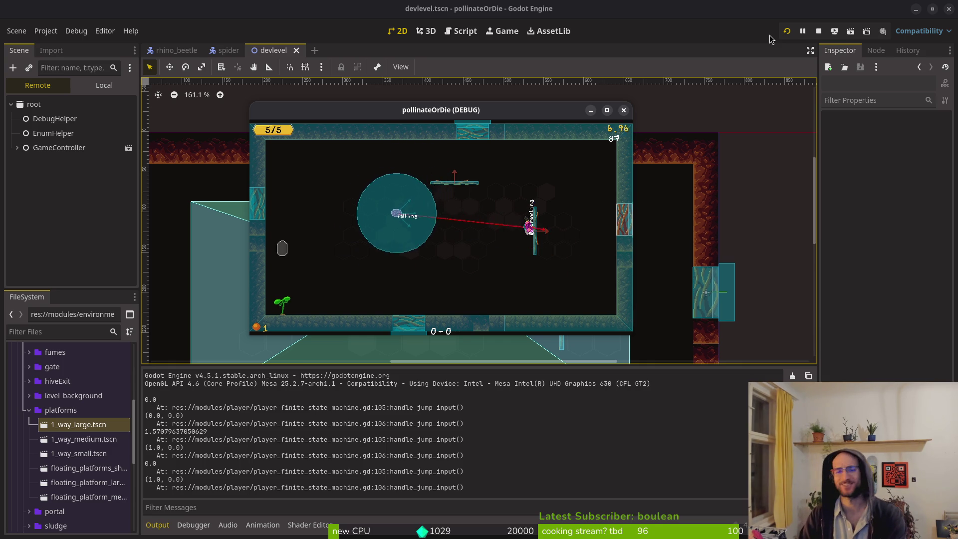
{"action": "key", "text": "space"}
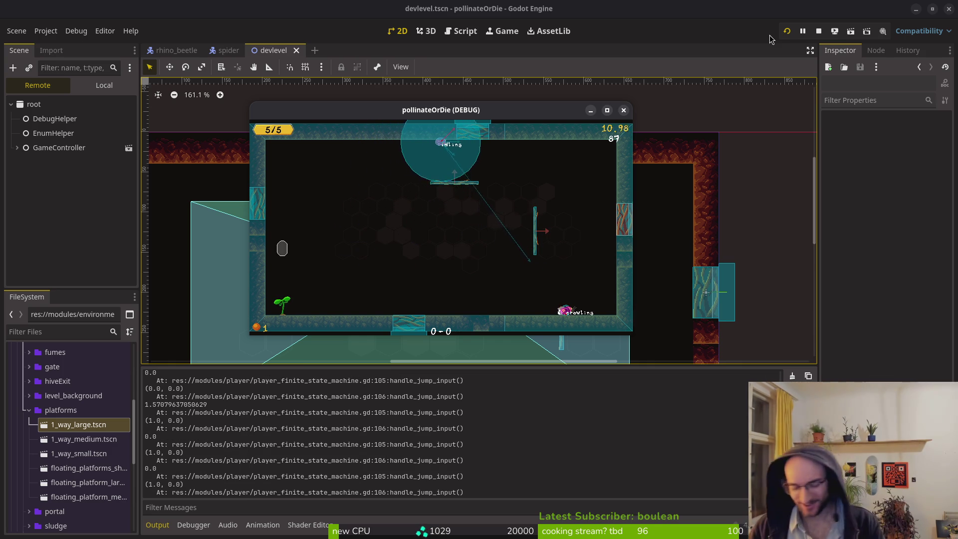
{"action": "key", "text": "Left"}
{"action": "key", "text": "space"}
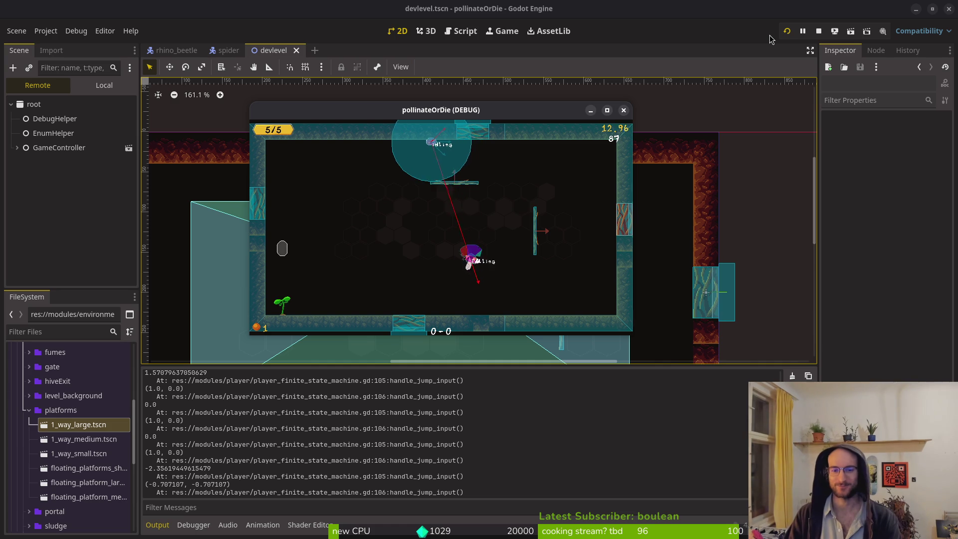
{"action": "key", "text": "space"}
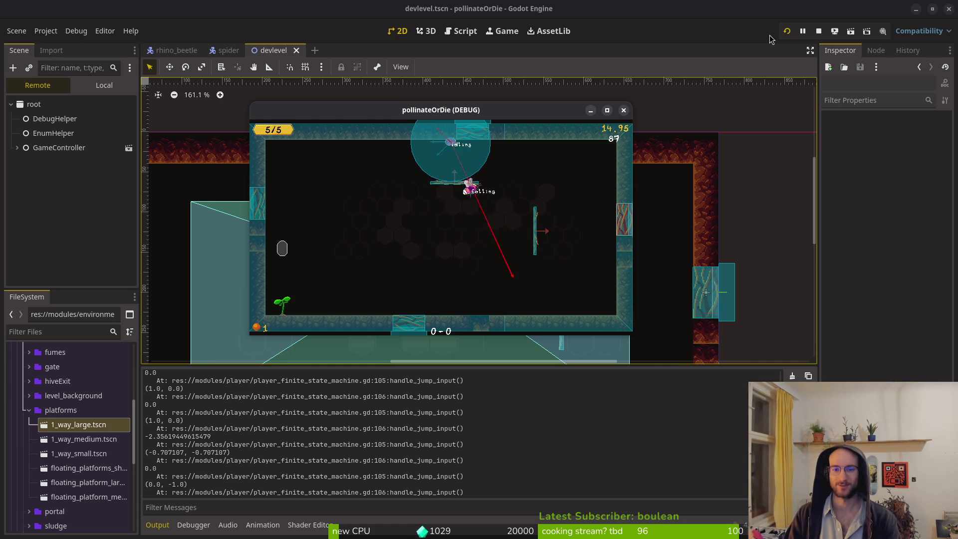
{"action": "key", "text": "space"}
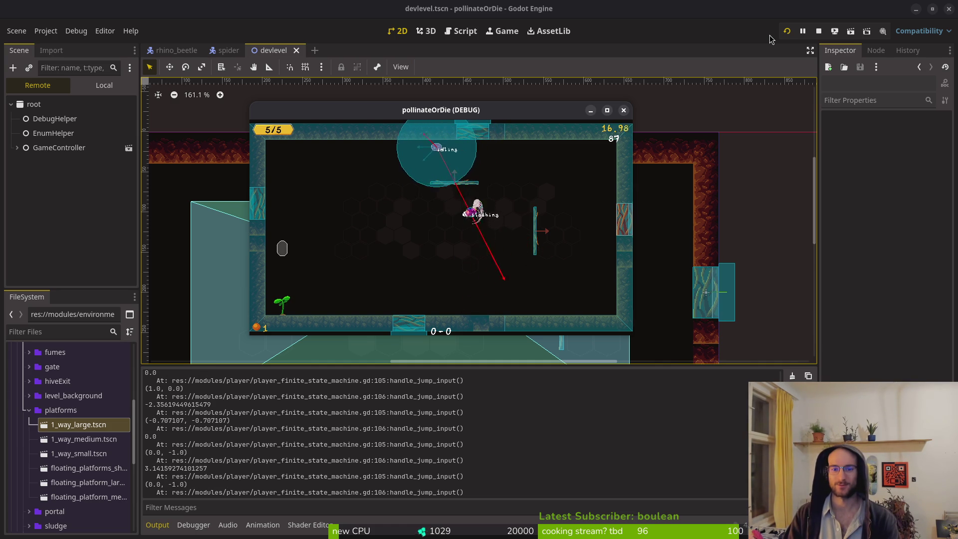
{"action": "key", "text": "space"}
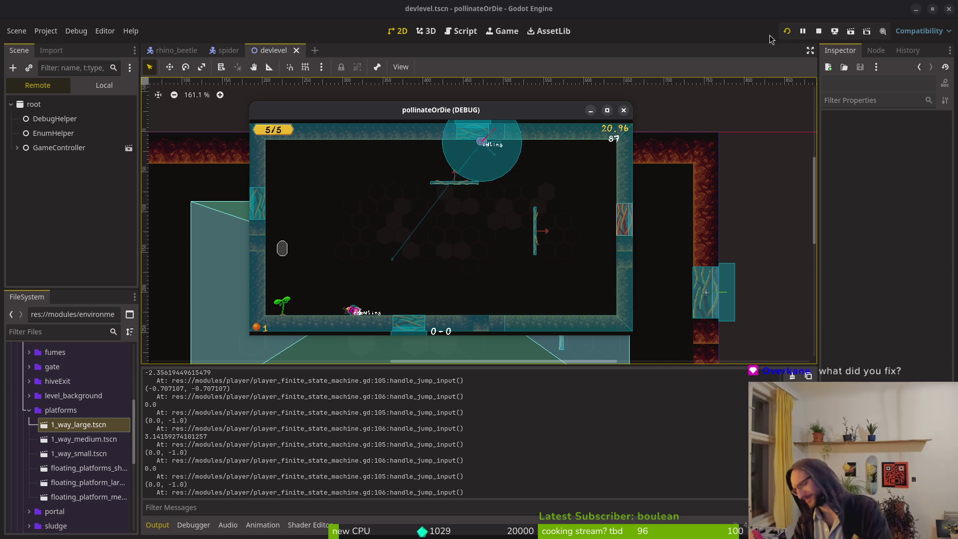
{"action": "key", "text": "space"}
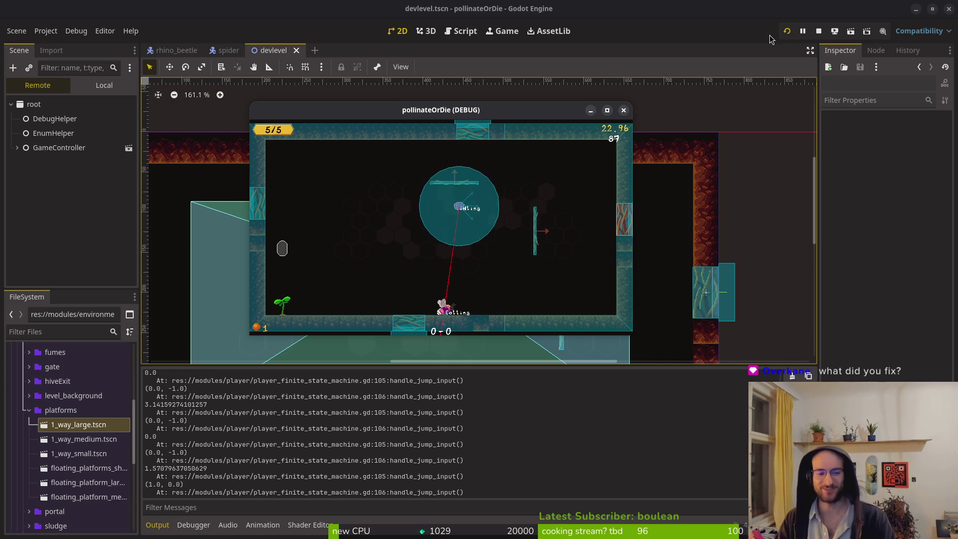
{"action": "key", "text": "space"}
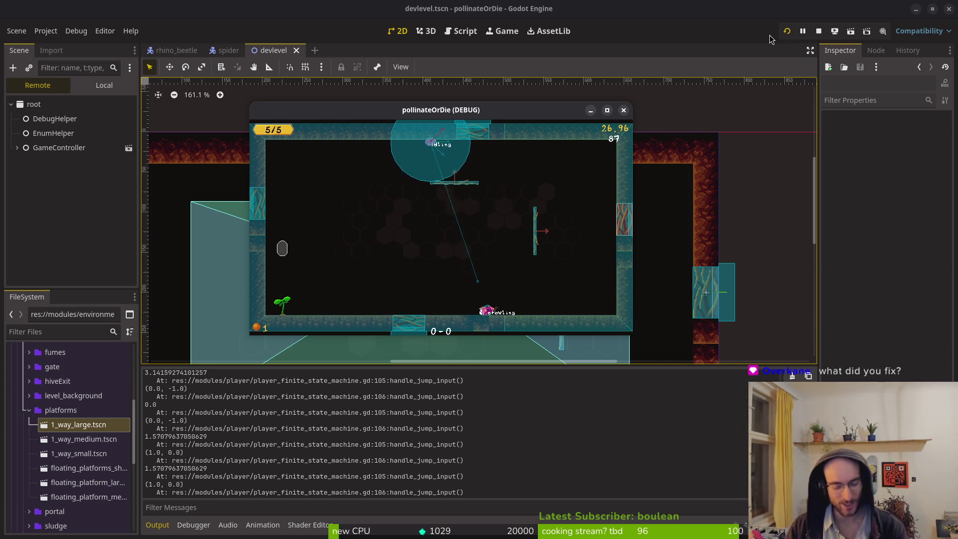
{"action": "key", "text": "super+1"}
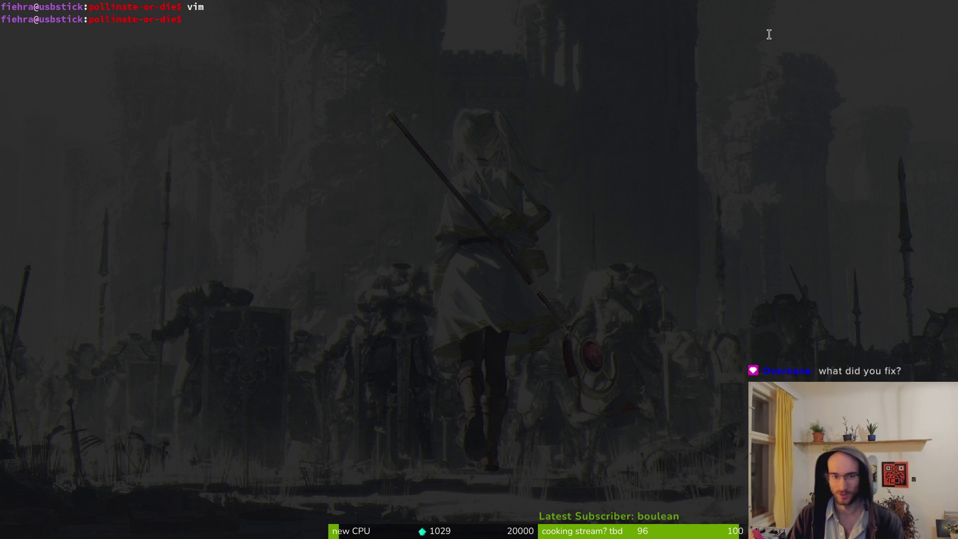
{"action": "type", "text": "vim"}
- Start vim and open player_finite_state_machine.gd by searching 'player_f' in the file finder
{"action": "key", "text": "Return"}
{"action": "key", "text": "ctrl+p"}
{"action": "type", "text": "pla"}
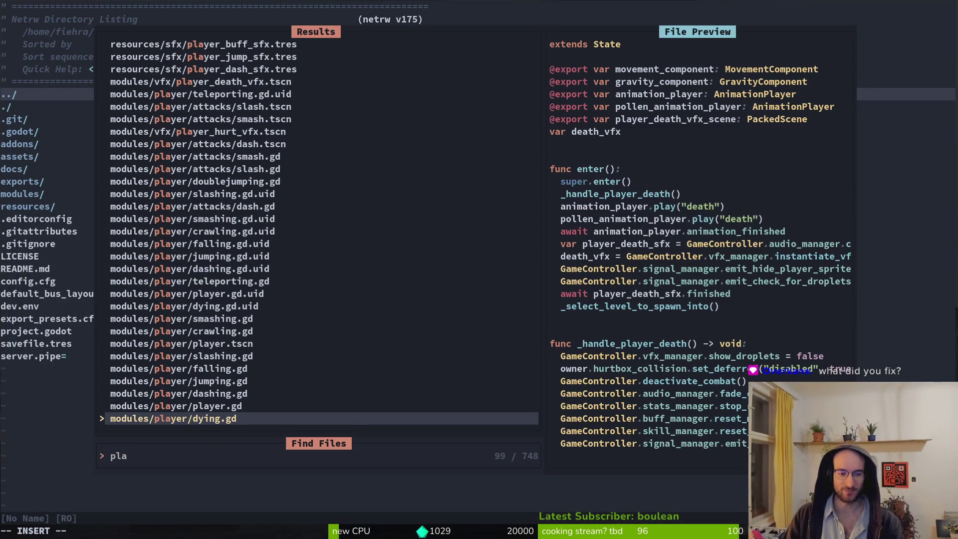
{"action": "type", "text": "yer_f"}
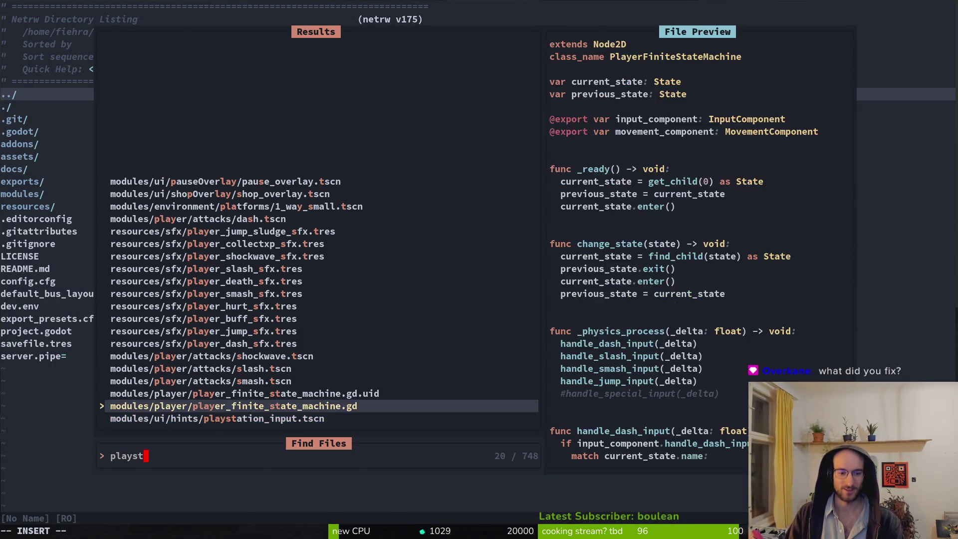
{"action": "key", "text": "Return"}
- Scroll through the dash, slash, smash and jump input handler functions
{"action": "scroll", "coordinate": [196, 327], "scroll_direction": "down", "scroll_amount": 20}
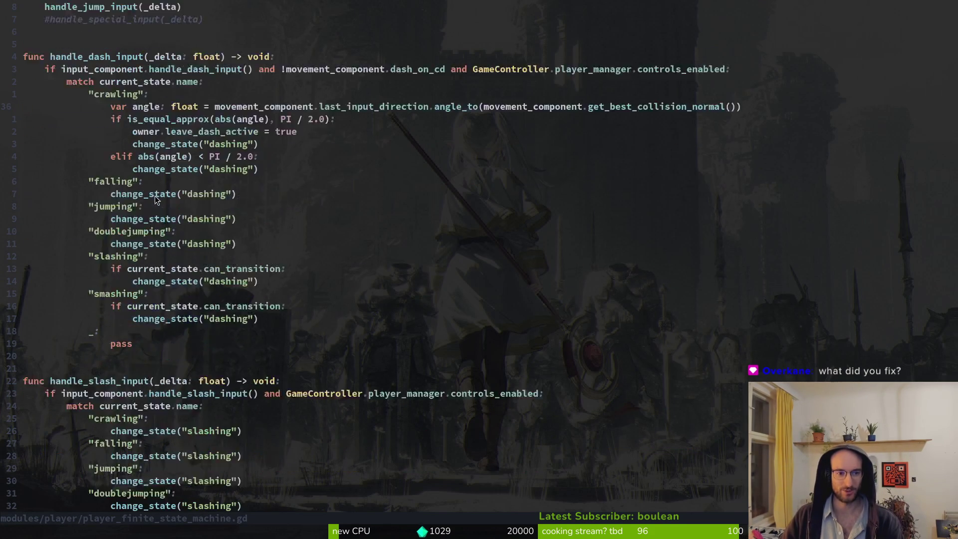
{"action": "scroll", "coordinate": [160, 327], "scroll_direction": "down", "scroll_amount": 14}
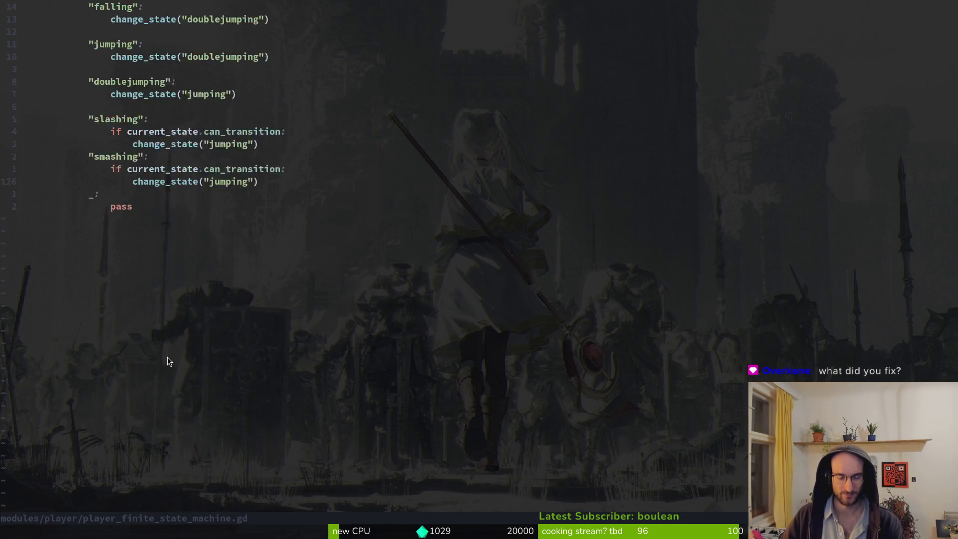
{"action": "scroll", "coordinate": [167, 357], "scroll_direction": "up", "scroll_amount": 20}
{"action": "scroll", "coordinate": [145, 354], "scroll_direction": "up", "scroll_amount": 8}
{"action": "scroll", "coordinate": [112, 298], "scroll_direction": "up", "scroll_amount": 6}
{"action": "scroll", "coordinate": [113, 246], "scroll_direction": "down", "scroll_amount": 12}
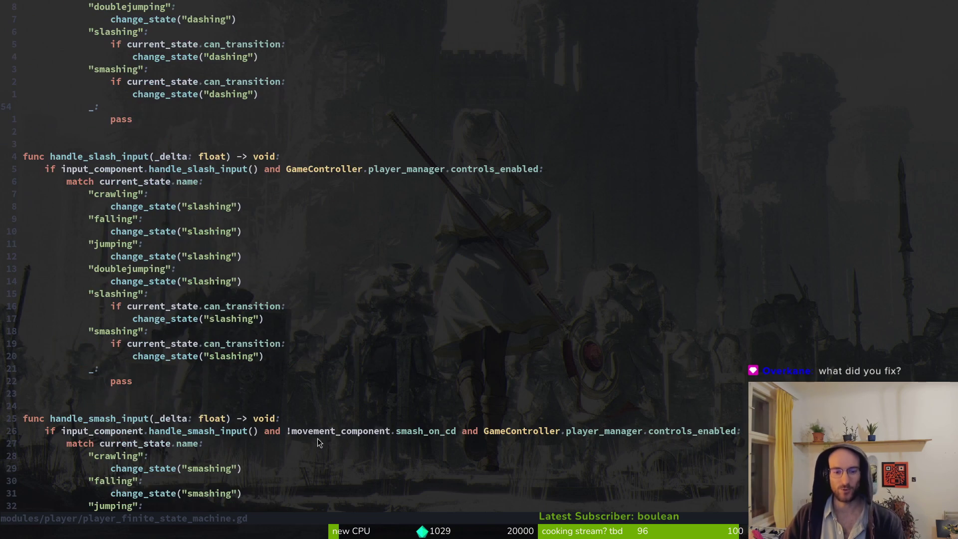
{"action": "scroll", "coordinate": [200, 180], "scroll_direction": "up", "scroll_amount": 4}
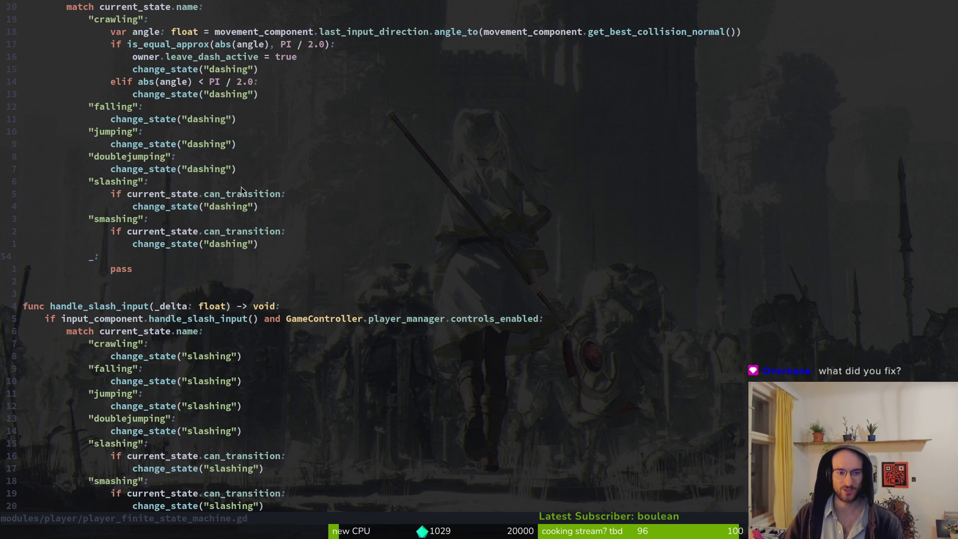
{"action": "scroll", "coordinate": [273, 148], "scroll_direction": "up", "scroll_amount": 4}
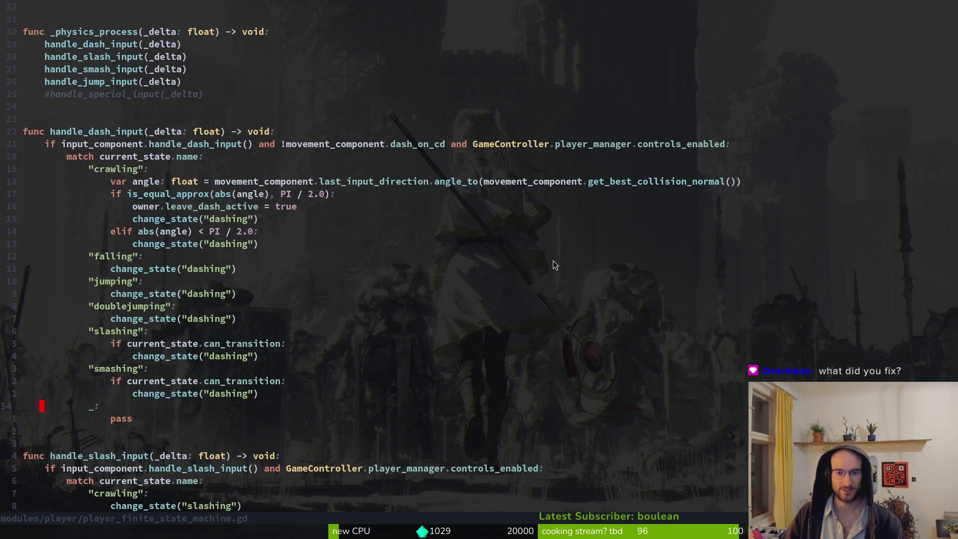
{"action": "scroll", "coordinate": [594, 235], "scroll_direction": "down", "scroll_amount": 13}
{"action": "scroll", "coordinate": [486, 433], "scroll_direction": "down", "scroll_amount": 6}
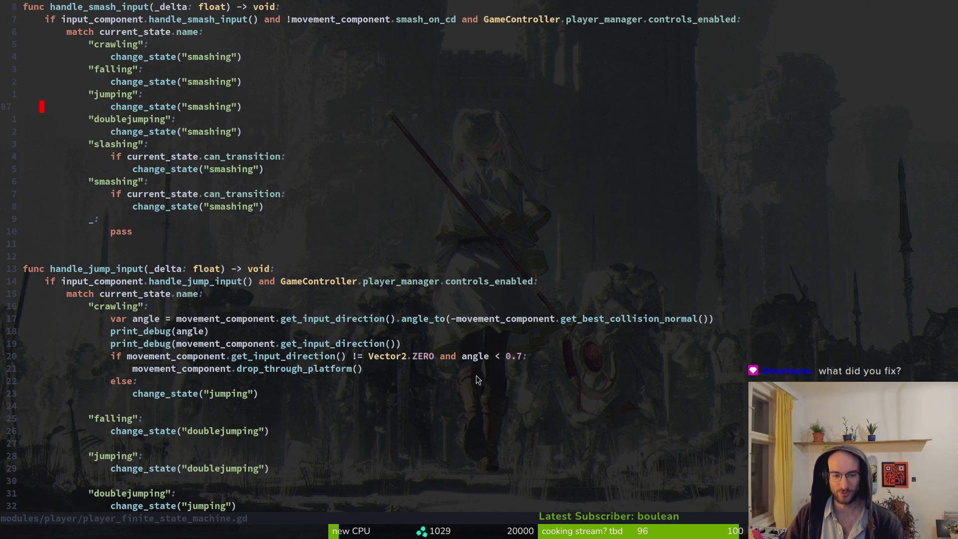
{"action": "scroll", "coordinate": [484, 369], "scroll_direction": "up", "scroll_amount": 16}
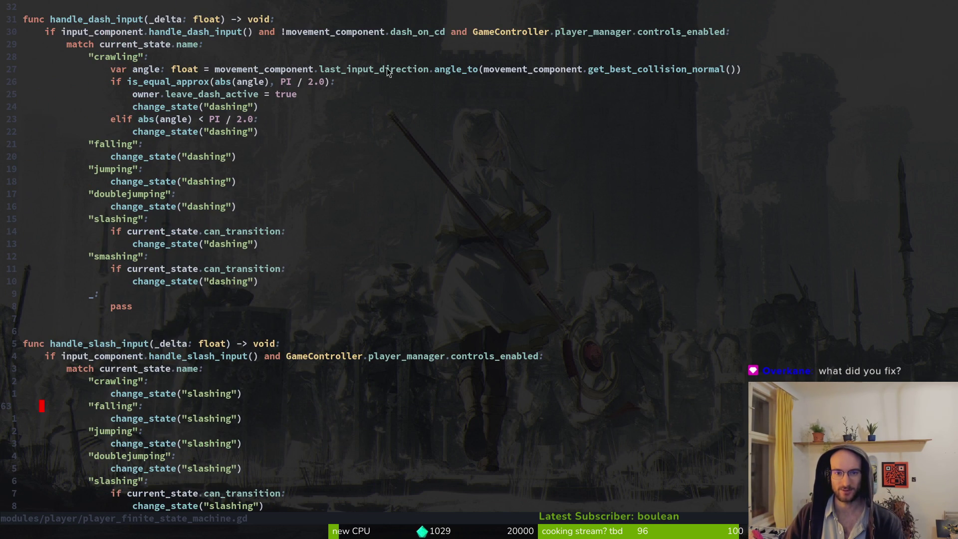
{"action": "scroll", "coordinate": [578, 231], "scroll_direction": "down", "scroll_amount": 14}
{"action": "left_click_drag", "start_coordinate": [473, 394], "coordinate": [611, 395]}
{"action": "scroll", "coordinate": [242, 410], "scroll_direction": "down", "scroll_amount": 1}
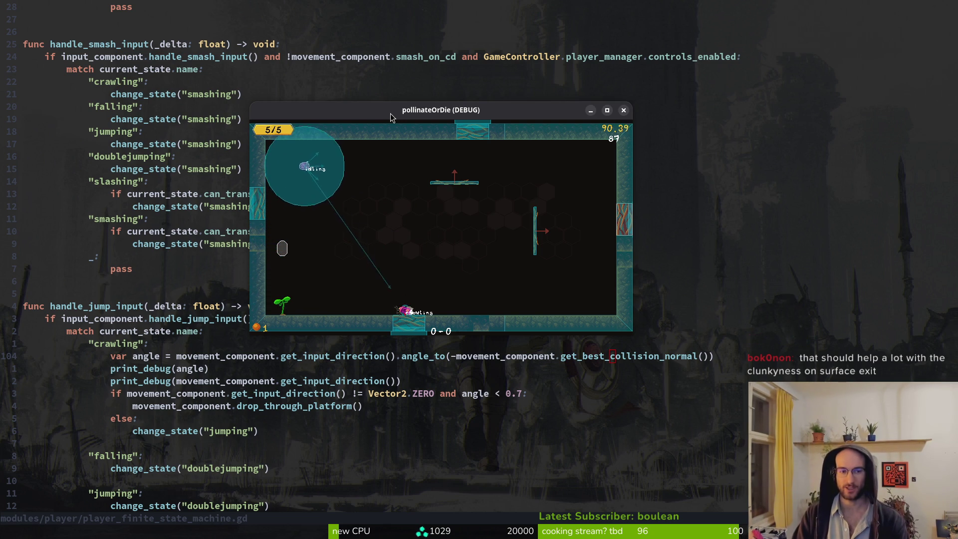
- Switch to the Godot editor and back to Neovim, starting the file-finder shortcut
{"action": "key", "text": "alt+Tab"}
{"action": "key", "text": "alt+Tab"}
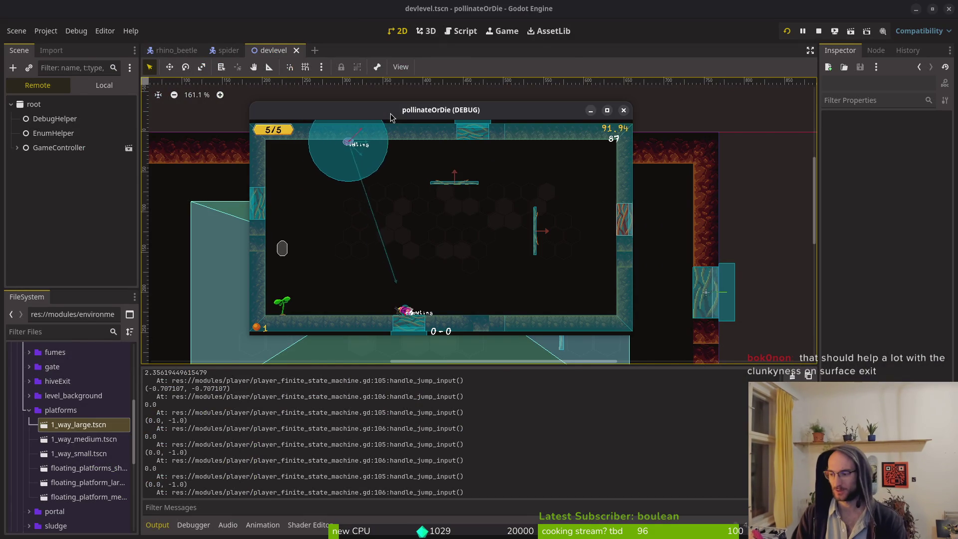
{"action": "key", "text": "alt+Tab"}
{"action": "key", "text": "space"}
- Open input_buffer_manager.gd via 'inbuf' and change BUFFER_WINDOW from 64 to 609
{"action": "key", "text": "f"}
{"action": "key", "text": "f"}
{"action": "type", "text": "inbuf"}
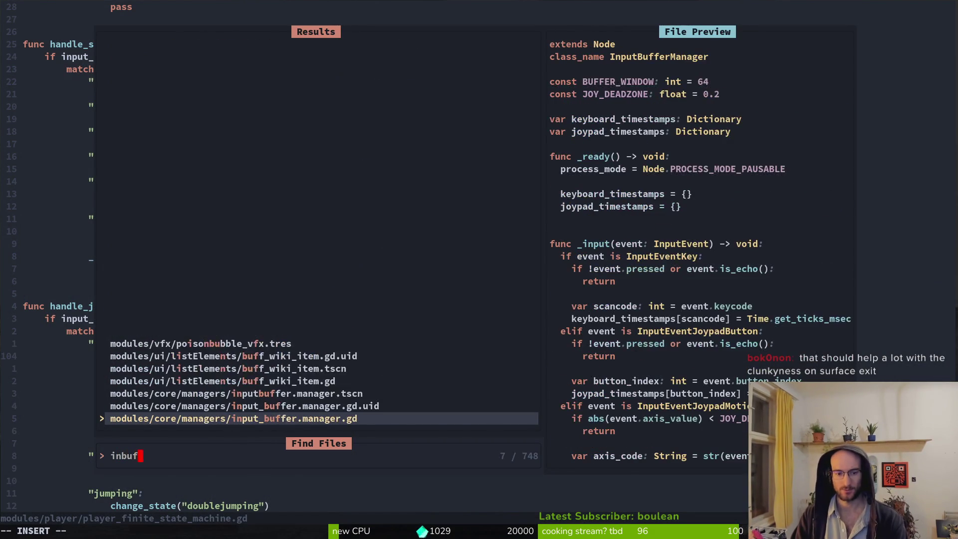
{"action": "key", "text": "Return"}
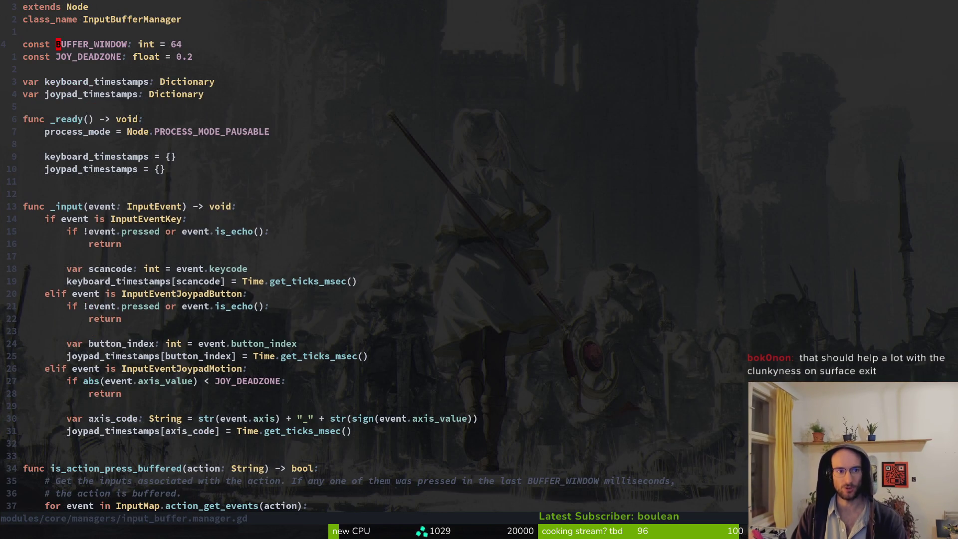
{"action": "key", "text": "BackSpace"}
{"action": "key", "text": "BackSpace"}
{"action": "type", "text": "w"}
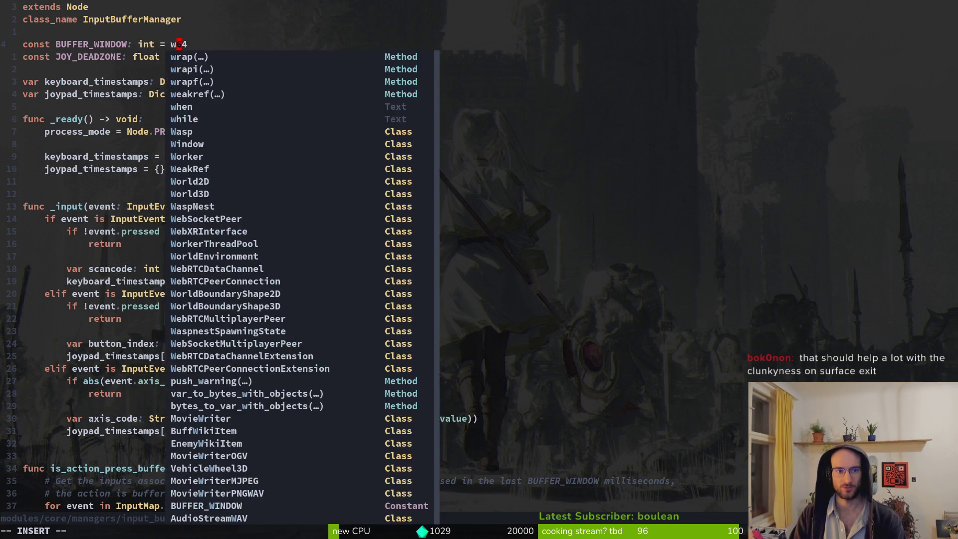
{"action": "key", "text": "Delete"}
{"action": "key", "text": "Delete"}
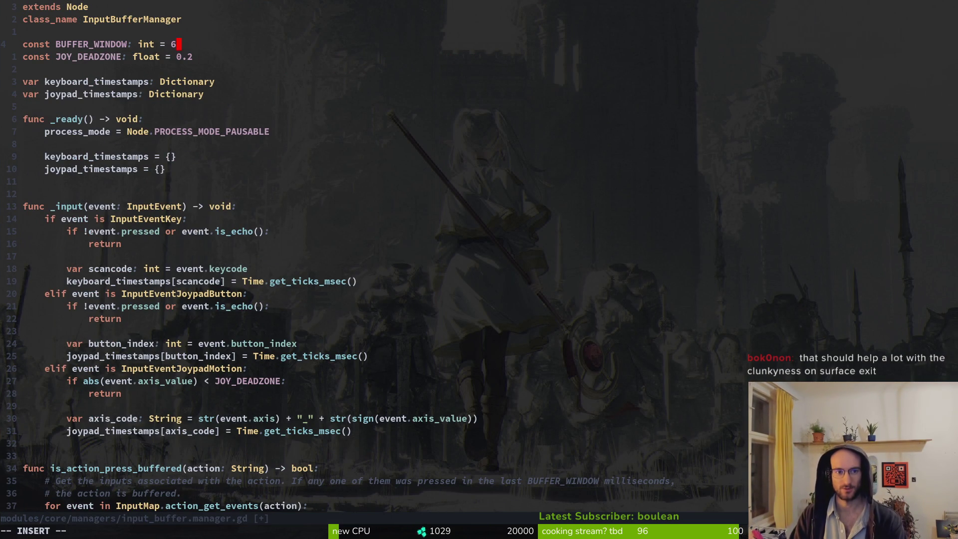
{"action": "key", "text": "ctrl+s"}
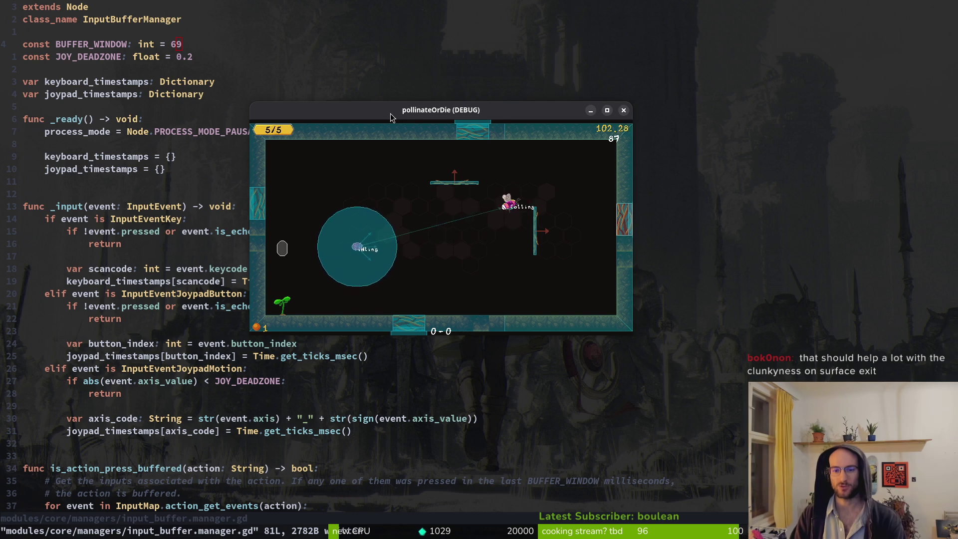
- Return from the game and search 'dash' in the file finder, then dismiss it
{"action": "key", "text": "alt+Tab"}
{"action": "key", "text": "alt+Tab"}
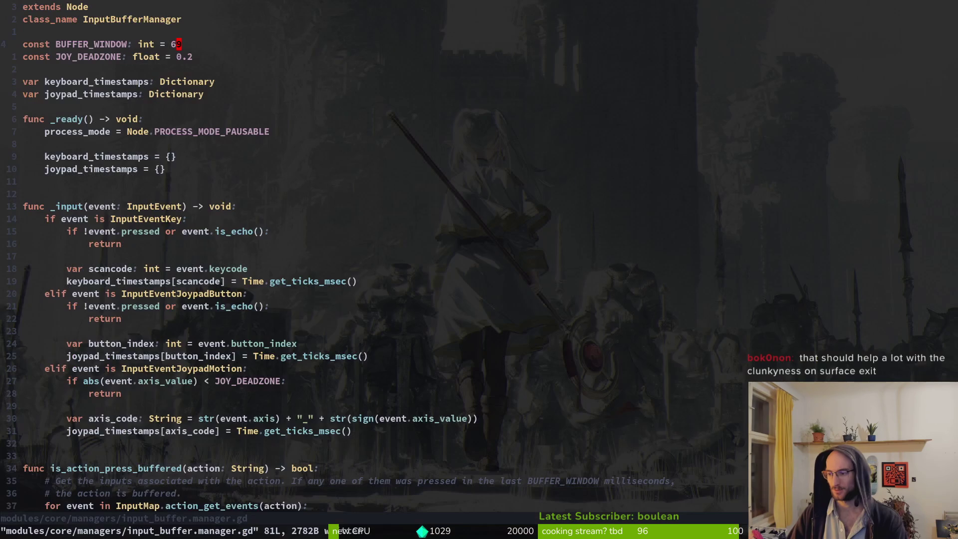
{"action": "key", "text": "space"}
{"action": "key", "text": "f"}
{"action": "key", "text": "f"}
{"action": "type", "text": "dash"}
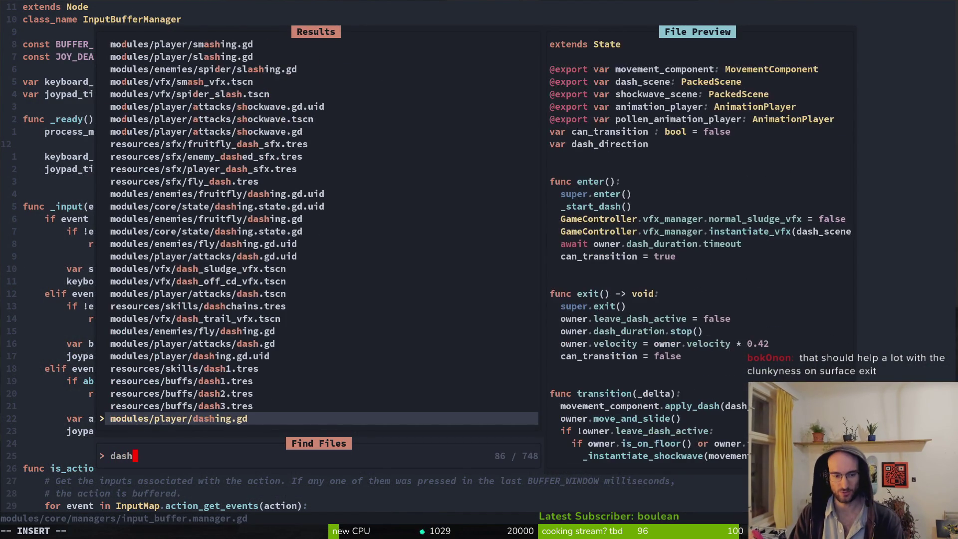
{"action": "key", "text": "Escape"}
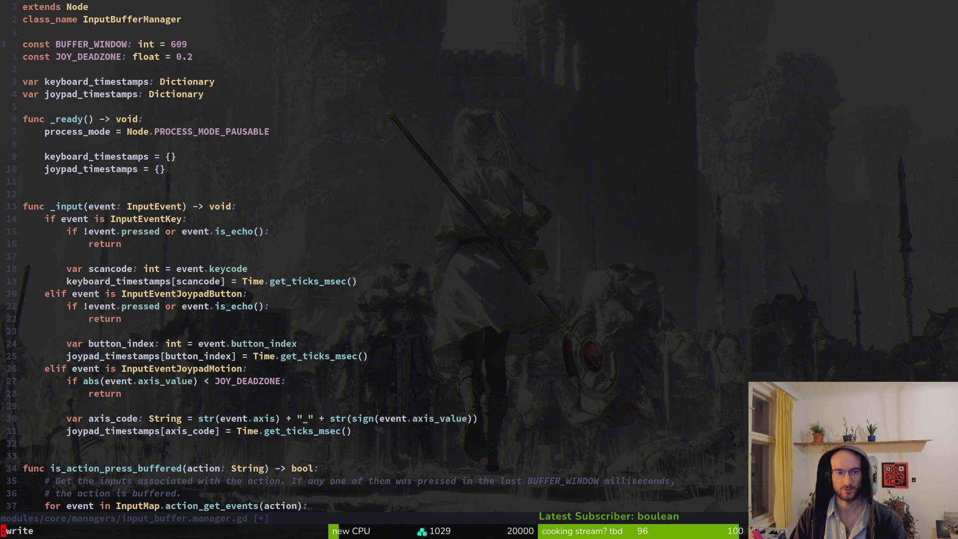
- Save the script with :w, test the running game, and close the debug window
{"action": "type", "text": ":w"}
{"action": "key", "text": "Return"}
{"action": "key", "text": "alt+Tab"}
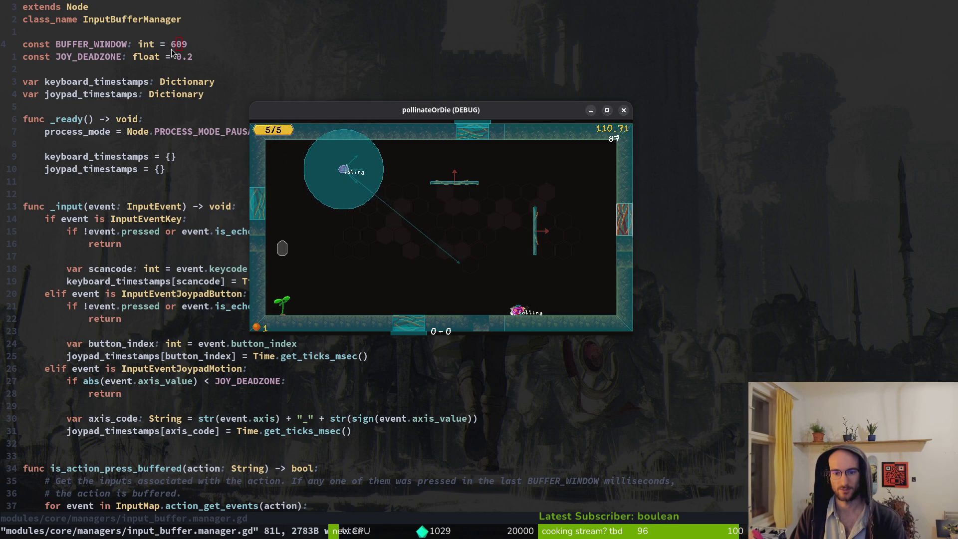
{"action": "key", "text": "alt+Tab"}
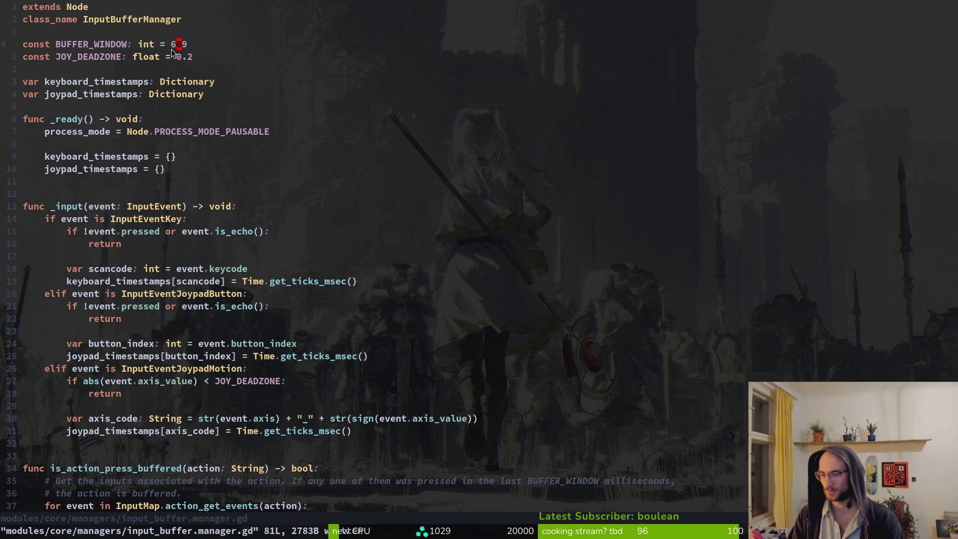
{"action": "key", "text": "alt+Tab"}
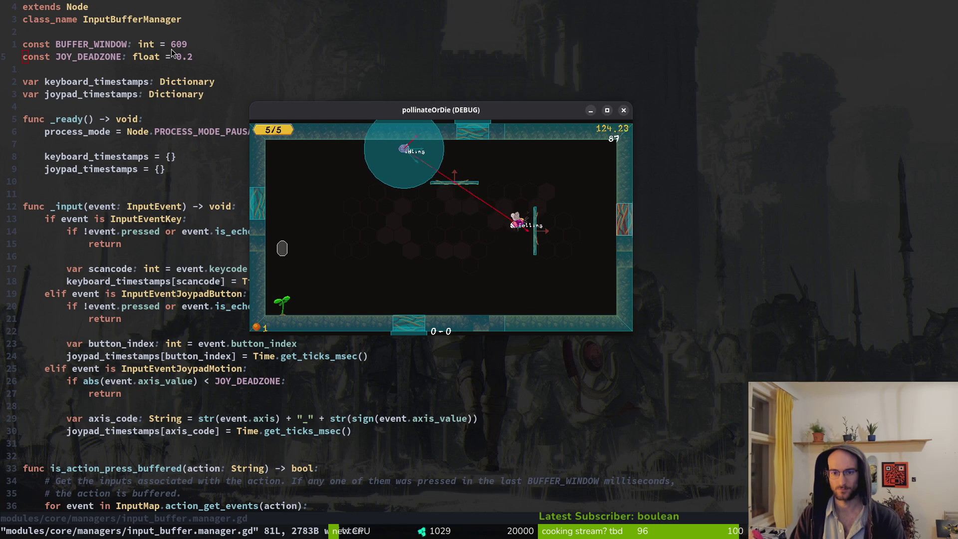
{"action": "left_click", "coordinate": [623, 110]}
- Check the BUFFER_WINDOW value of 609 and save the script again
{"action": "key", "text": "l"}
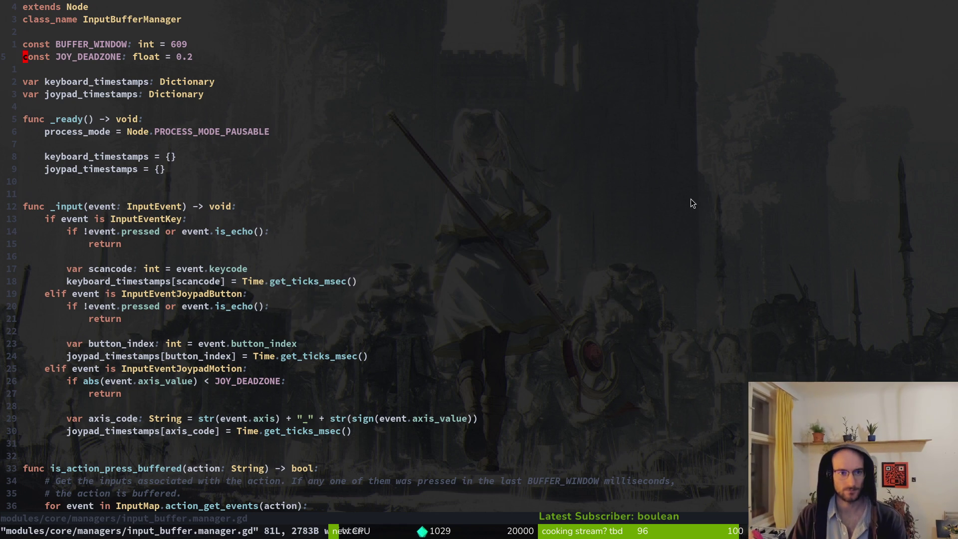
{"action": "key", "text": "j"}
{"action": "key", "text": "w"}
{"action": "key", "text": "w"}
{"action": "key", "text": "w"}
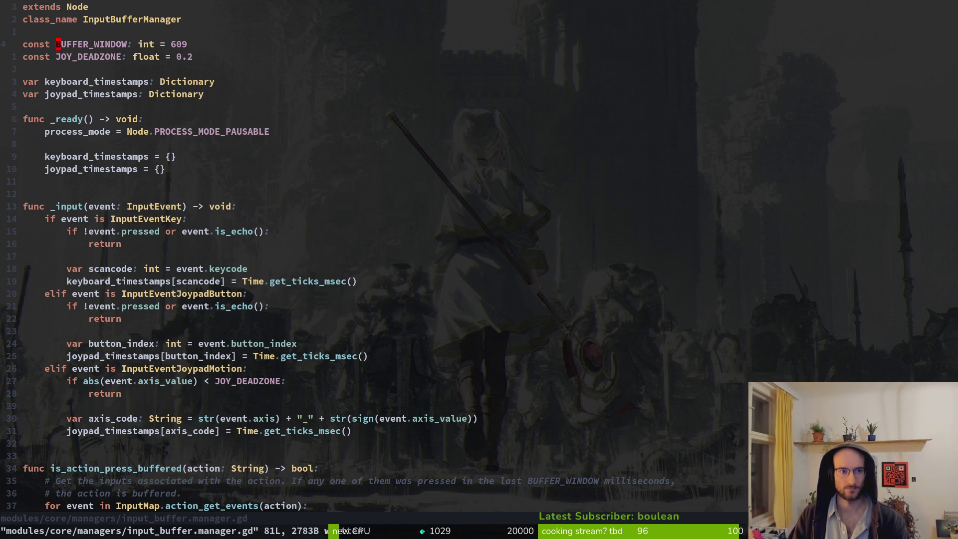
{"action": "key", "text": "A"}
{"action": "key", "text": "Escape"}
{"action": "type", "text": ":w"}
{"action": "key", "text": "Return"}
- Open player.gd by searching 'plpl' in the file finder
{"action": "key", "text": "space"}
{"action": "key", "text": "f"}
{"action": "key", "text": "f"}
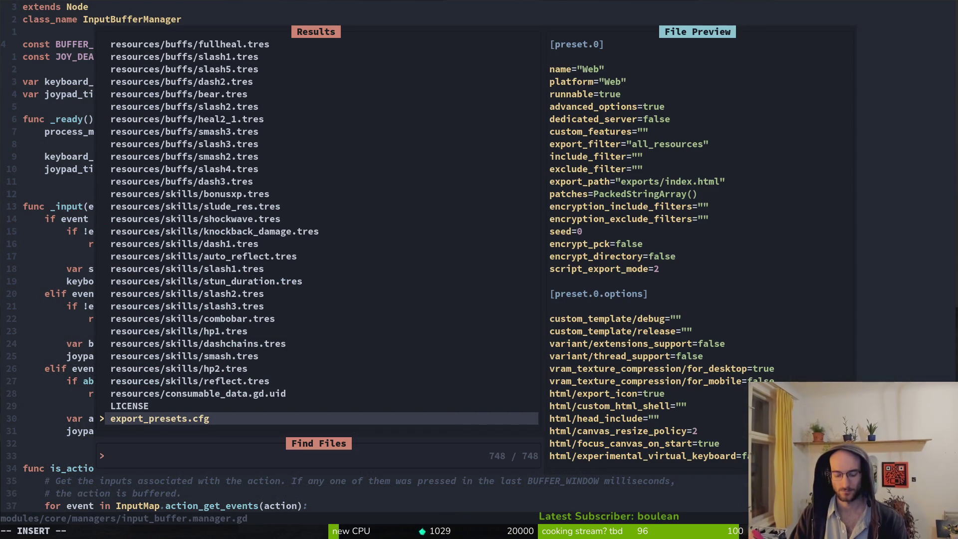
{"action": "type", "text": "plpl"}
{"action": "key", "text": "Return"}
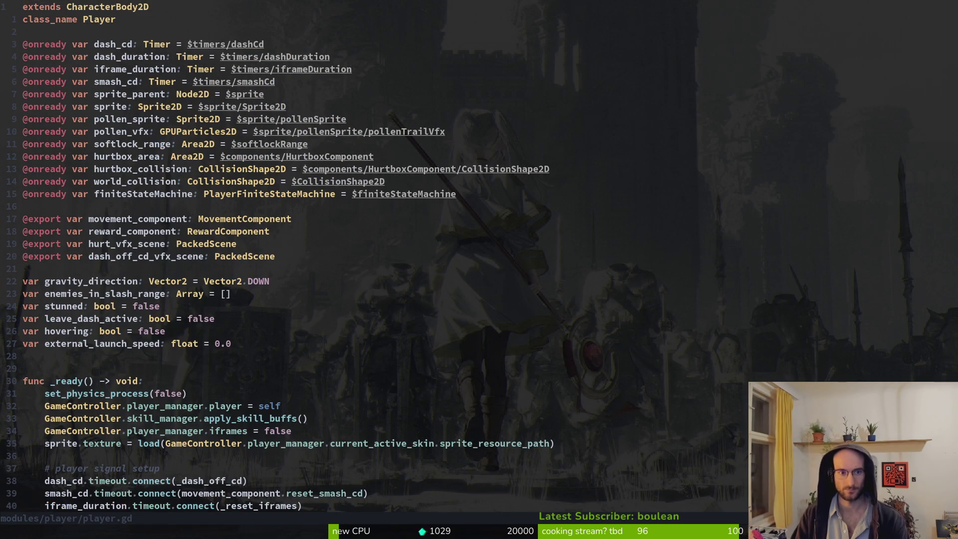
{"action": "key", "text": "alt+Tab"}
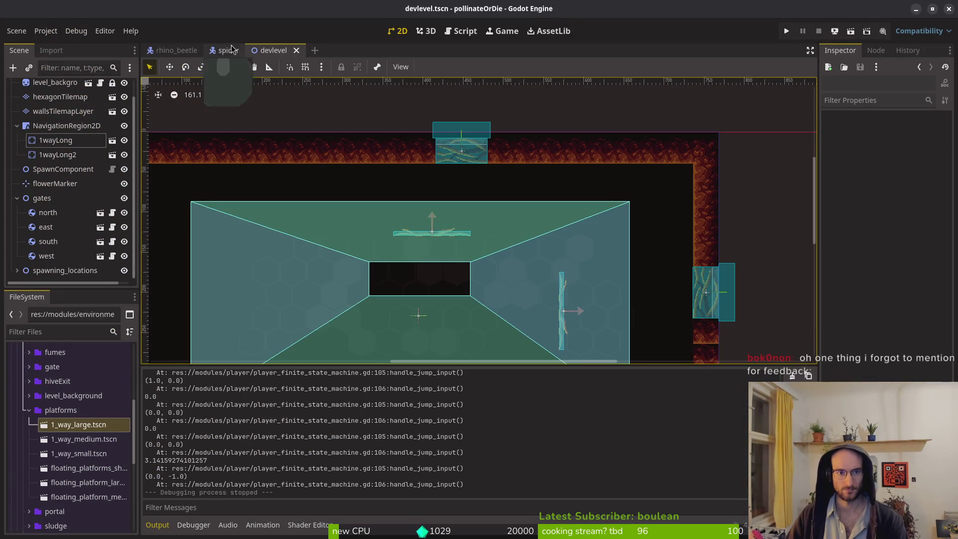
- Open Godot's Quick Open resource search over devlevel and focus its search field
{"action": "mouse_move", "coordinate": [172, 56]}
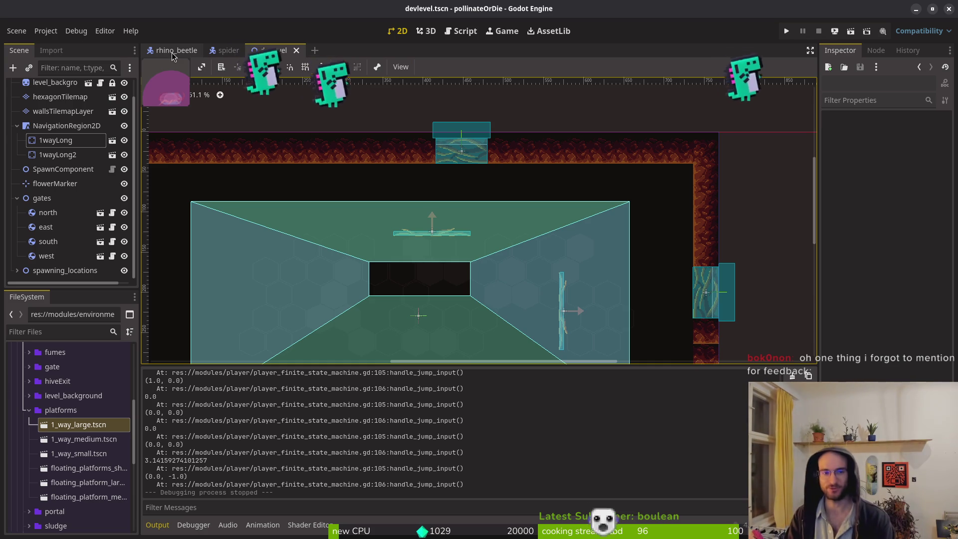
{"action": "key", "text": "ctrl+shift+o"}
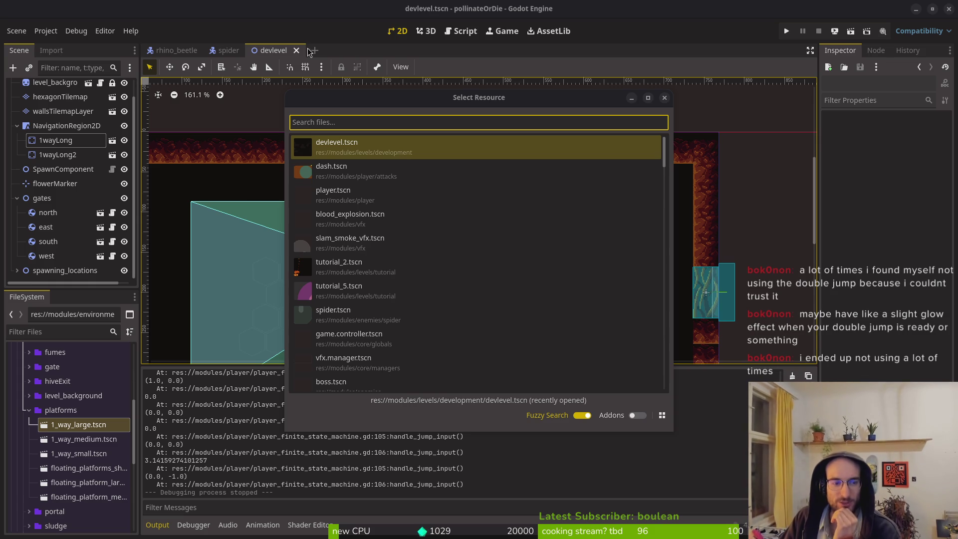
{"action": "left_click", "coordinate": [341, 123]}
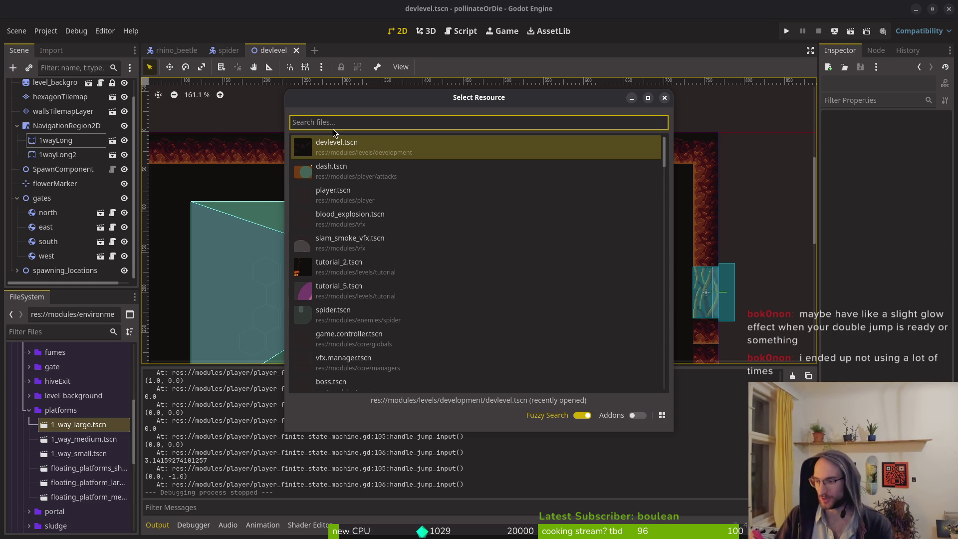
{"action": "key", "text": "alt+Tab"}
- Search for jumping.gd in the file finder, then open movement_component.gd
{"action": "key", "text": "space"}
{"action": "key", "text": "f"}
{"action": "key", "text": "f"}
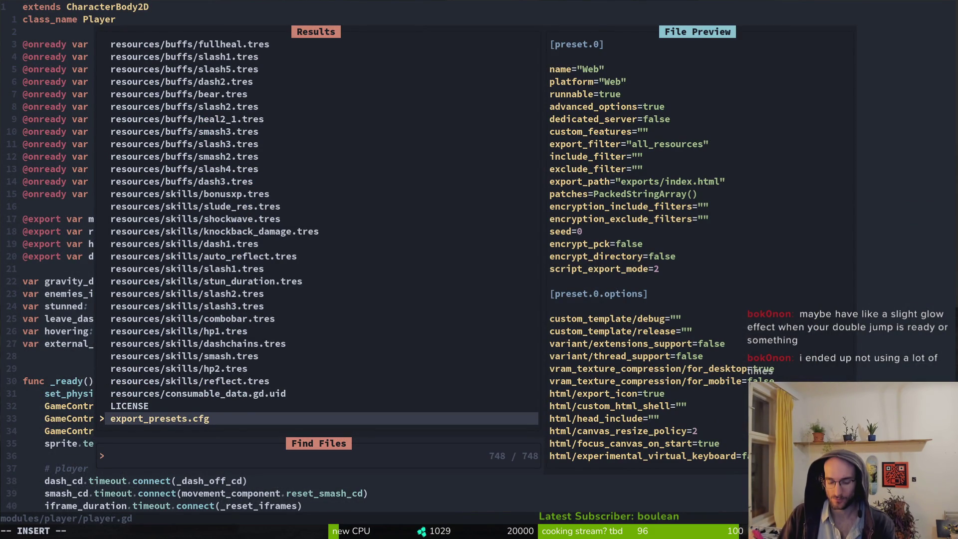
{"action": "type", "text": "jumping"}
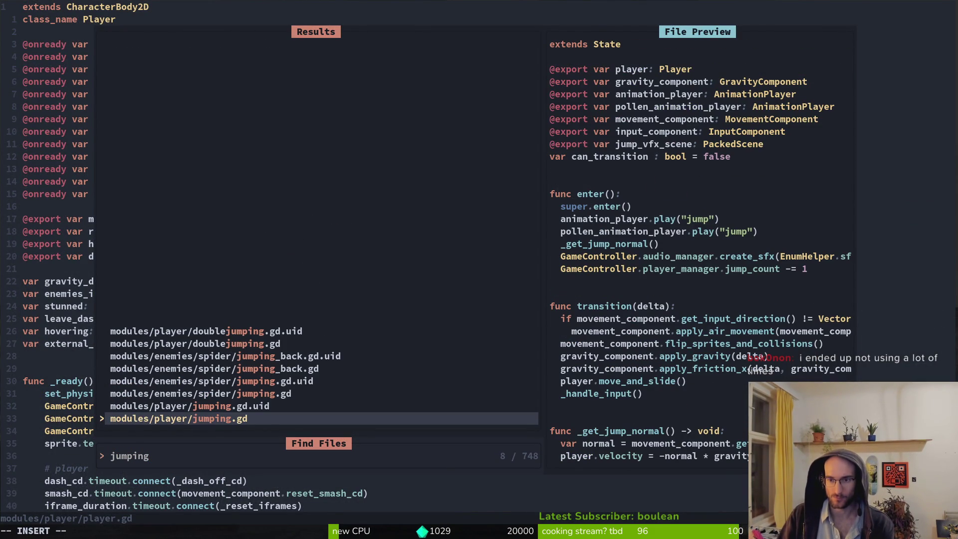
{"action": "key", "text": "BackSpace"}
{"action": "key", "text": "BackSpace"}
{"action": "key", "text": "BackSpace"}
{"action": "type", "text": "movecom"}
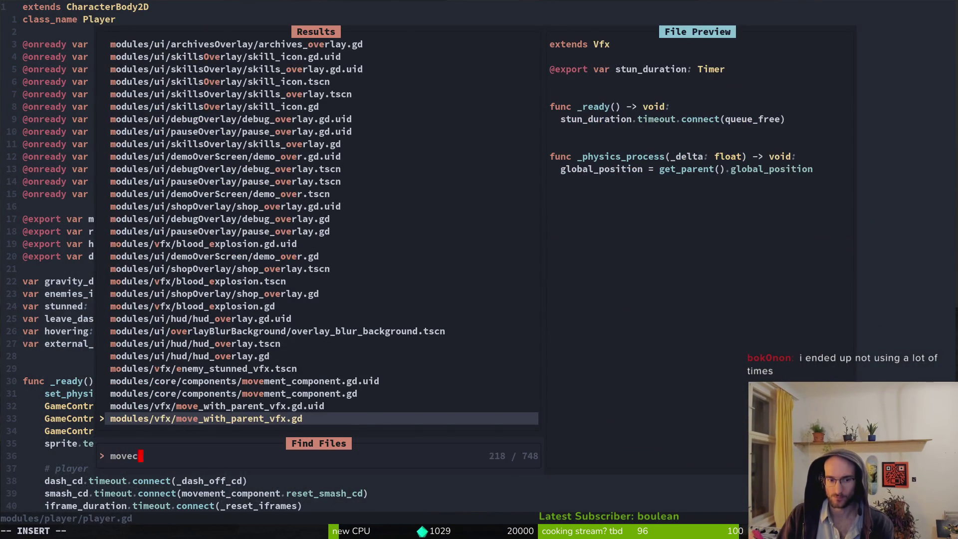
{"action": "key", "text": "Return"}
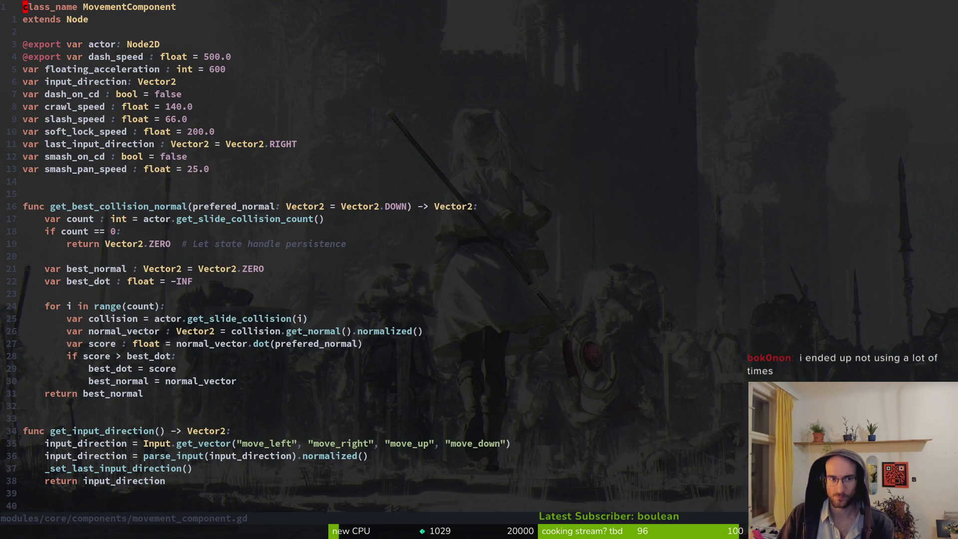
- Open game.controller.gd through the file finder
{"action": "key", "text": "space"}
{"action": "key", "text": "f"}
{"action": "key", "text": "f"}
{"action": "type", "text": "gamecon"}
{"action": "key", "text": "Return"}
- Open player.manager.gd and move onto the jump_count default value of 2
{"action": "key", "text": "space"}
{"action": "key", "text": "f"}
{"action": "key", "text": "f"}
{"action": "type", "text": "player.man"}
{"action": "key", "text": "Return"}
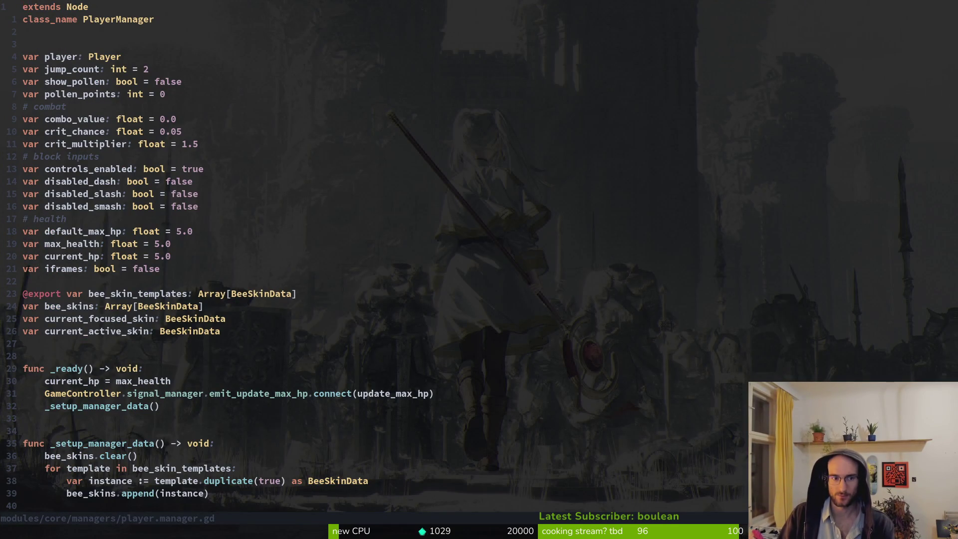
{"action": "key", "text": "j"}
{"action": "key", "text": "j"}
{"action": "key", "text": "j"}
{"action": "key", "text": "w"}
{"action": "key", "text": "w"}
{"action": "key", "text": "w"}
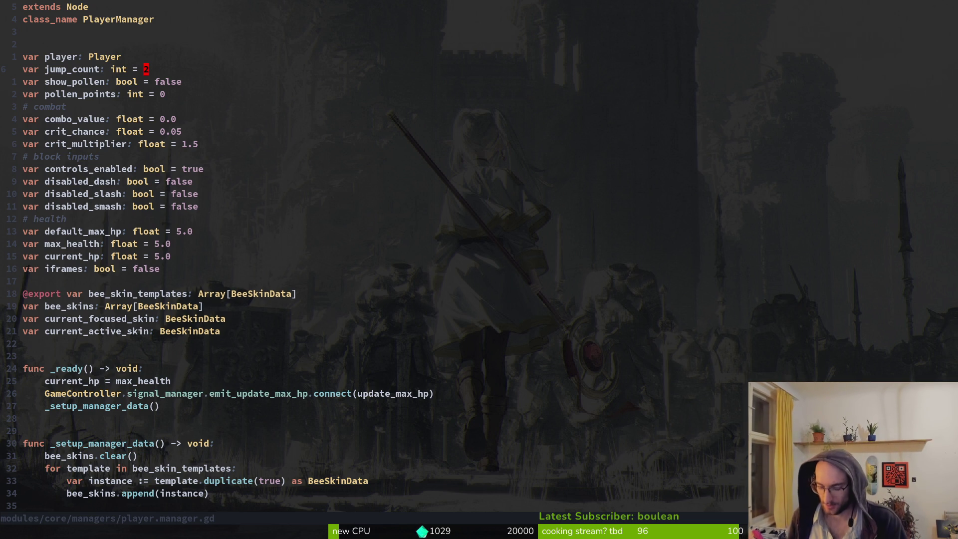
- Open player.gd and look over the hide_player_sprite and smash_cd signal lines
{"action": "key", "text": "ctrl+p"}
{"action": "type", "text": "player"}
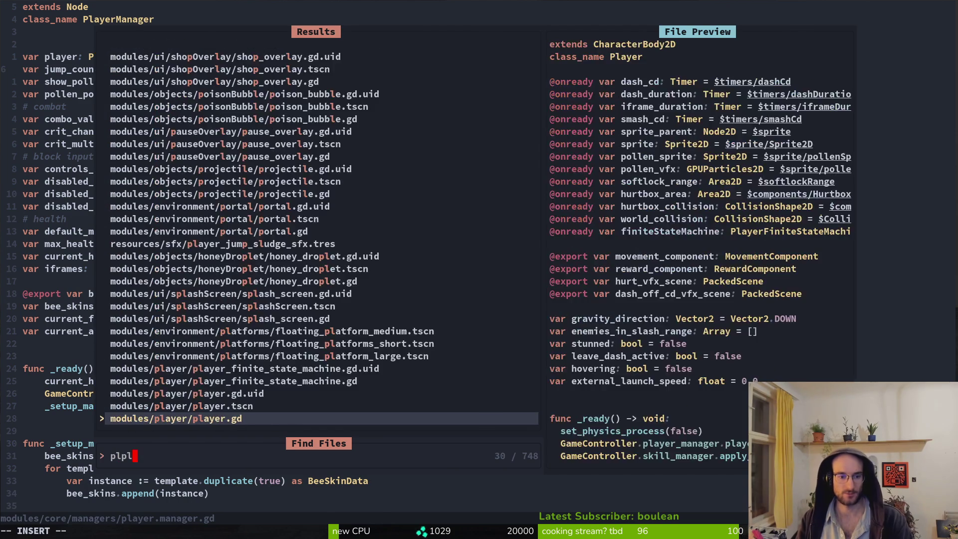
{"action": "key", "text": "Return"}
{"action": "key", "text": "braceright"}
{"action": "key", "text": "k"}
{"action": "key", "text": "k"}
{"action": "key", "text": "k"}
{"action": "key", "text": "k"}
{"action": "key", "text": "k"}
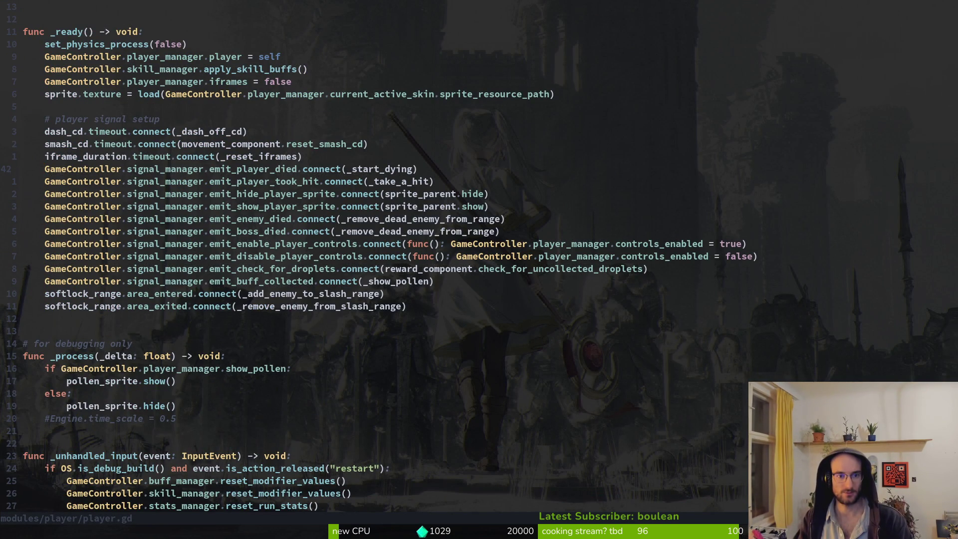
{"action": "key", "text": "j"}
{"action": "key", "text": "j"}
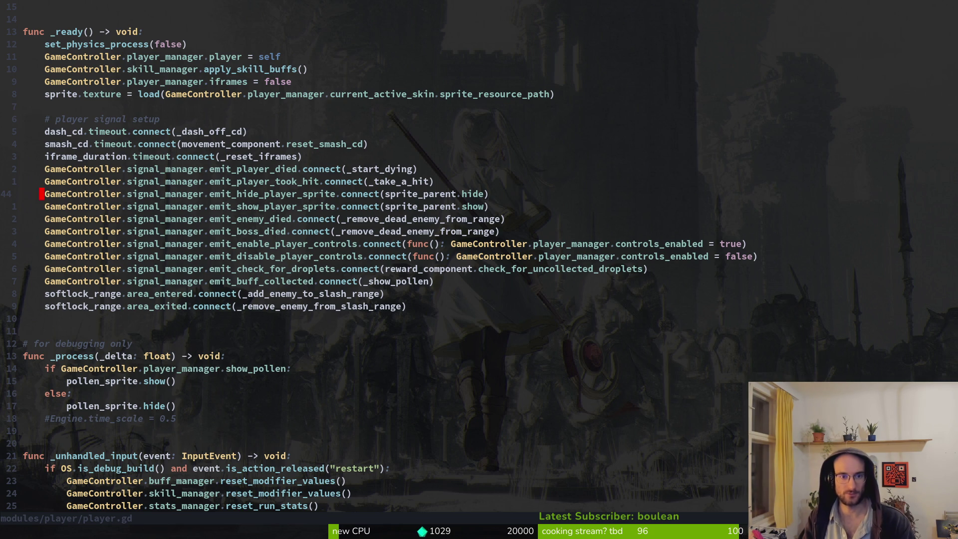
{"action": "key", "text": "k"}
{"action": "key", "text": "k"}
{"action": "key", "text": "k"}
{"action": "key", "text": "k"}
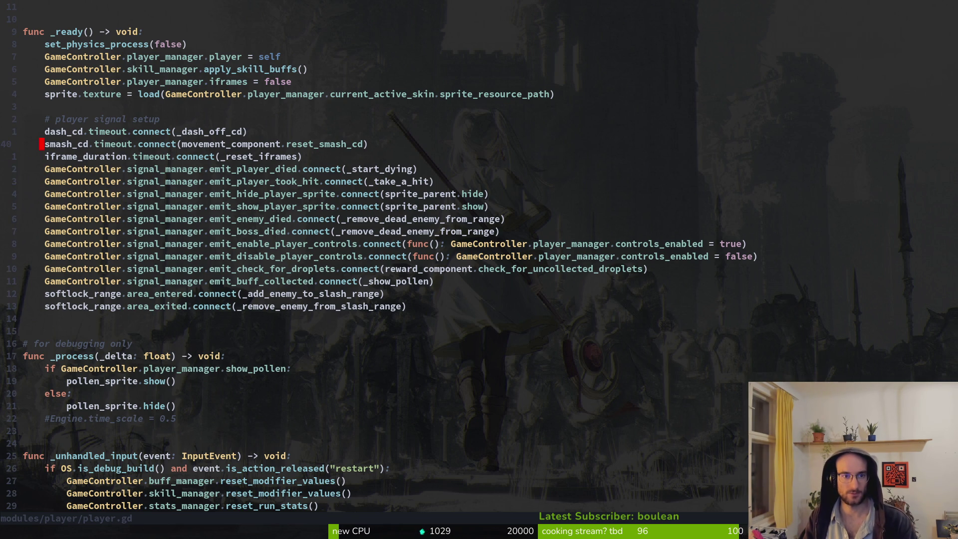
- Delete the reset_jump_count() line from enter() in dying.state.gd and save the file
{"action": "key", "text": "space"}
{"action": "key", "text": "f"}
{"action": "key", "text": "f"}
{"action": "type", "text": "dying.state"}
{"action": "key", "text": "Return"}
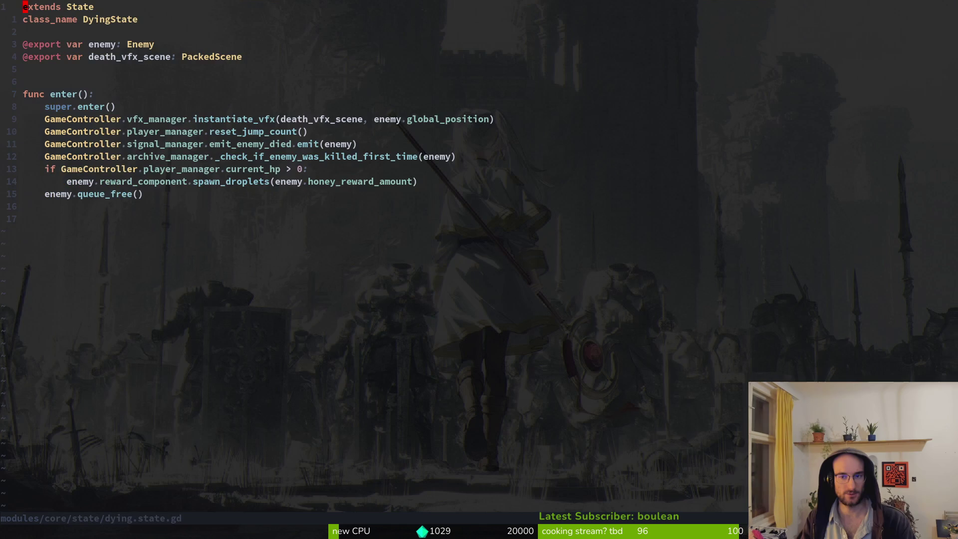
{"action": "key", "text": "j"}
{"action": "key", "text": "j"}
{"action": "key", "text": "j"}
{"action": "key", "text": "shift+v"}
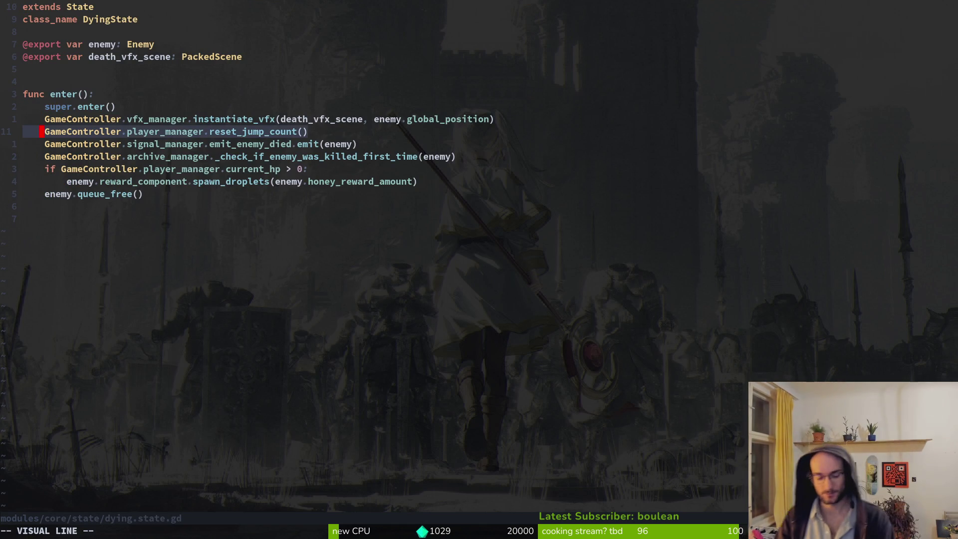
{"action": "key", "text": "c"}
{"action": "key", "text": "Escape"}
{"action": "key", "text": "d"}
{"action": "key", "text": "d"}
{"action": "key", "text": "Return"}
- Switch to Godot, dismiss the resource search dialog, and launch the game
{"action": "key", "text": "alt+Tab"}
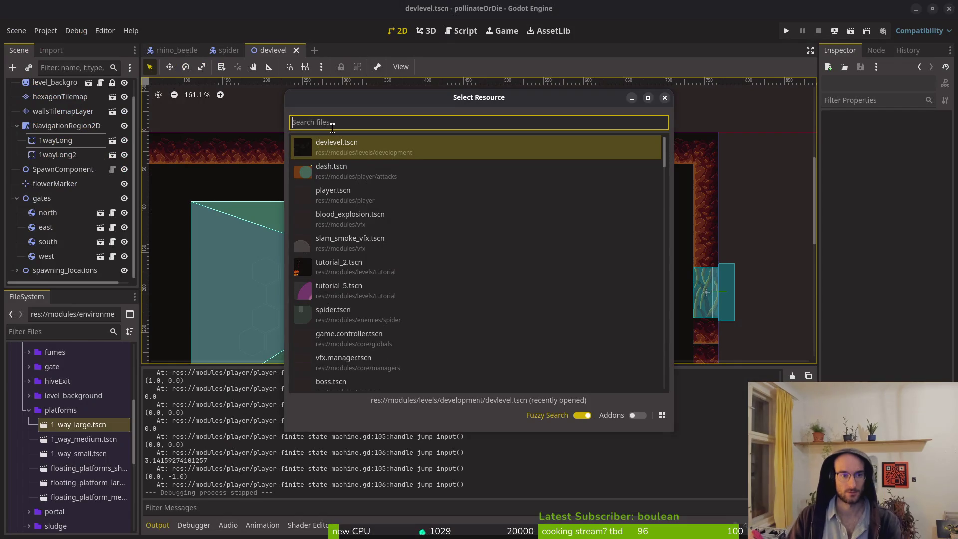
{"action": "key", "text": "Escape"}
{"action": "left_click", "coordinate": [786, 31]}
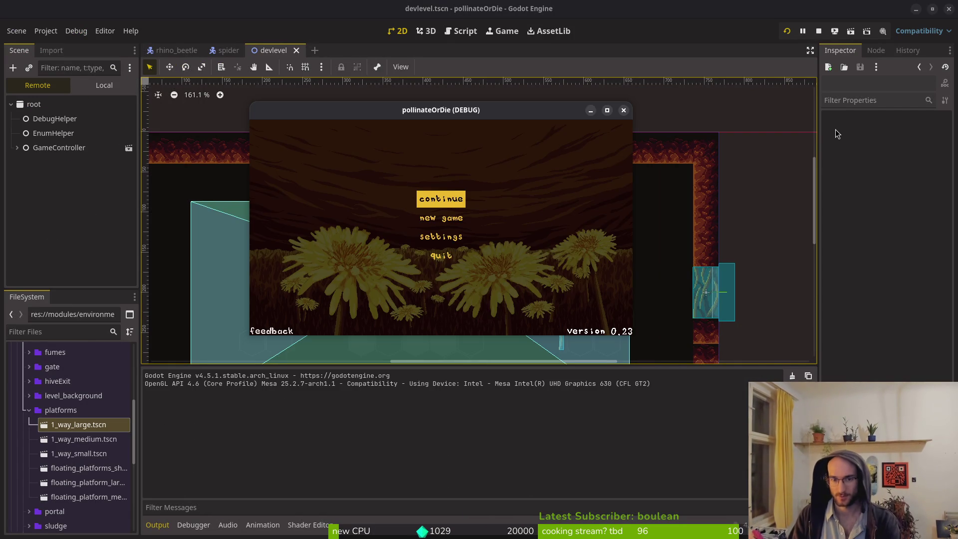
- Continue from the main menu and test the bee's jump and double-jump
{"action": "key", "text": "Return"}
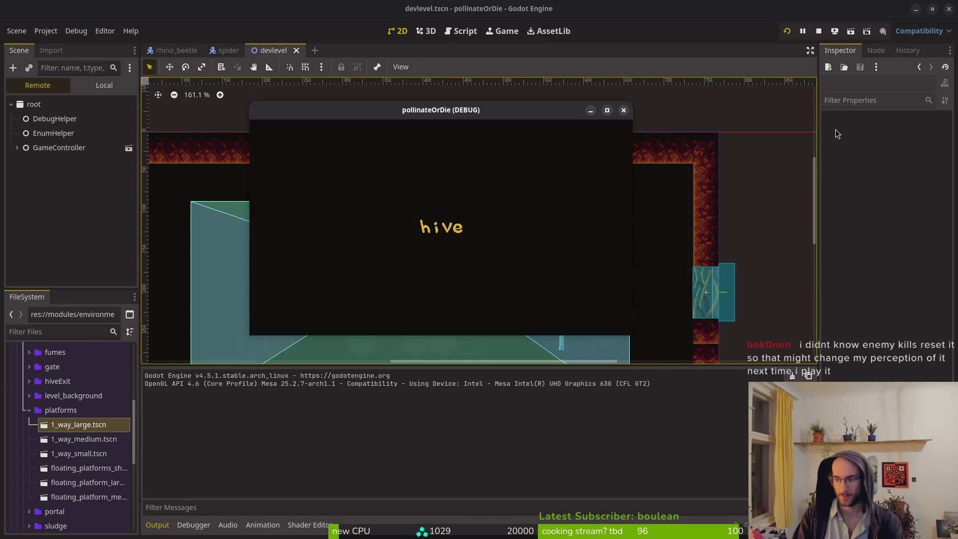
{"action": "key", "text": "space"}
{"action": "key", "text": "space"}
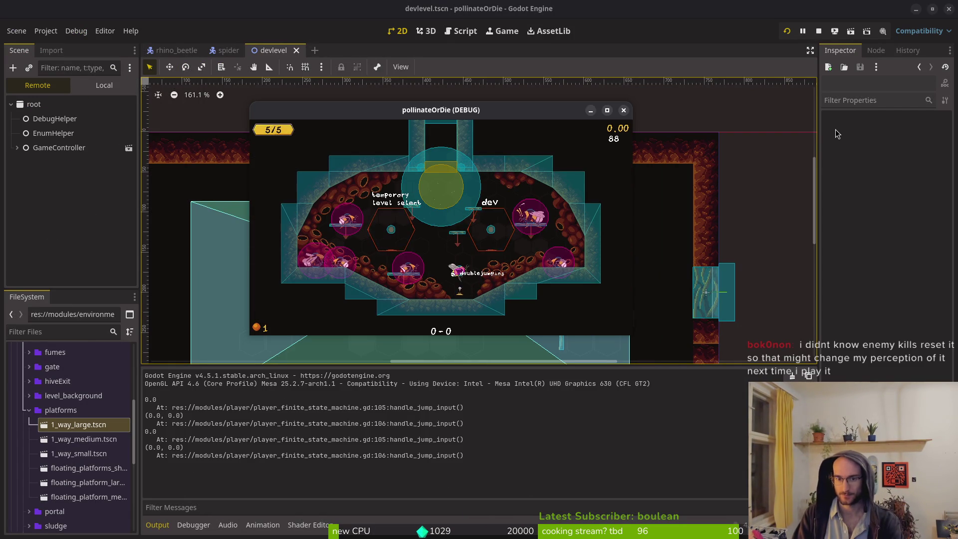
{"action": "key", "text": "space"}
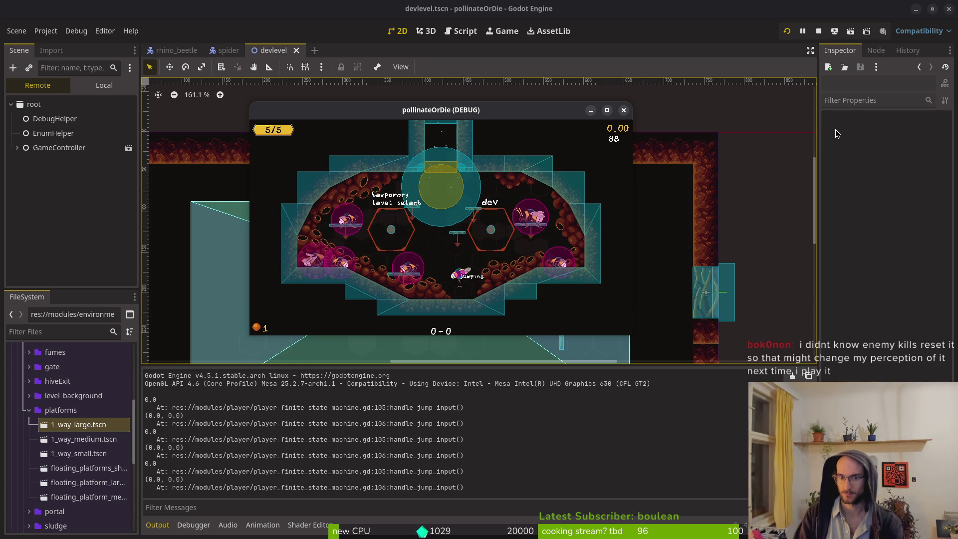
{"action": "key", "text": "space"}
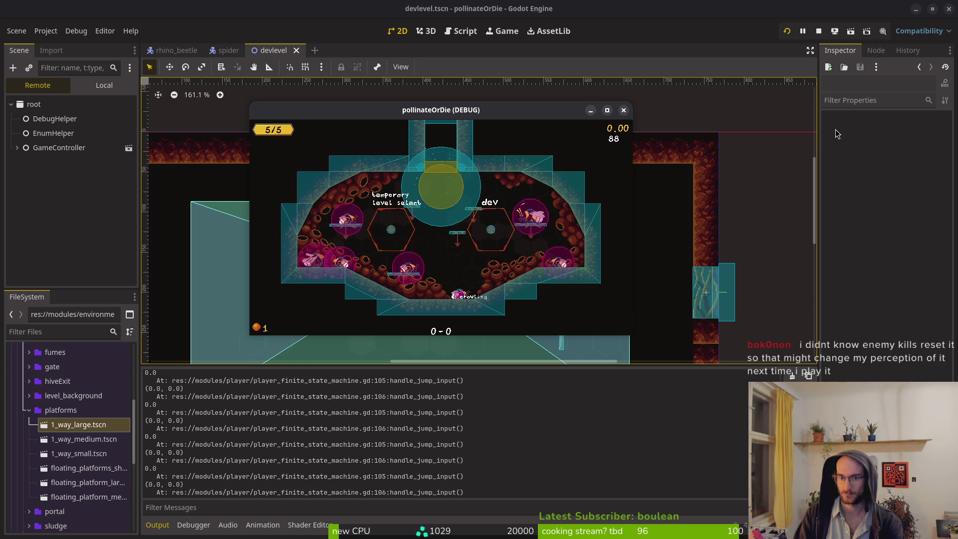
- Restart the game, continue the save, test jumping again, then return to Neovim
{"action": "key", "text": "alt+Tab"}
{"action": "key", "text": "alt+Tab"}
{"action": "key", "text": "alt+Tab"}
{"action": "key", "text": "alt+Tab"}
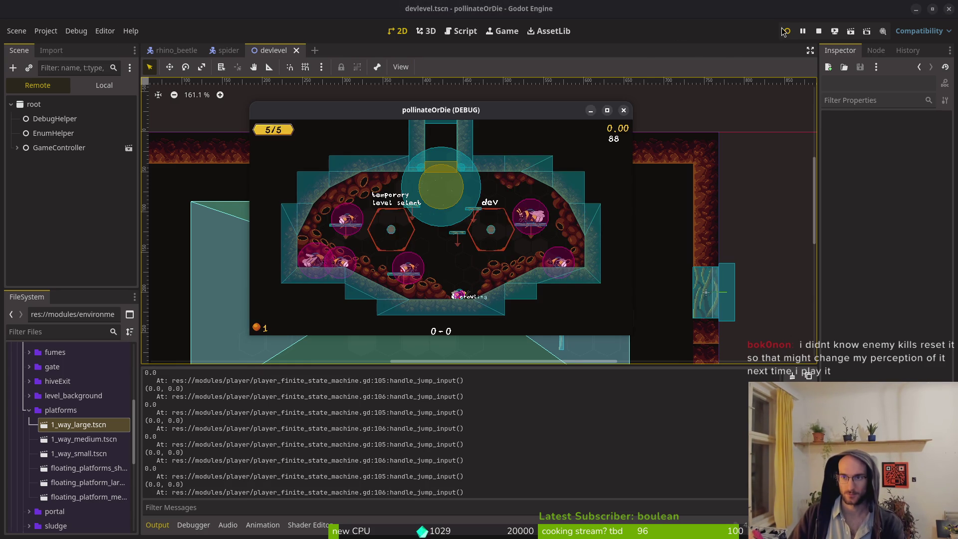
{"action": "left_click", "coordinate": [786, 31]}
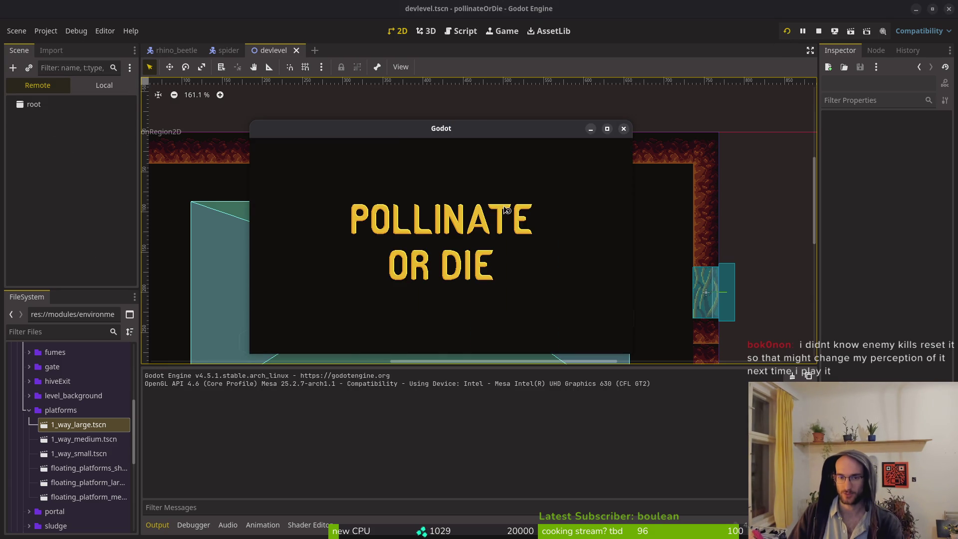
{"action": "left_click", "coordinate": [455, 197]}
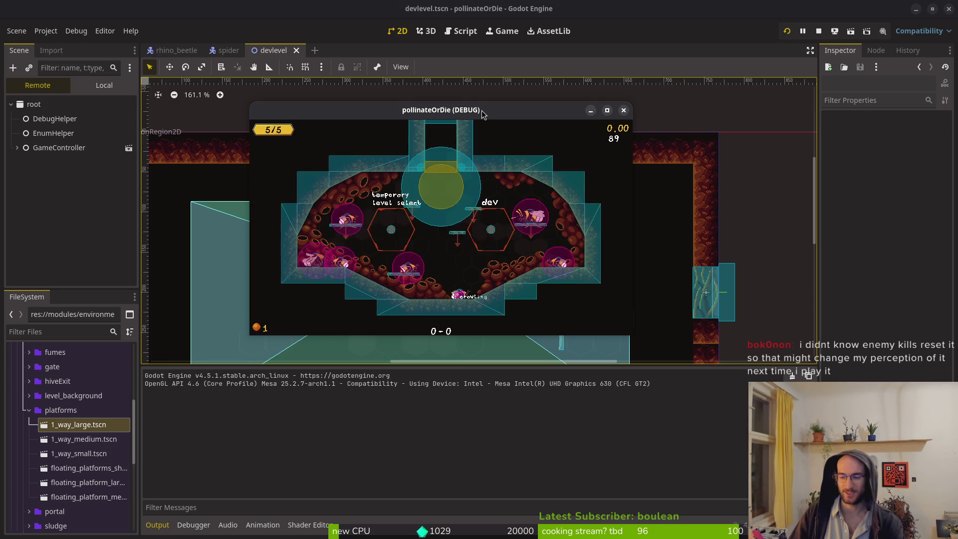
{"action": "key", "text": "space"}
{"action": "key", "text": "space"}
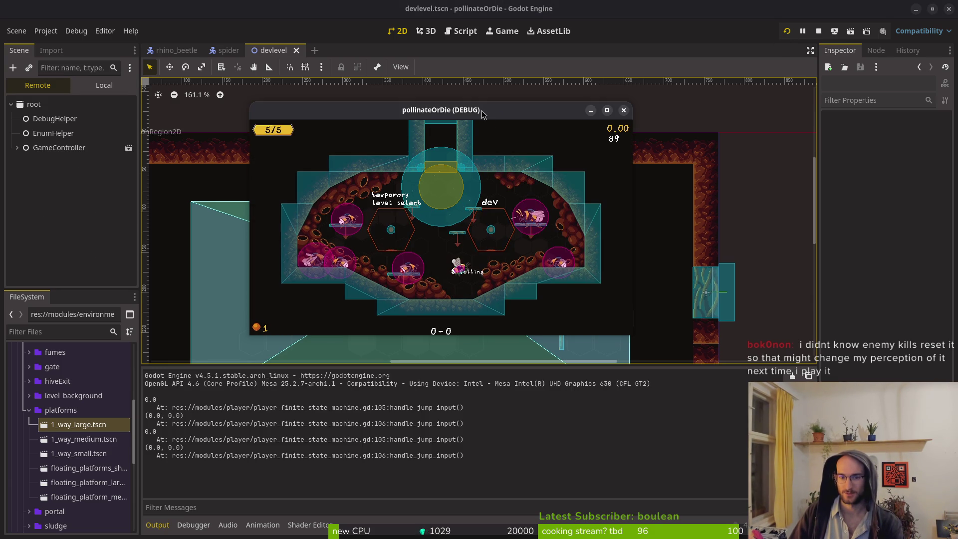
{"action": "key", "text": "space"}
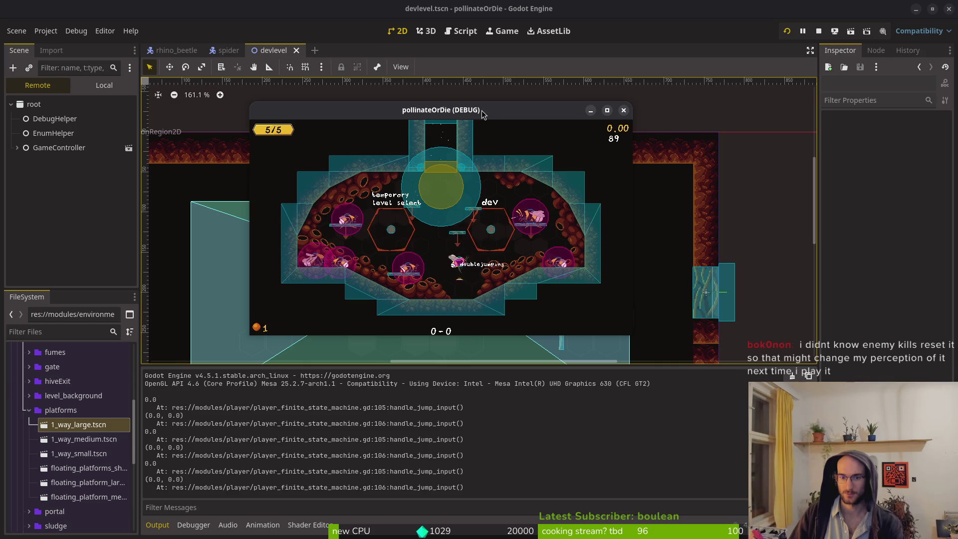
{"action": "key", "text": "space"}
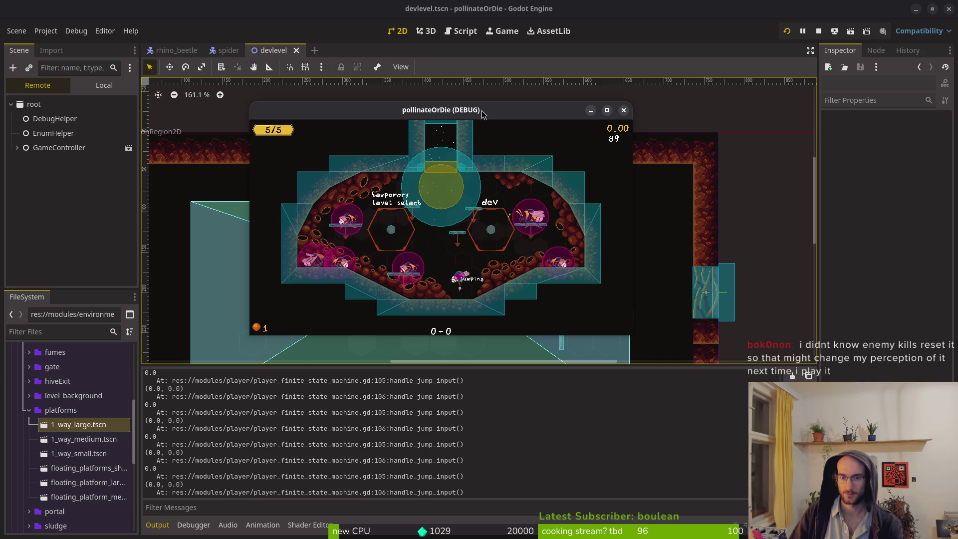
{"action": "key", "text": "space"}
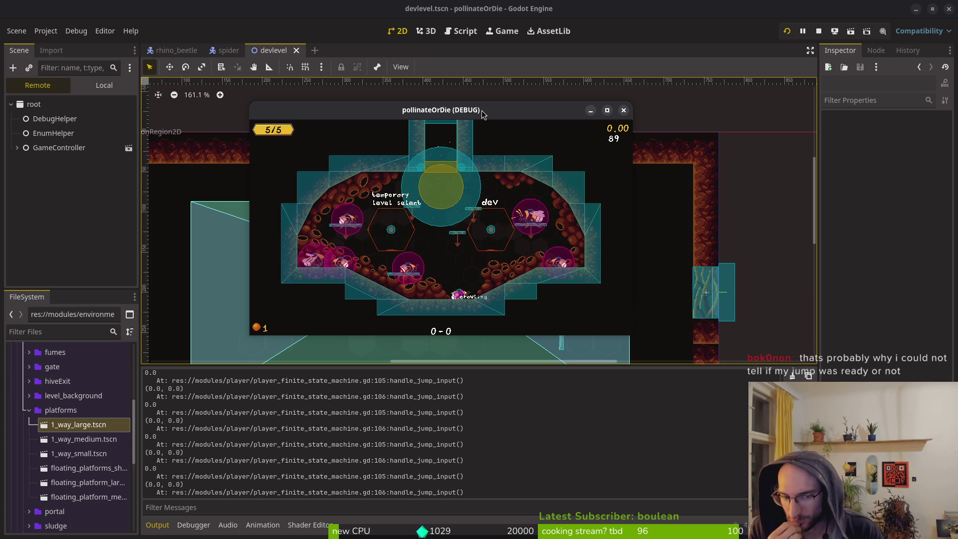
{"action": "key", "text": "alt+Tab"}
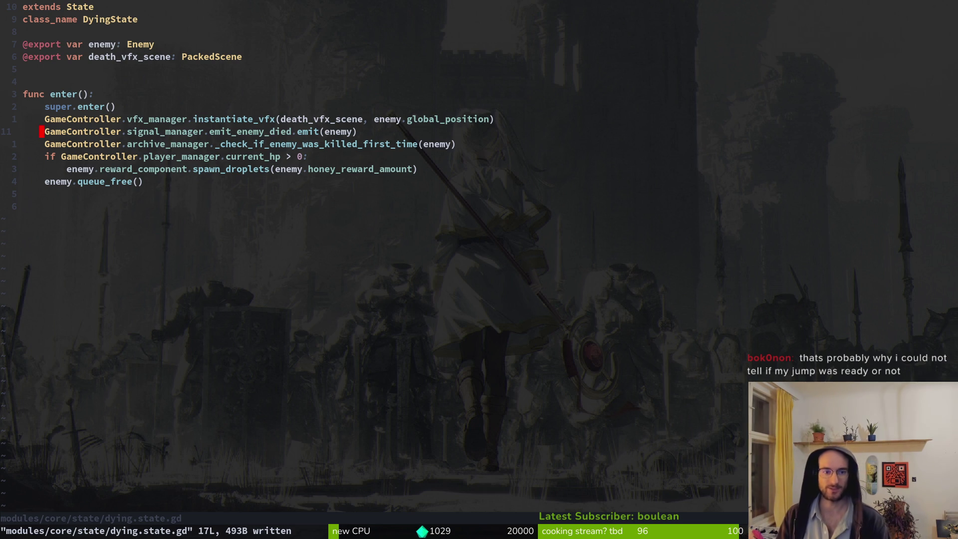
- Restore the deleted line and grep reset_jump_count across the project, previewing the tutorial script calls
{"action": "key", "text": "u"}
{"action": "key", "text": "u"}
{"action": "key", "text": "w"}
{"action": "key", "text": "w"}
{"action": "key", "text": "w"}
{"action": "key", "text": "v"}
{"action": "key", "text": "i"}
{"action": "key", "text": "w"}
{"action": "key", "text": "space"}
{"action": "key", "text": "s"}
{"action": "key", "text": "w"}
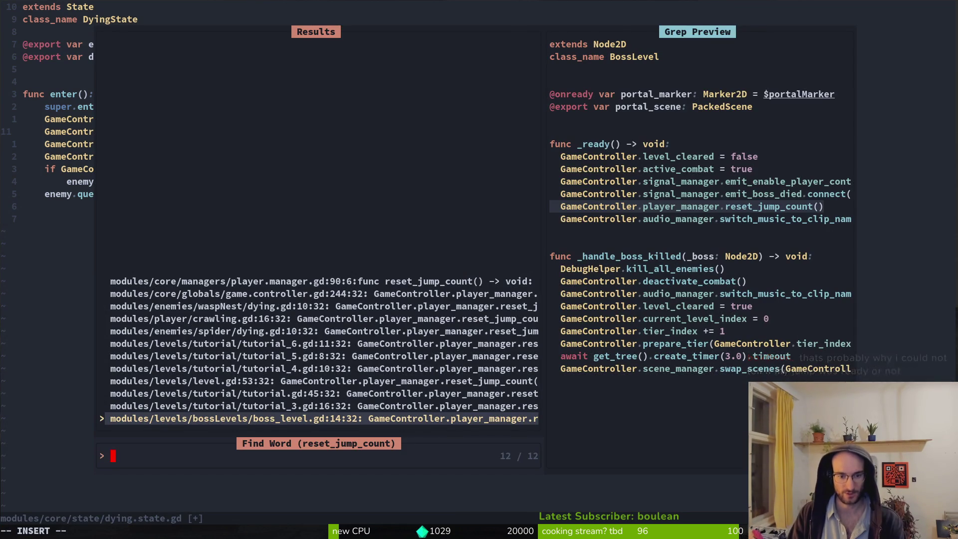
{"action": "key", "text": "ctrl+p"}
{"action": "key", "text": "ctrl+p"}
{"action": "key", "text": "ctrl+p"}
{"action": "key", "text": "ctrl+p"}
{"action": "key", "text": "ctrl+p"}
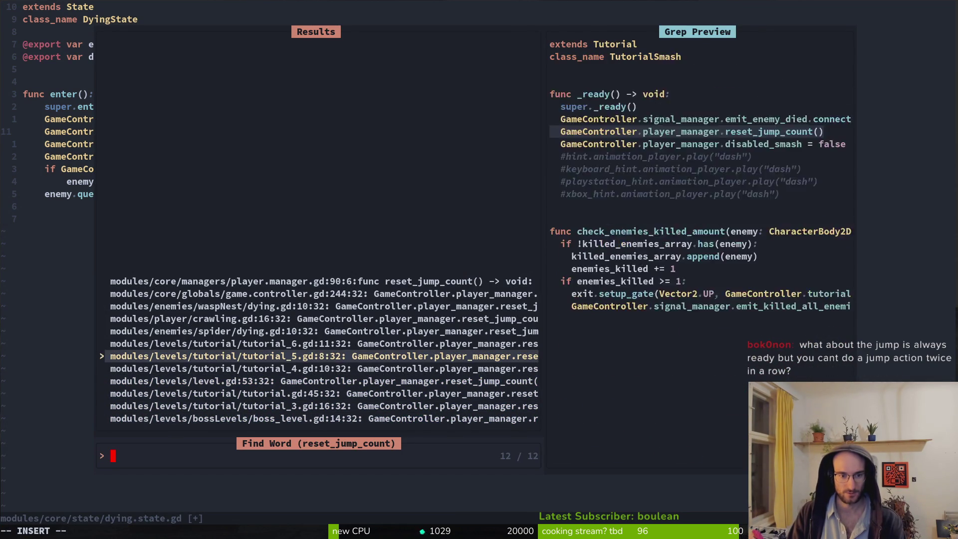
{"action": "key", "text": "Escape"}
{"action": "key", "text": "Escape"}
- Remove the reset_jump_count() line again and save dying.state.gd
{"action": "key", "text": "u"}
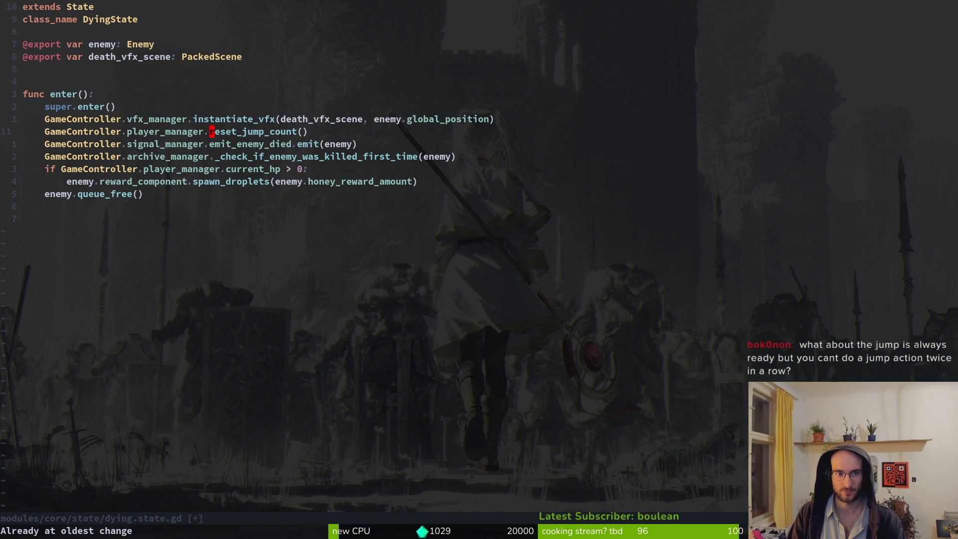
{"action": "key", "text": "ctrl+r"}
{"action": "type", "text": ":w"}
{"action": "key", "text": "Return"}
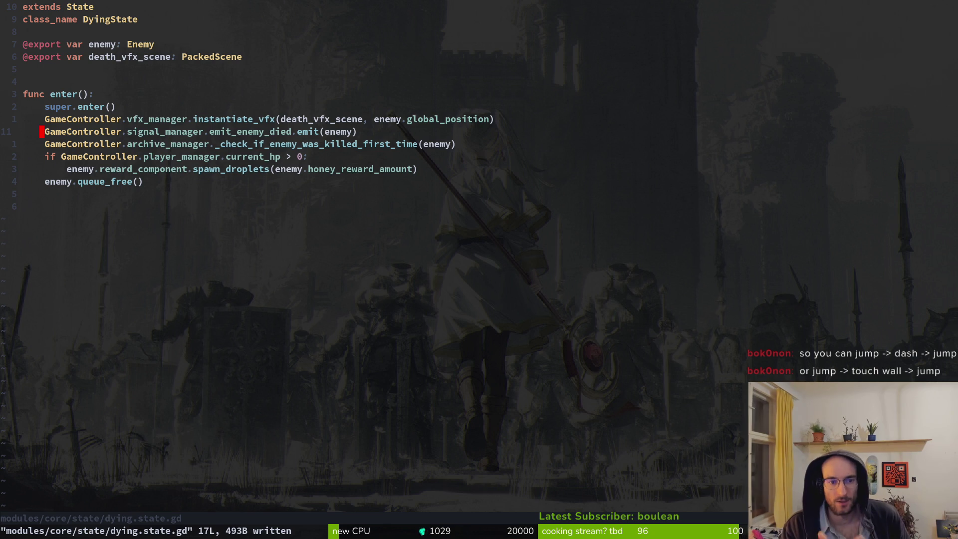
- Bring back reset_jump_count() on line 11, prefix it with #, and write dying.state.gd
{"action": "key", "text": "u"}
{"action": "key", "text": "u"}
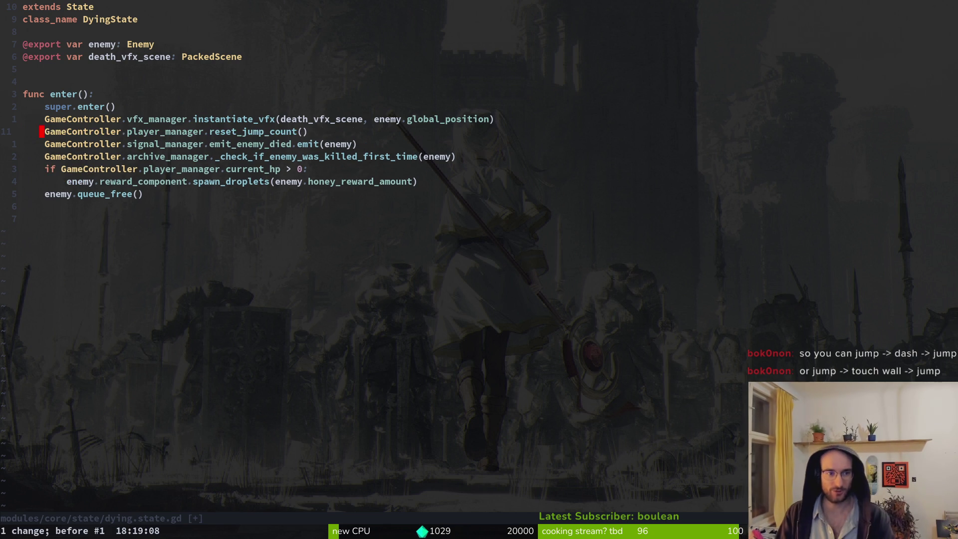
{"action": "type", "text": "I#"}
{"action": "key", "text": "Escape"}
{"action": "type", "text": ":write"}
{"action": "key", "text": "Return"}
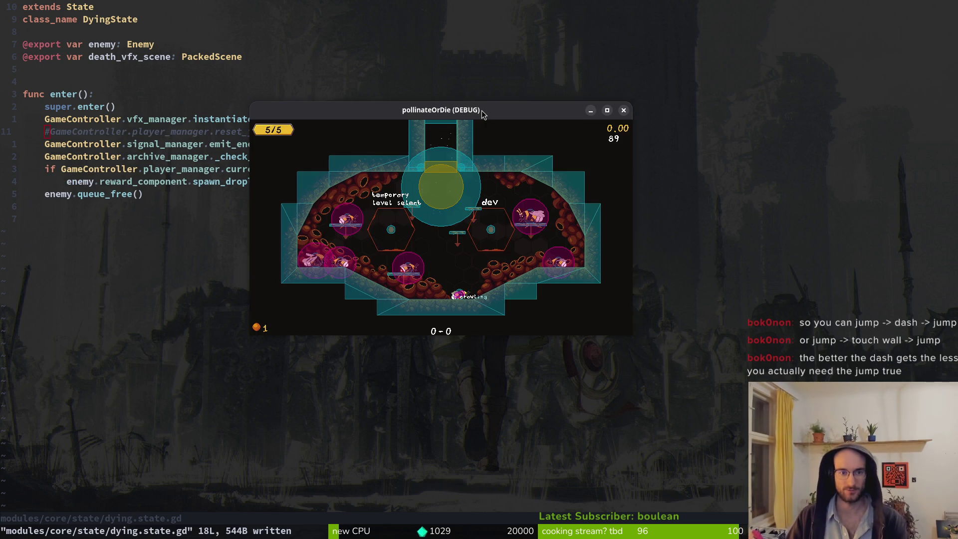
{"action": "key", "text": "Escape"}
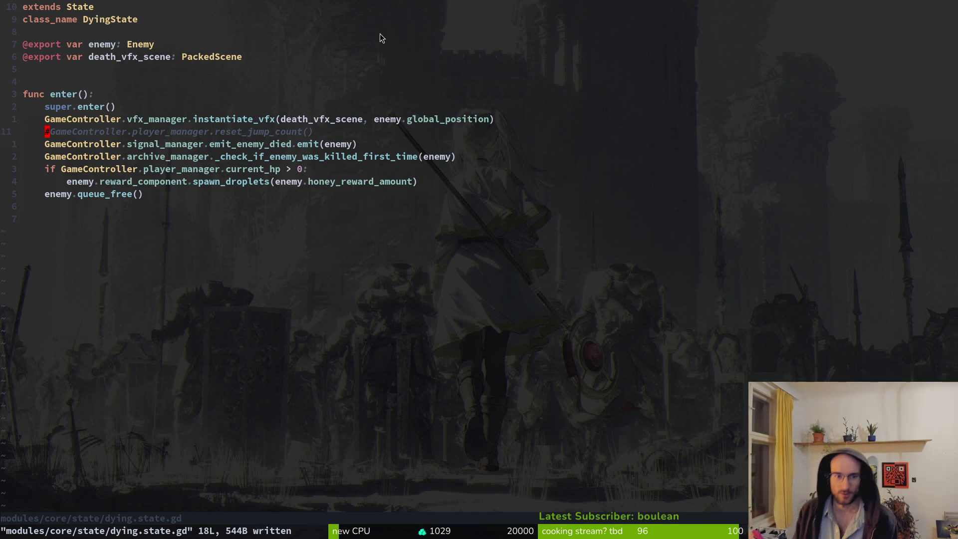
{"action": "left_click", "coordinate": [206, 102]}
- Save dying.state.gd and quit Neovim with :wq
{"action": "type", "text": ":w"}
{"action": "key", "text": "Return"}
{"action": "type", "text": ":wq"}
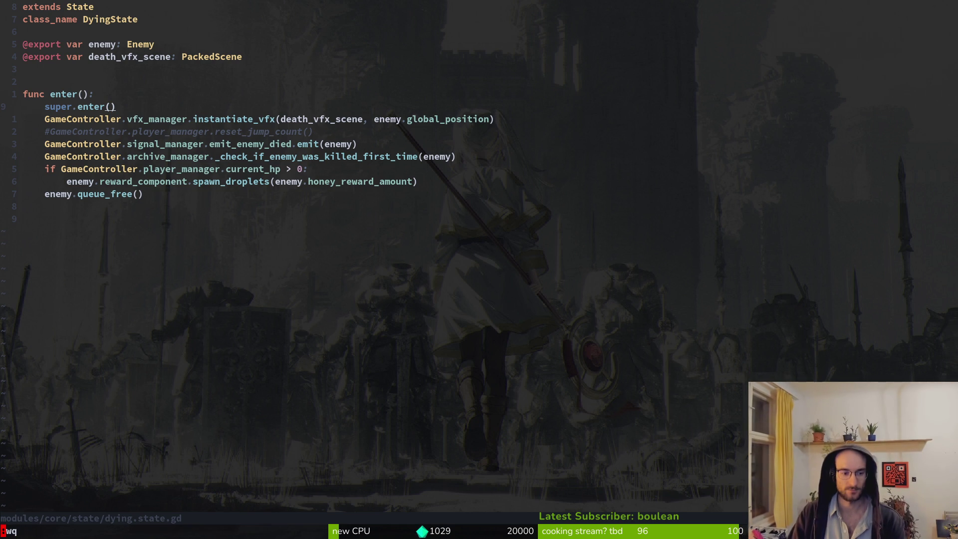
{"action": "key", "text": "Return"}
- Run tig to review the ten modified files, then switch to the game window
{"action": "type", "text": "tig"}
{"action": "key", "text": "Return"}
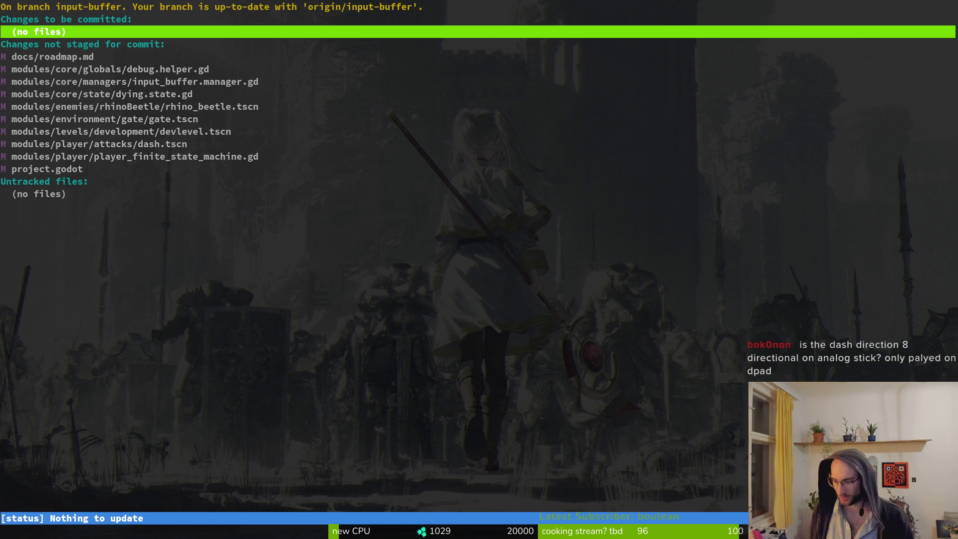
{"action": "key", "text": "F5"}
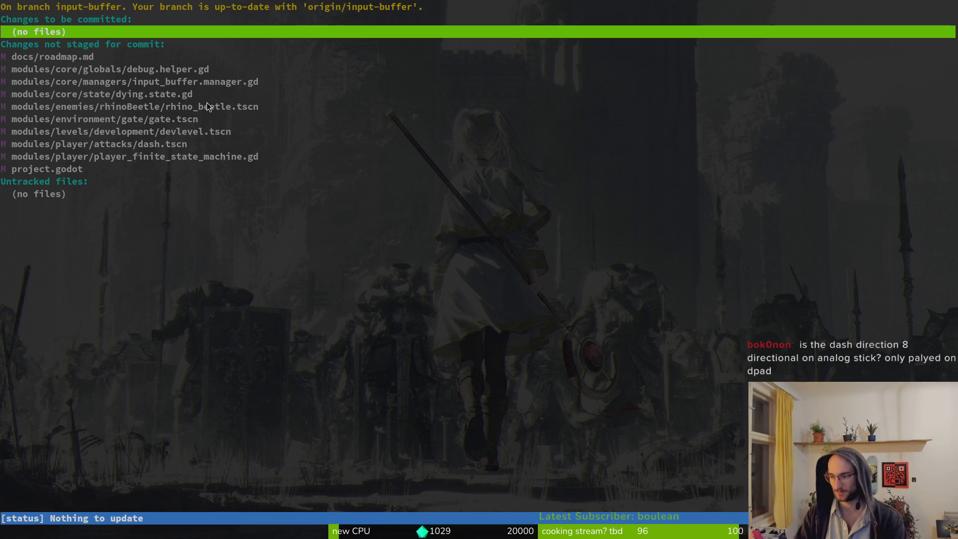
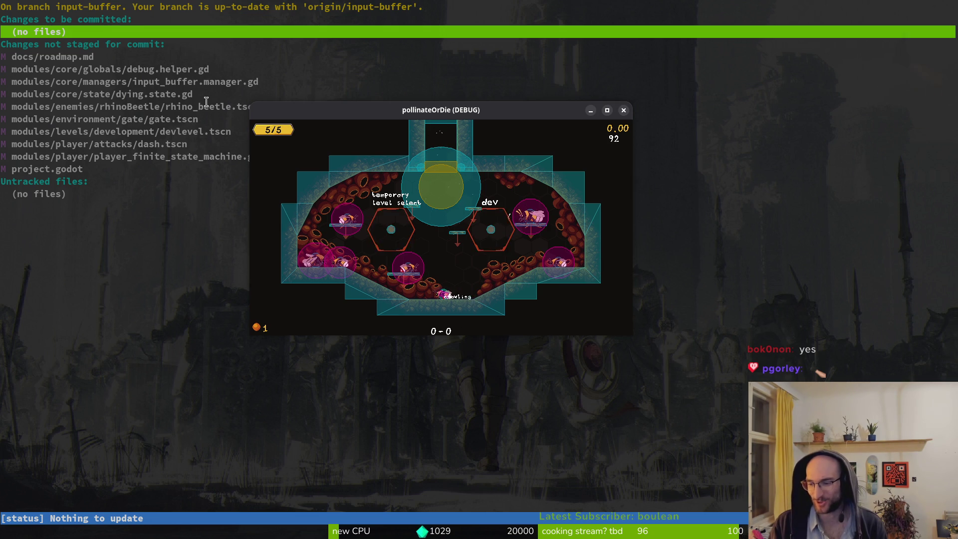
- Dash the bee onto the right slope, crawl down it, and jump onto the lower-left slope
{"action": "key", "text": "shift"}
{"action": "key", "text": "Right"}
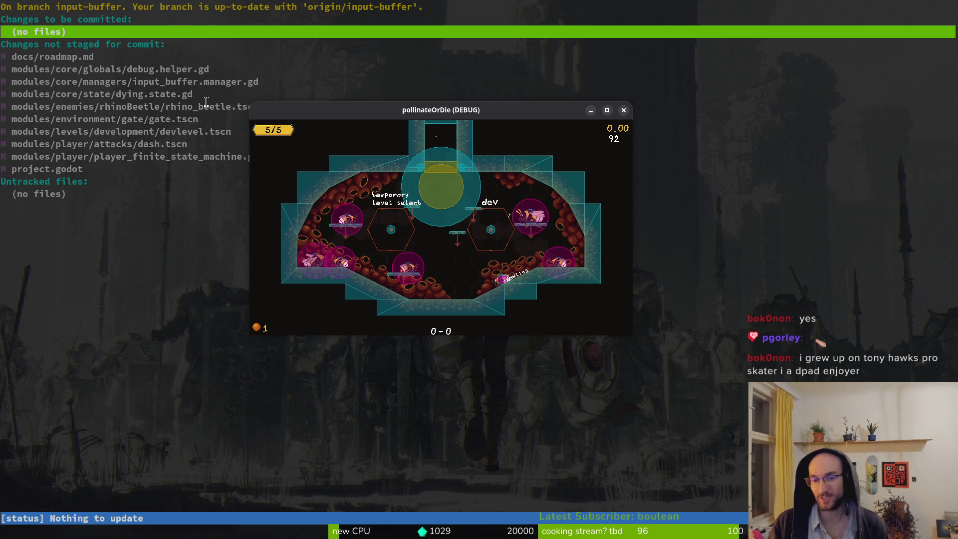
{"action": "key", "text": "Left"}
{"action": "key", "text": "space"}
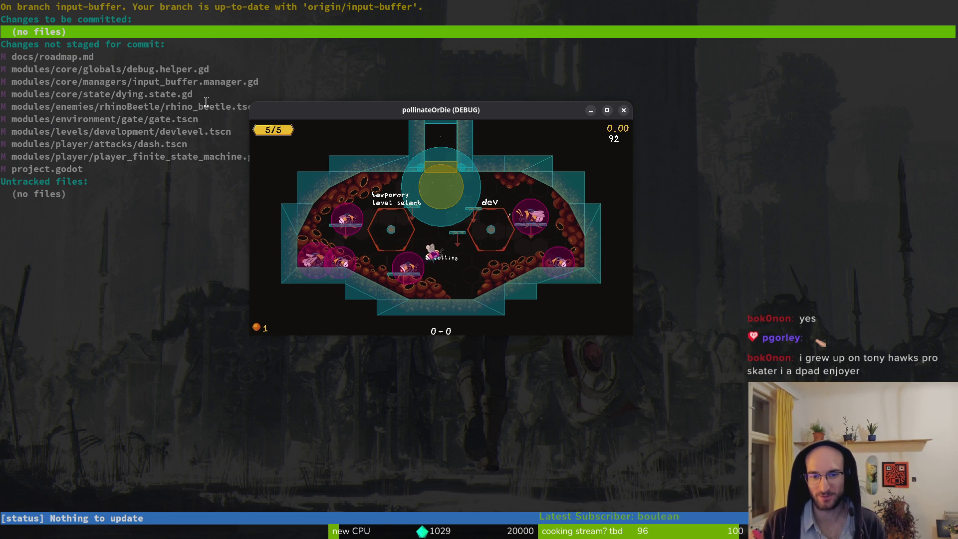
{"action": "key", "text": "Left"}
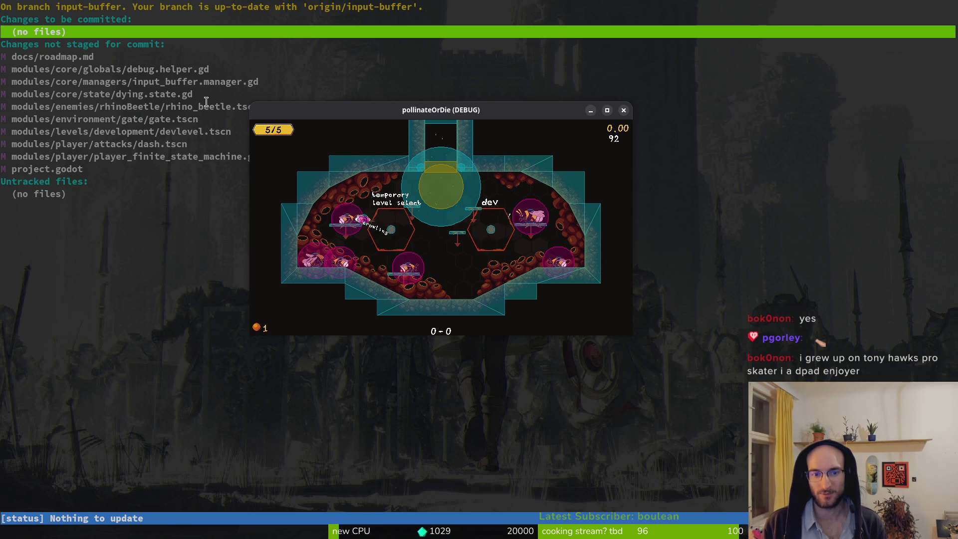
- Dash up toward the dev platform, drop and crawl up the floor into the top teleporter, then pause
{"action": "key", "text": "shift"}
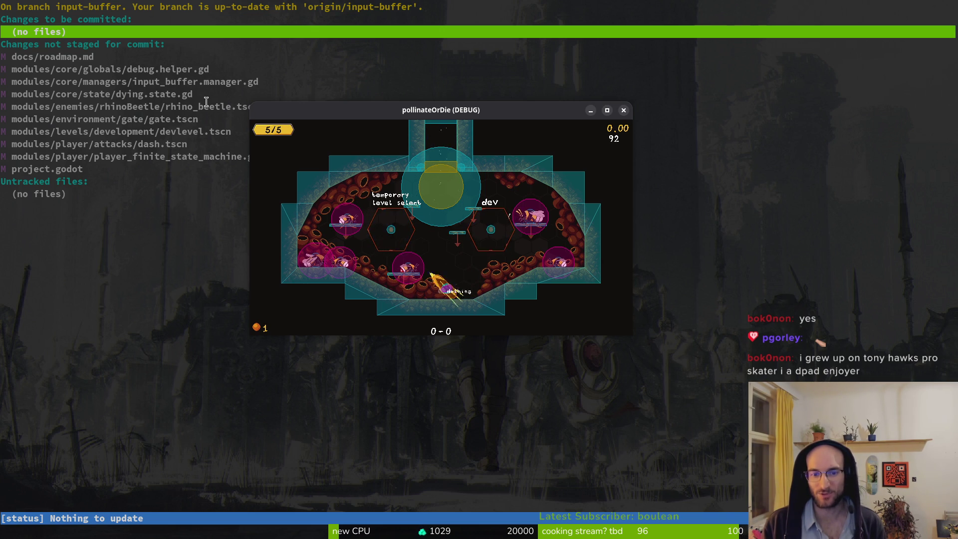
{"action": "key", "text": "space"}
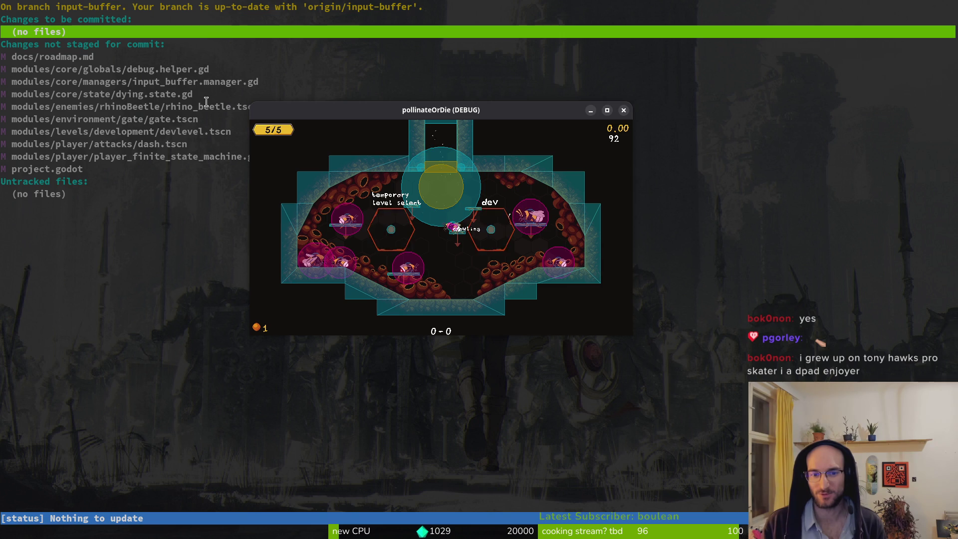
{"action": "key", "text": "shift"}
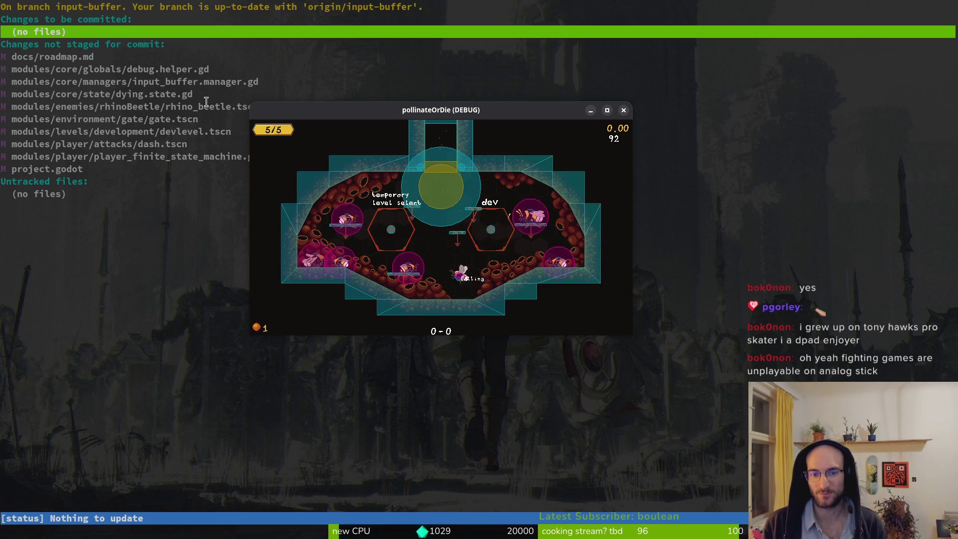
{"action": "key", "text": "Right"}
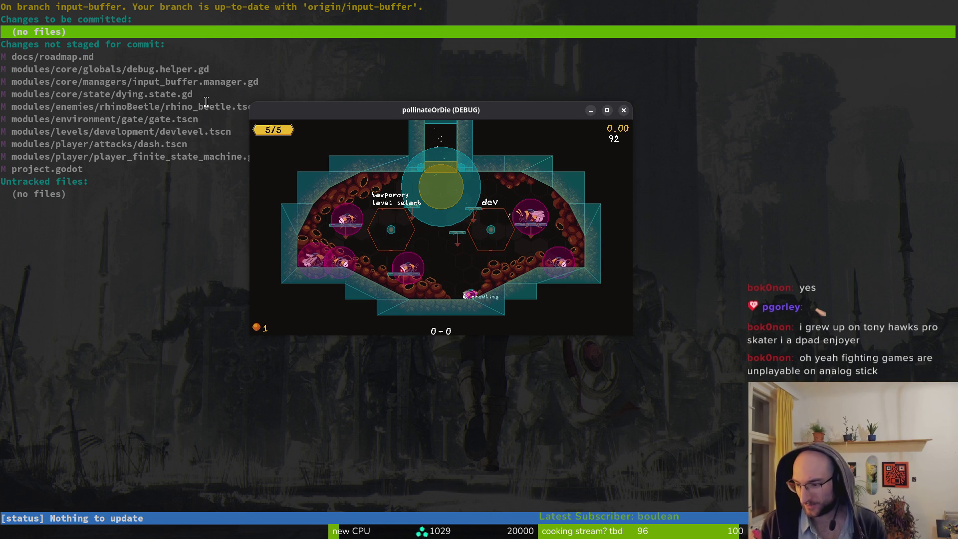
{"action": "key", "text": "Right"}
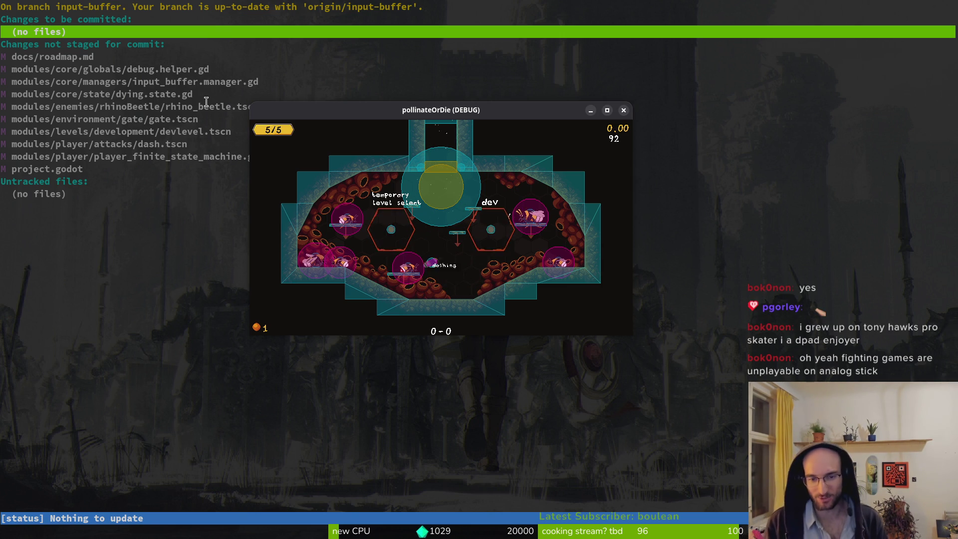
{"action": "key", "text": "space"}
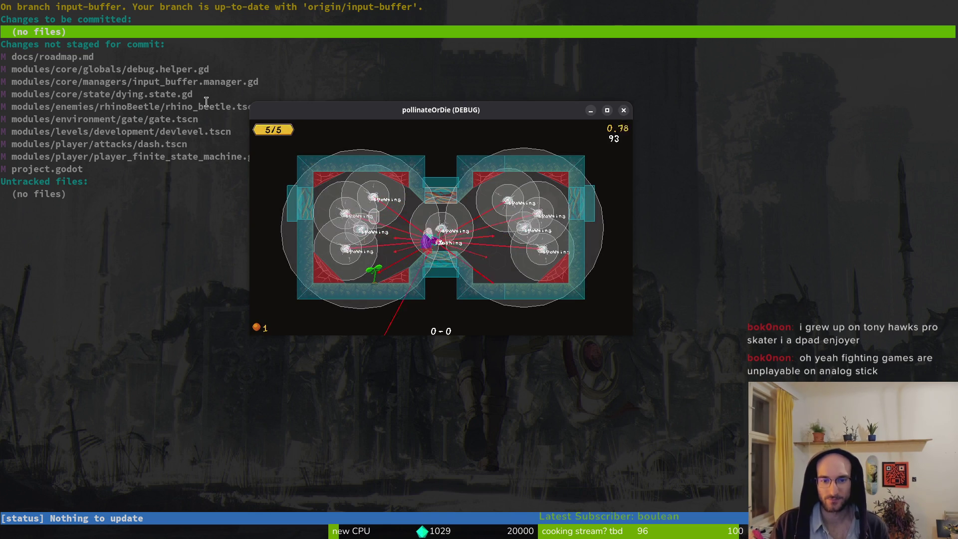
{"action": "key", "text": "Escape"}
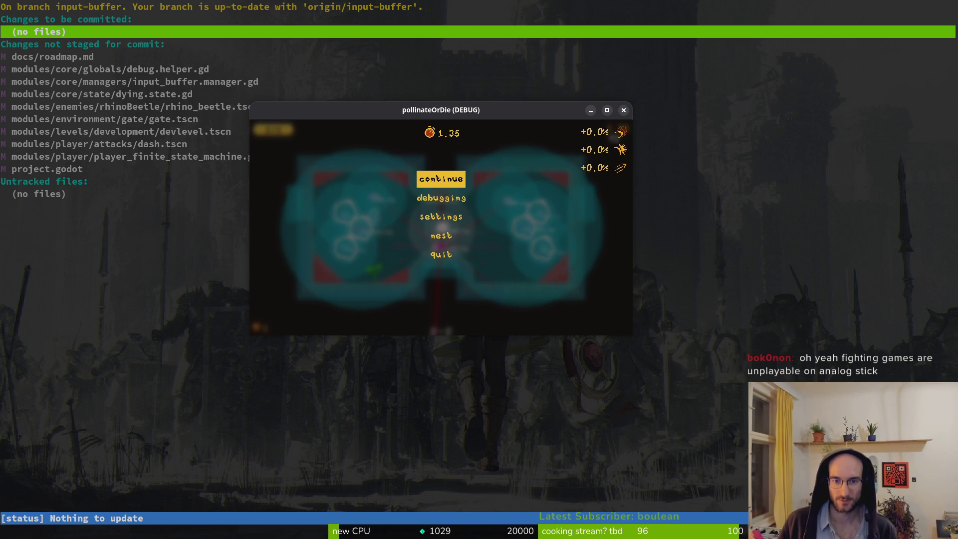
- Switch off the Collisions debug overlay, resume into the dandelion level, then quit back to the editor
{"action": "key", "text": "Down"}
{"action": "key", "text": "Return"}
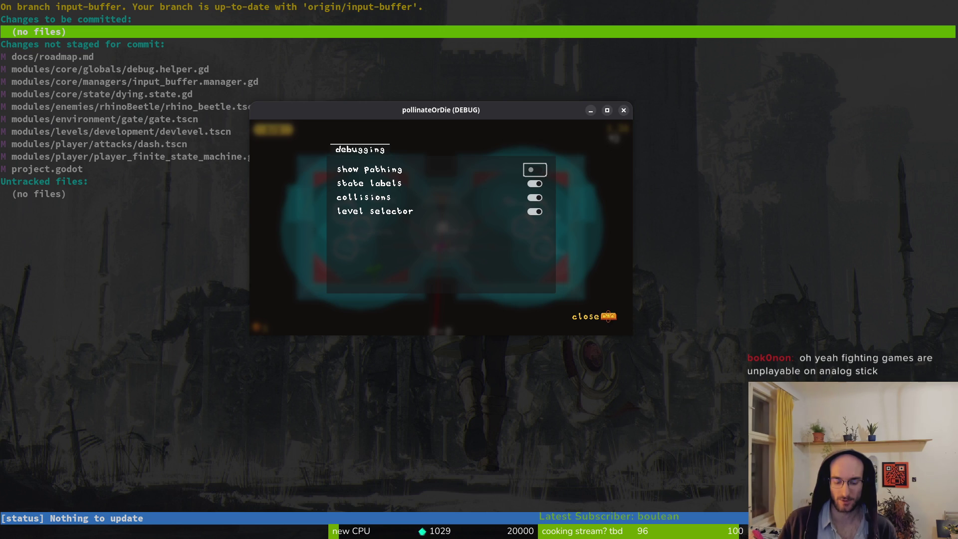
{"action": "key", "text": "Down"}
{"action": "key", "text": "Down"}
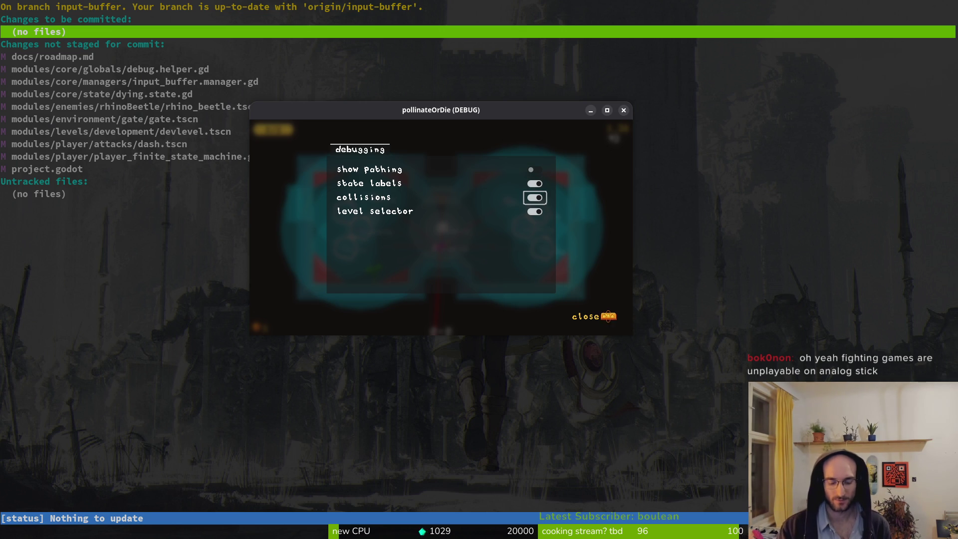
{"action": "key", "text": "Return"}
{"action": "key", "text": "Escape"}
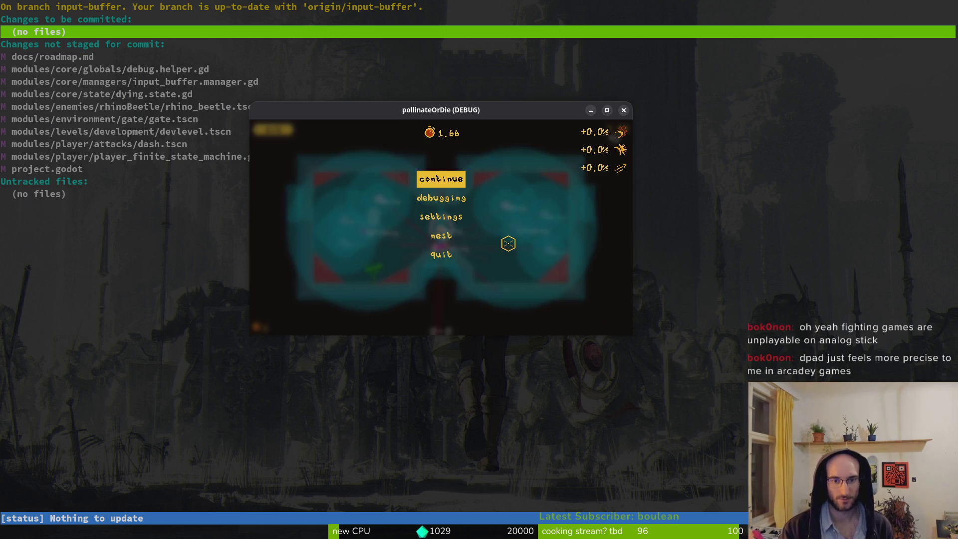
{"action": "key", "text": "Return"}
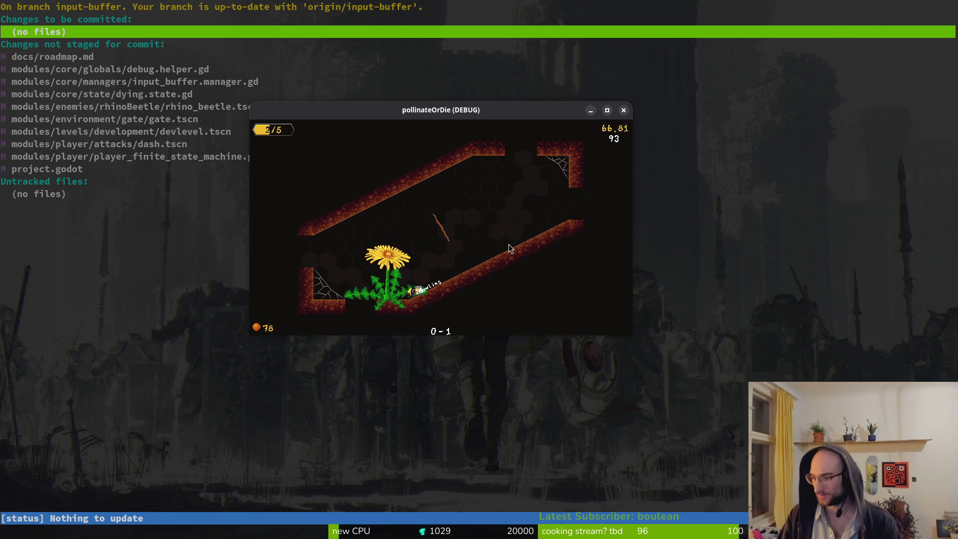
{"action": "key", "text": "Escape"}
{"action": "key", "text": "shift+alt+o"}
- Quick-open the level_1_7 scene, then the level_1_8 scene
{"action": "type", "text": "tut"}
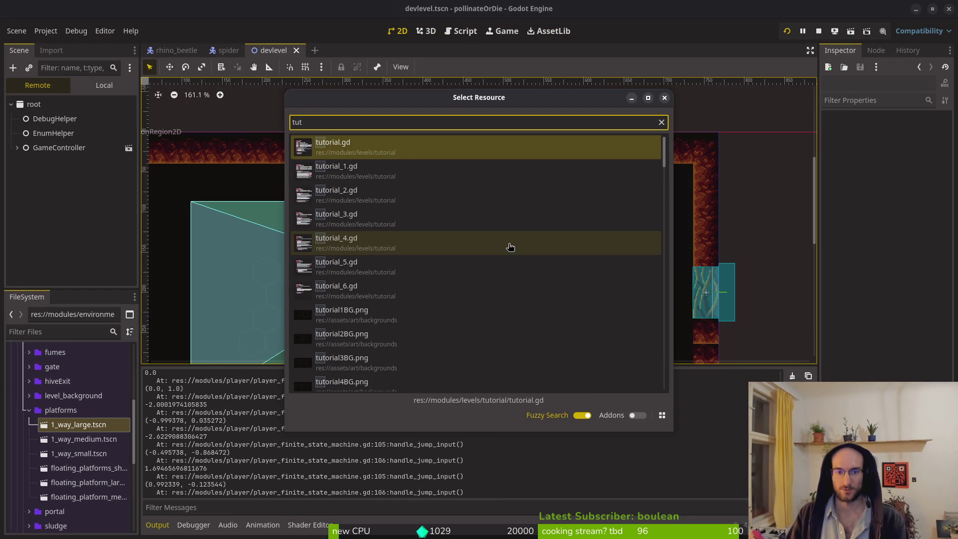
{"action": "key", "text": "BackSpace"}
{"action": "key", "text": "BackSpace"}
{"action": "key", "text": "BackSpace"}
{"action": "type", "text": "l"}
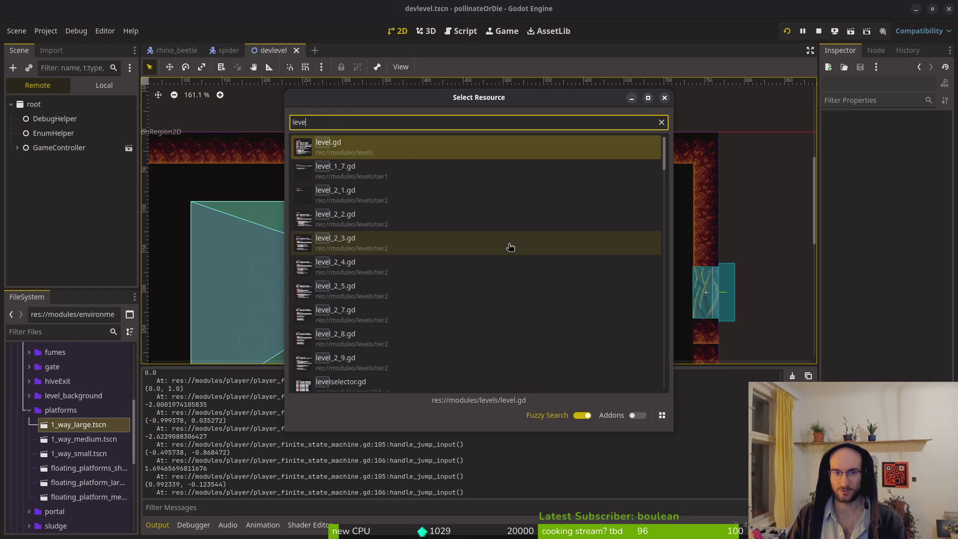
{"action": "type", "text": "eve1_7"}
{"action": "key", "text": "Return"}
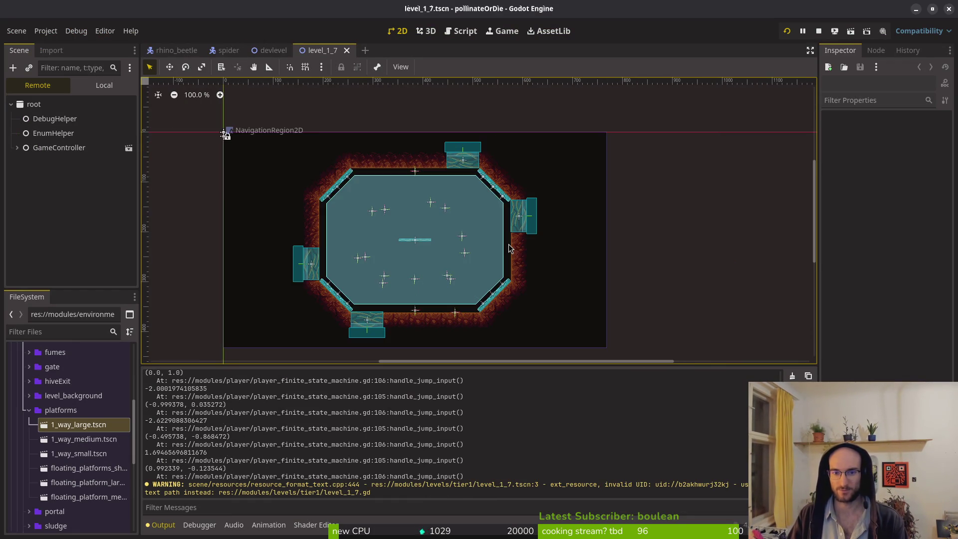
{"action": "key", "text": "shift+alt+o"}
{"action": "type", "text": "1_8"}
{"action": "key", "text": "Return"}
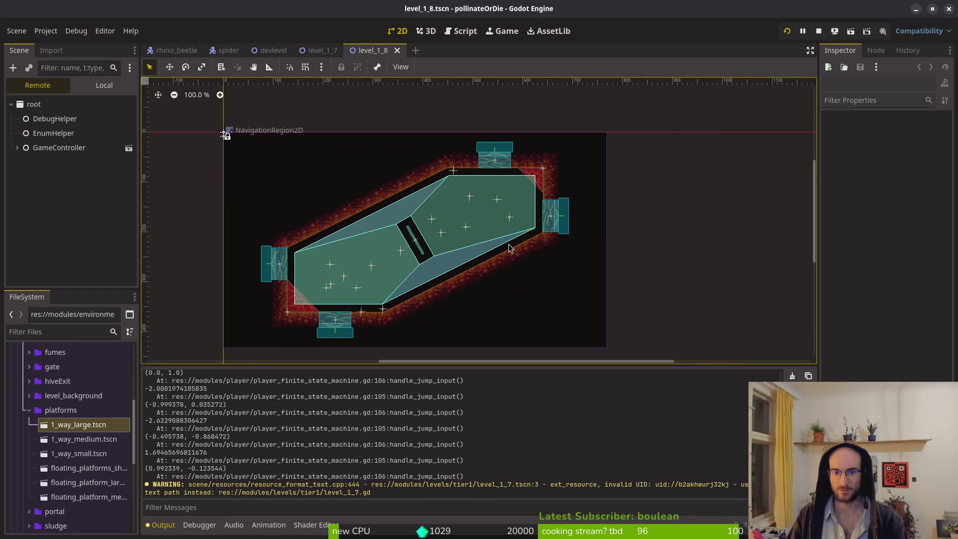
- Delete the floatingPlatform node, undo that, and select the platform in the black gap
{"action": "left_click", "coordinate": [104, 84]}
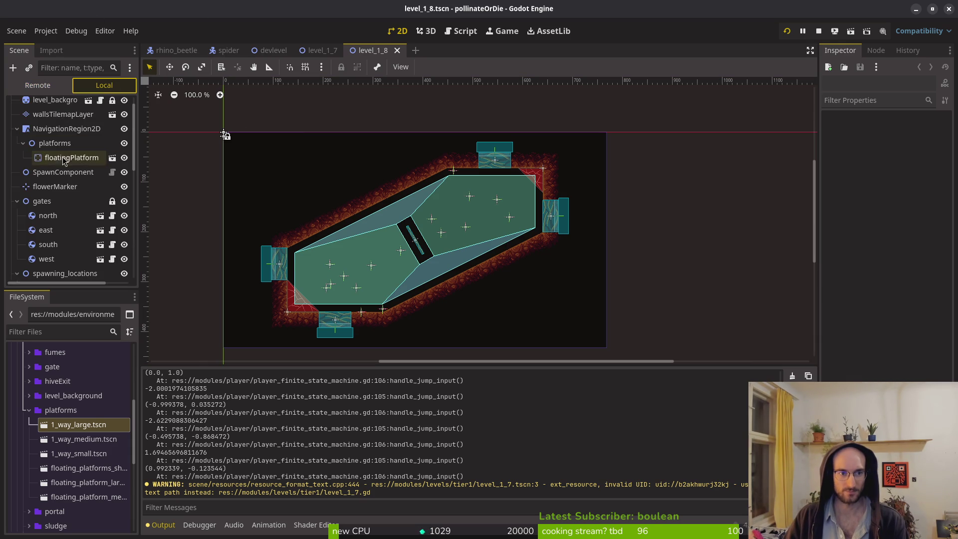
{"action": "left_click", "coordinate": [70, 157]}
{"action": "key", "text": "Delete"}
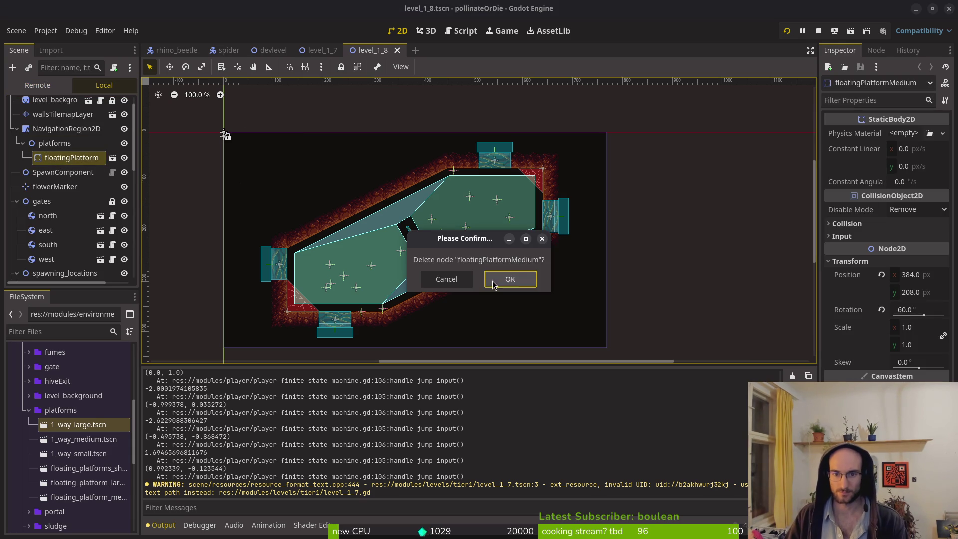
{"action": "left_click", "coordinate": [510, 279]}
{"action": "key", "text": "ctrl+z"}
{"action": "scroll", "coordinate": [422, 253], "scroll_direction": "up", "scroll_amount": 9}
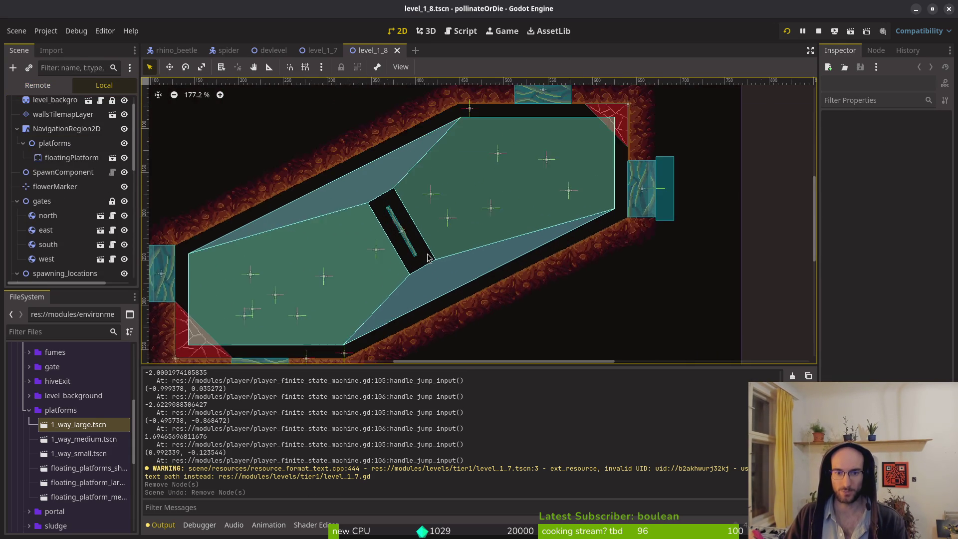
{"action": "left_click", "coordinate": [412, 250]}
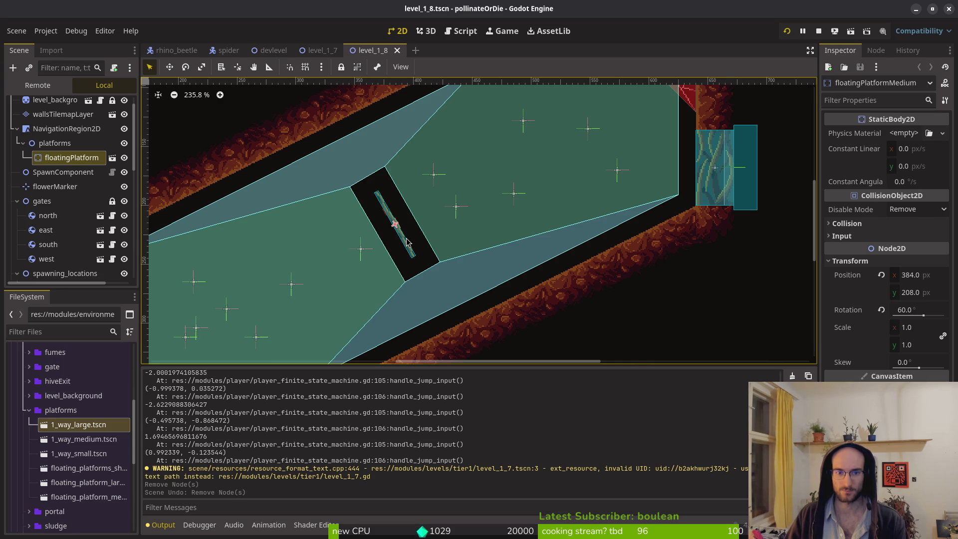
{"action": "scroll", "coordinate": [407, 242], "scroll_direction": "down", "scroll_amount": 6}
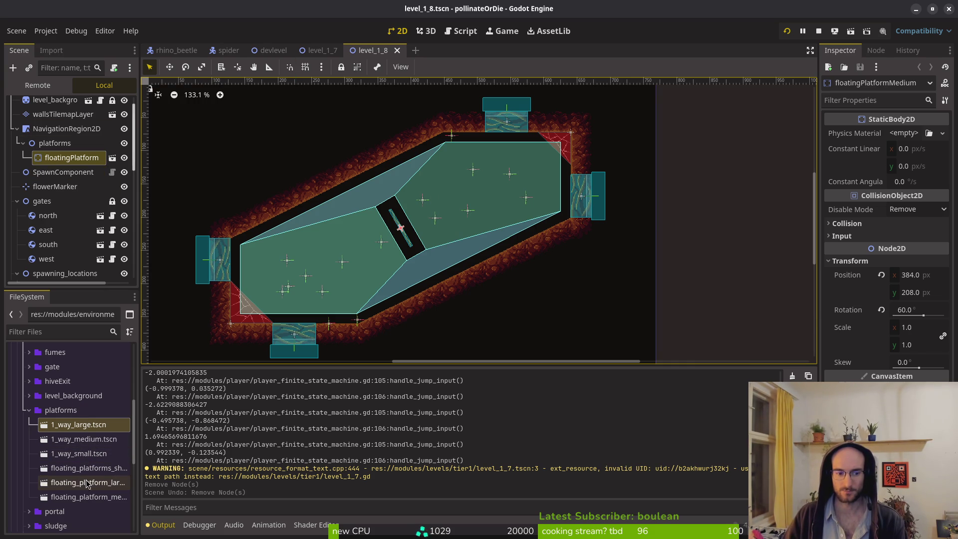
- Place a floating_platforms_short over the black gap and delete the original medium floating platform
{"action": "mouse_move", "coordinate": [98, 471]}
{"action": "left_mouse_down"}
{"action": "mouse_move", "coordinate": [139, 461]}
{"action": "mouse_move", "coordinate": [413, 217]}
{"action": "mouse_move", "coordinate": [421, 253]}
{"action": "left_mouse_up"}
{"action": "scroll", "coordinate": [424, 220], "scroll_direction": "up", "scroll_amount": 5}
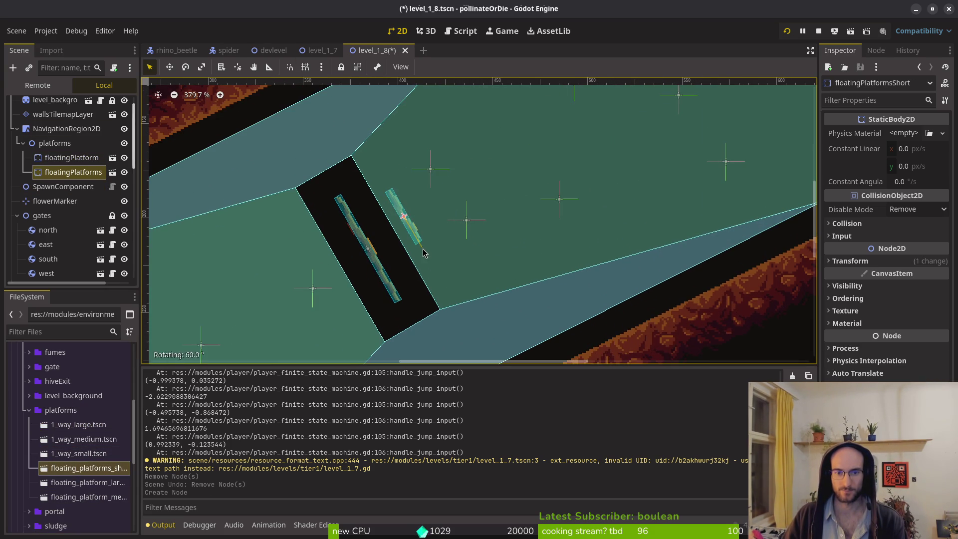
{"action": "left_click_drag", "start_coordinate": [404, 218], "coordinate": [370, 255]}
{"action": "scroll", "coordinate": [371, 256], "scroll_direction": "up", "scroll_amount": 4}
{"action": "left_click", "coordinate": [54, 159]}
{"action": "key", "text": "Delete"}
{"action": "key", "text": "Return"}
- Save level_1_8 and rebake the NavigationRegion2D navigation polygon
{"action": "scroll", "coordinate": [603, 301], "scroll_direction": "down", "scroll_amount": 2}
{"action": "scroll", "coordinate": [603, 301], "scroll_direction": "down", "scroll_amount": 4}
{"action": "key", "text": "ctrl+s"}
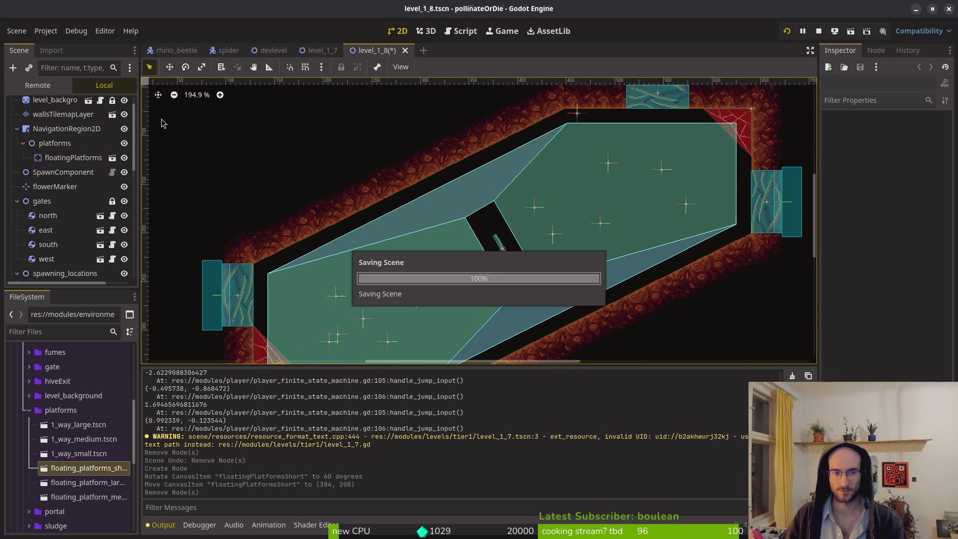
{"action": "left_click", "coordinate": [67, 128]}
{"action": "left_click", "coordinate": [484, 67]}
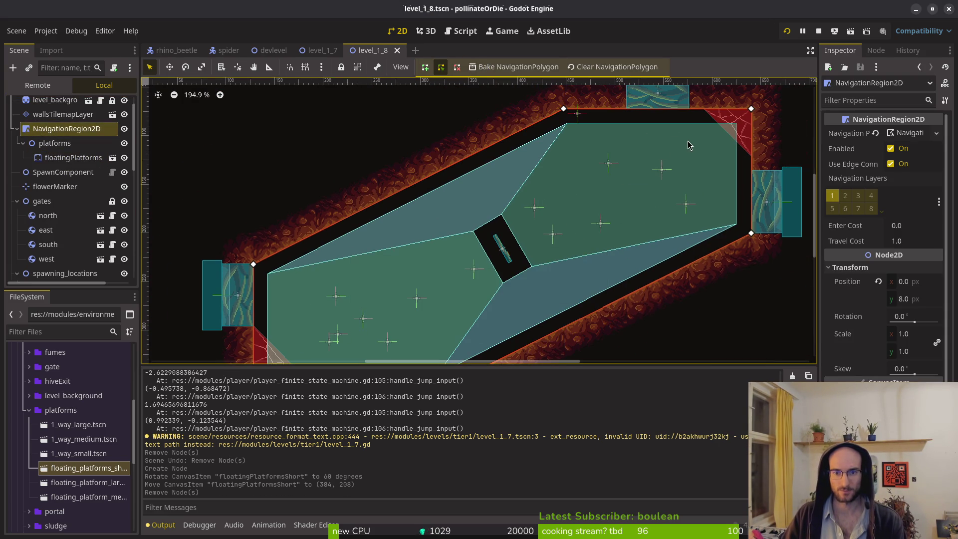
{"action": "key", "text": "alt+Tab"}
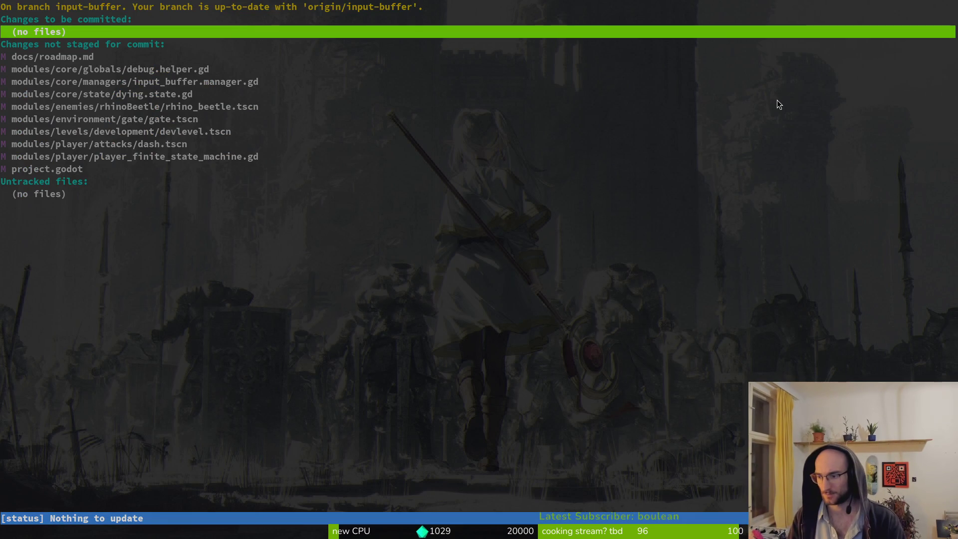
- Dash up the slope into the next room and fight the enemies around its centre and walls
{"action": "key", "text": "shift"}
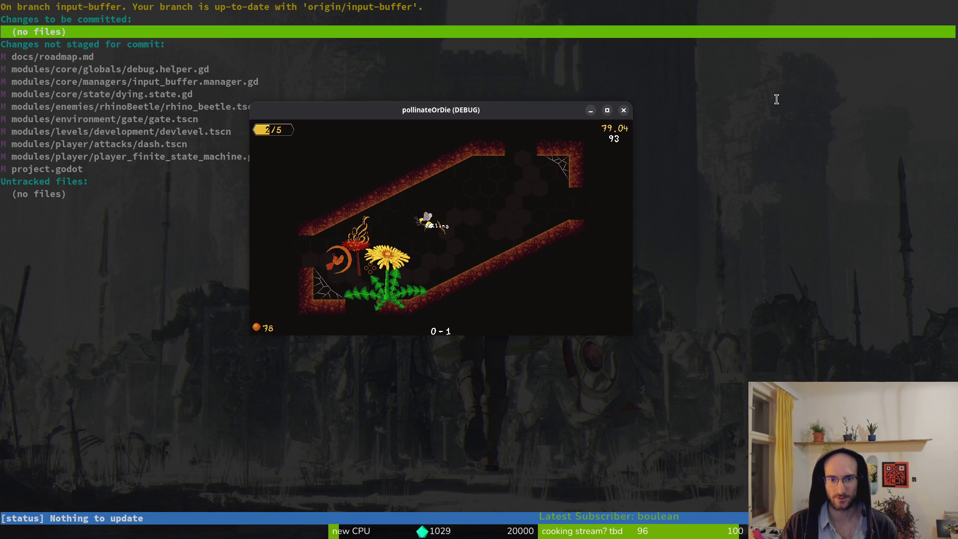
{"action": "key", "text": "shift"}
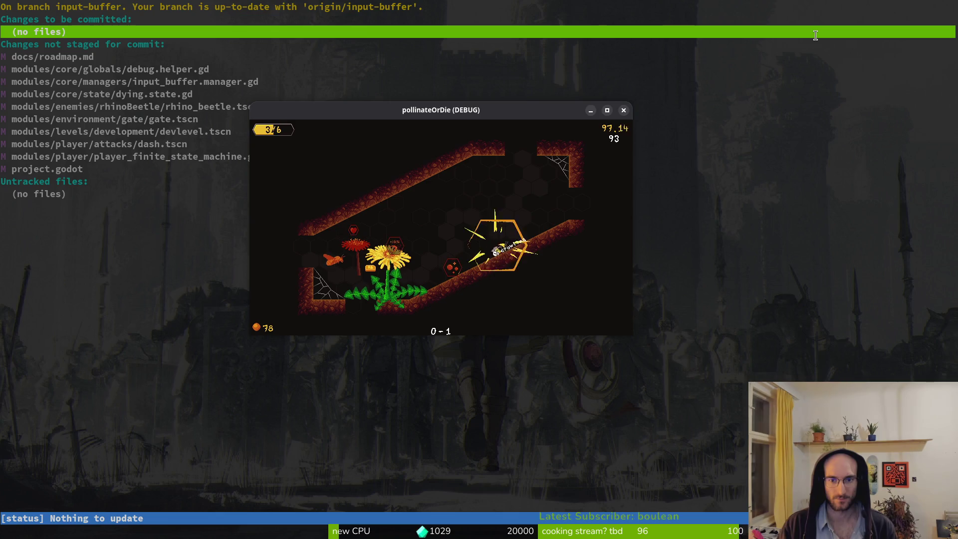
{"action": "key", "text": "Right"}
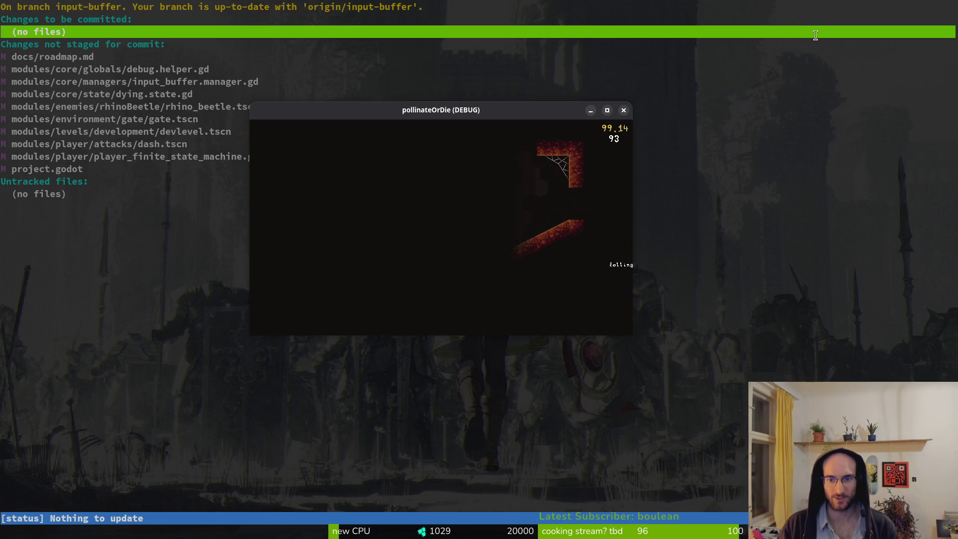
{"action": "key", "text": "Right"}
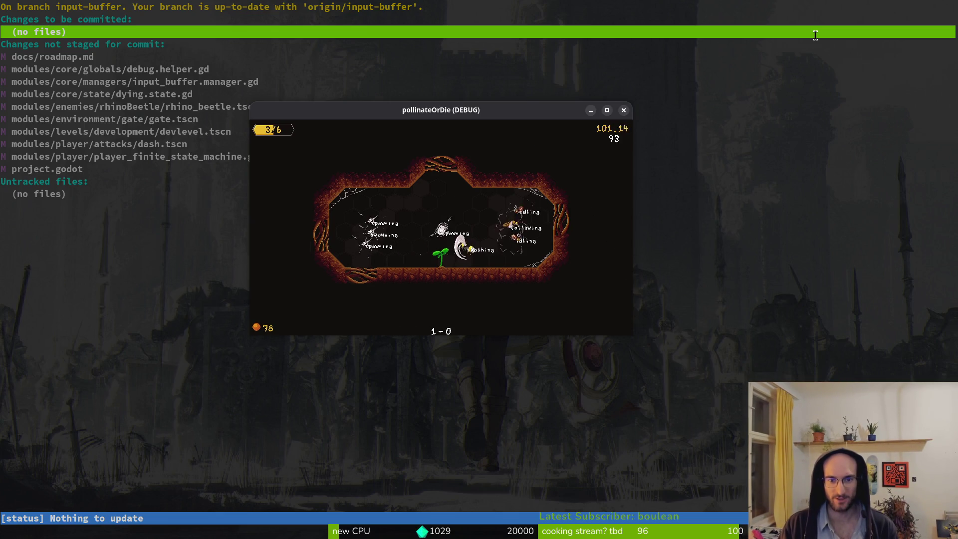
{"action": "key", "text": "Left"}
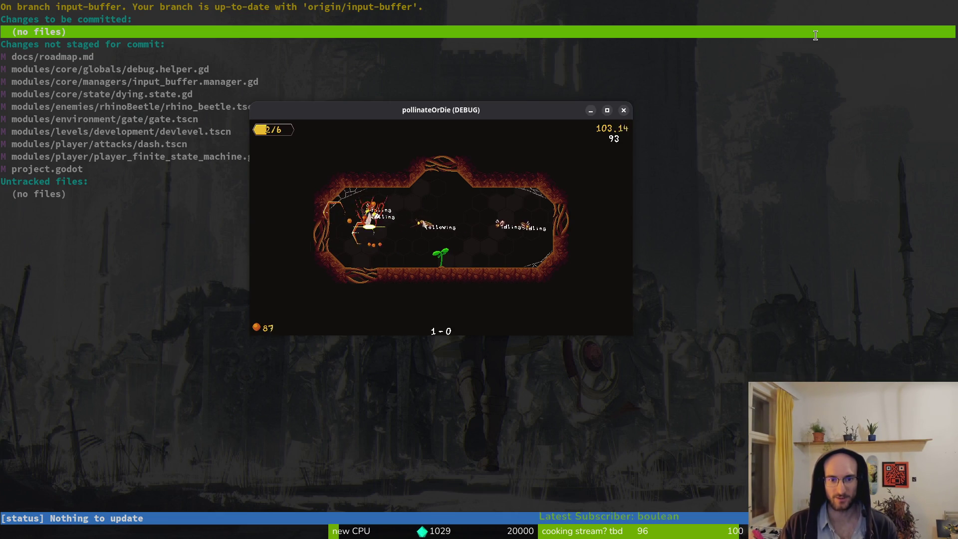
{"action": "key", "text": "Right"}
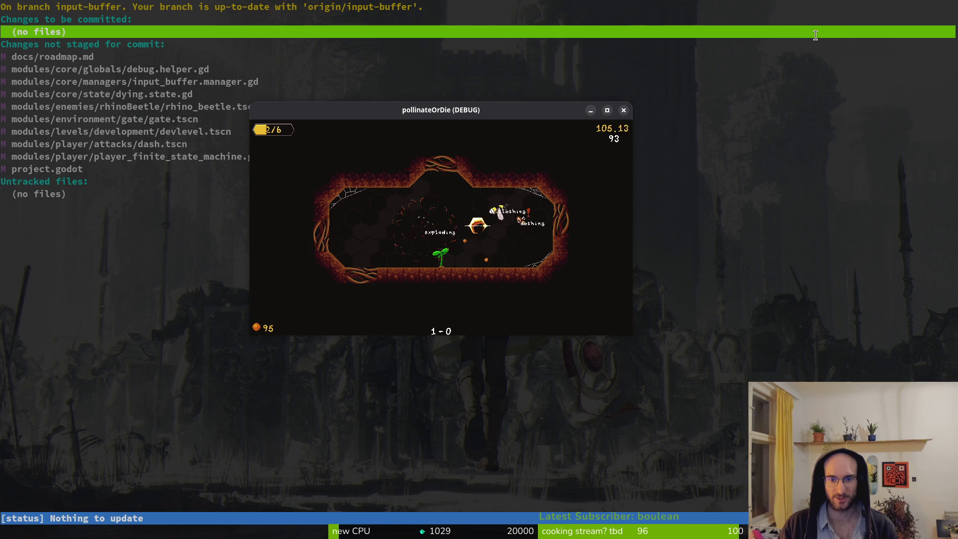
{"action": "key", "text": "Left"}
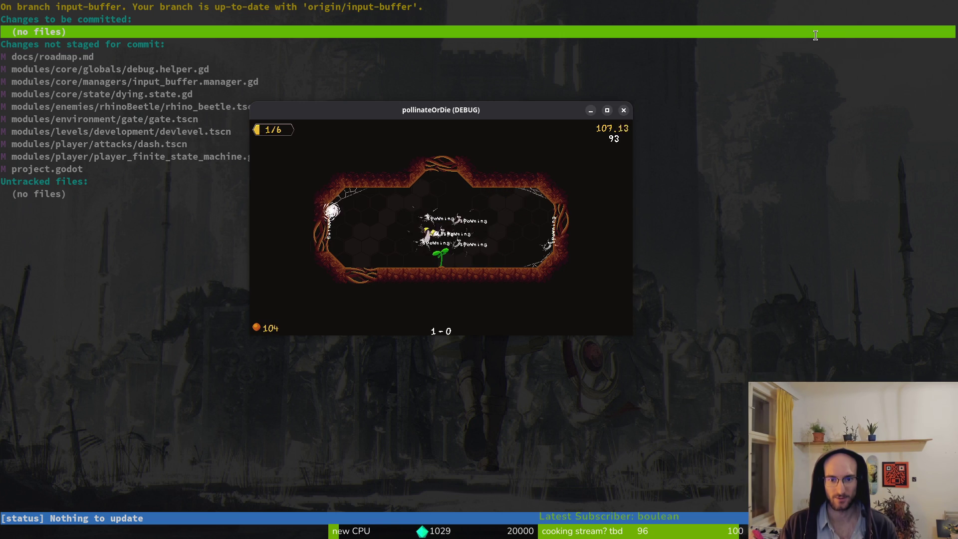
{"action": "key", "text": "Right"}
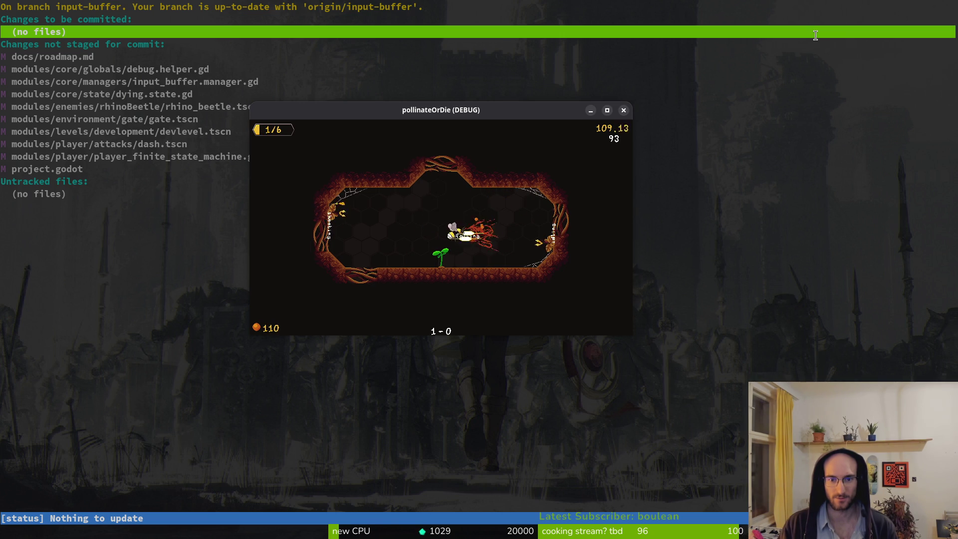
{"action": "key", "text": "Right"}
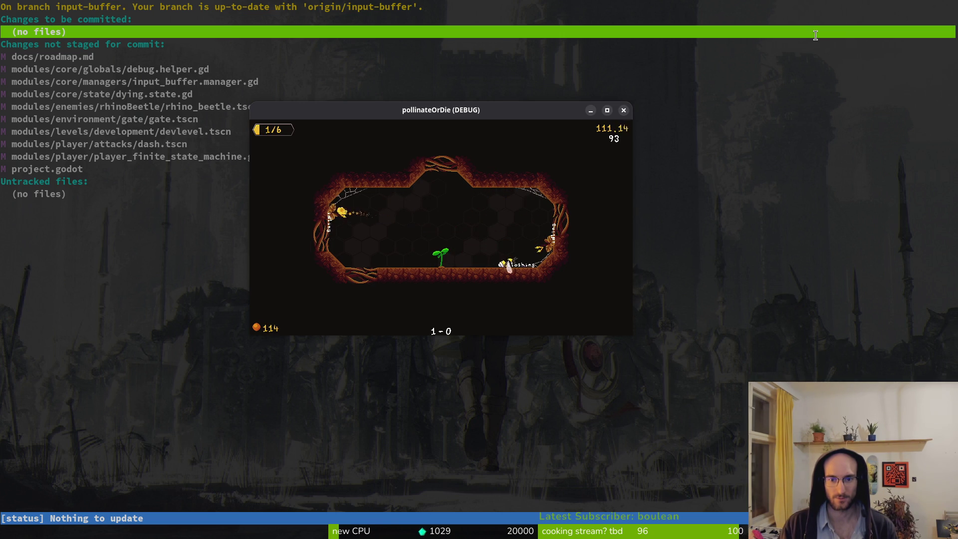
{"action": "key", "text": "Left"}
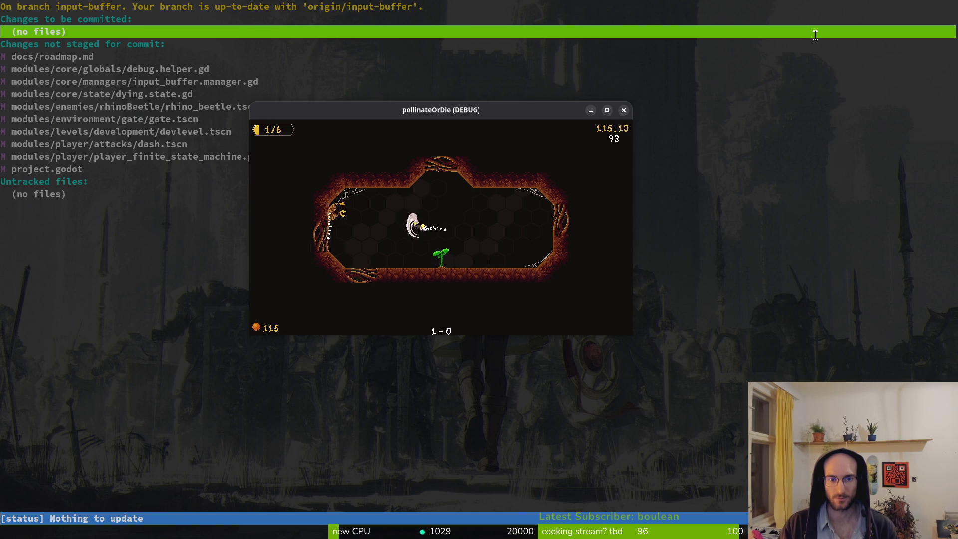
{"action": "key", "text": "Left"}
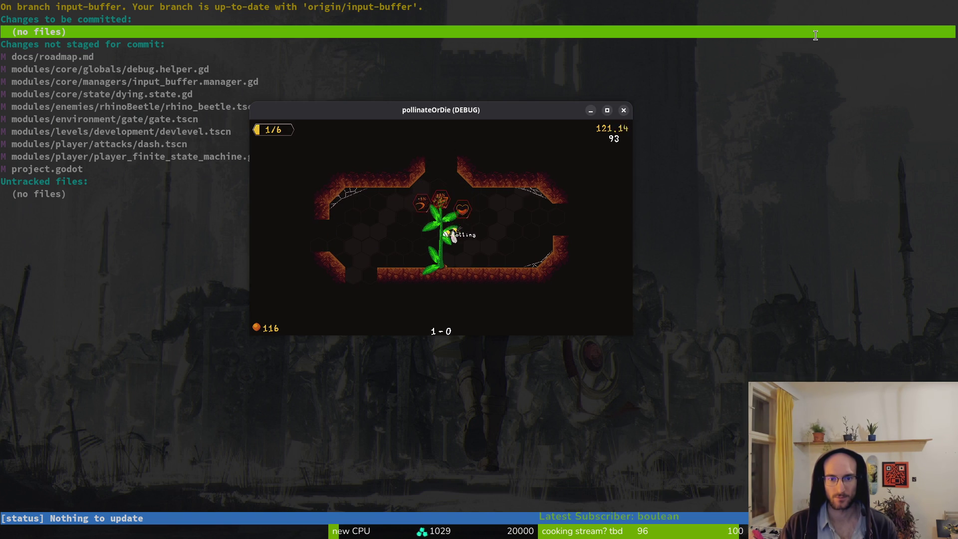
- Enter the next room, grab the coin, and drop through the upper ledges to the bottom
{"action": "key", "text": "Right"}
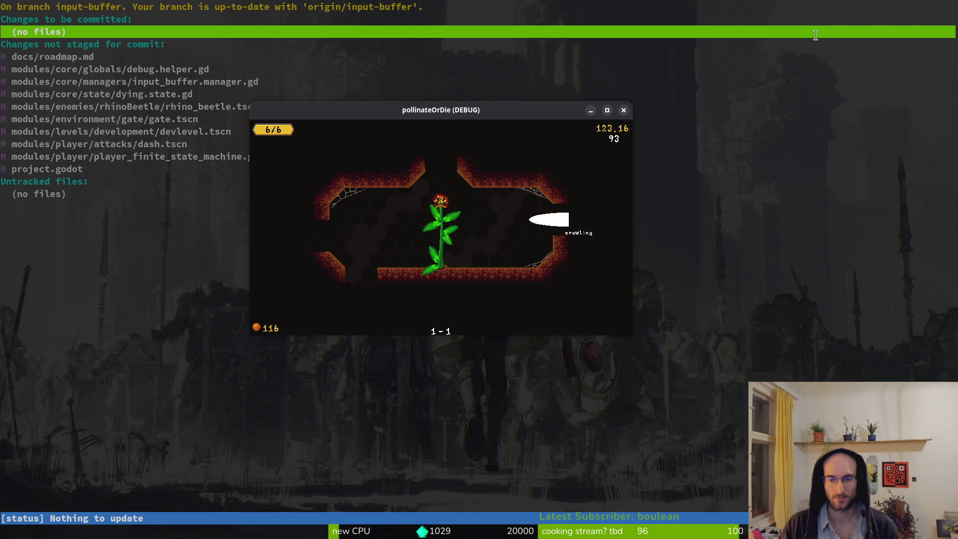
{"action": "key", "text": "Right"}
{"action": "key", "text": "Left"}
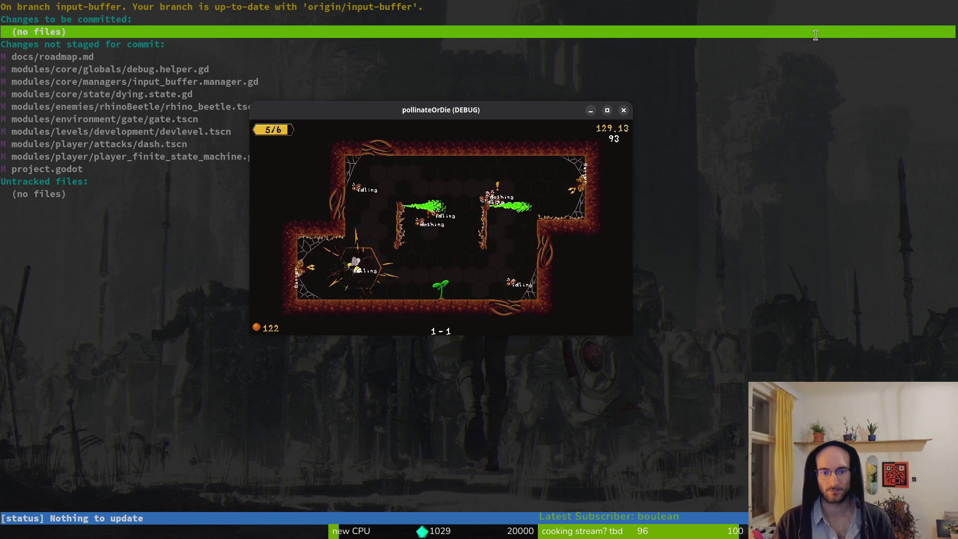
{"action": "key", "text": "Right"}
{"action": "key", "text": "Down"}
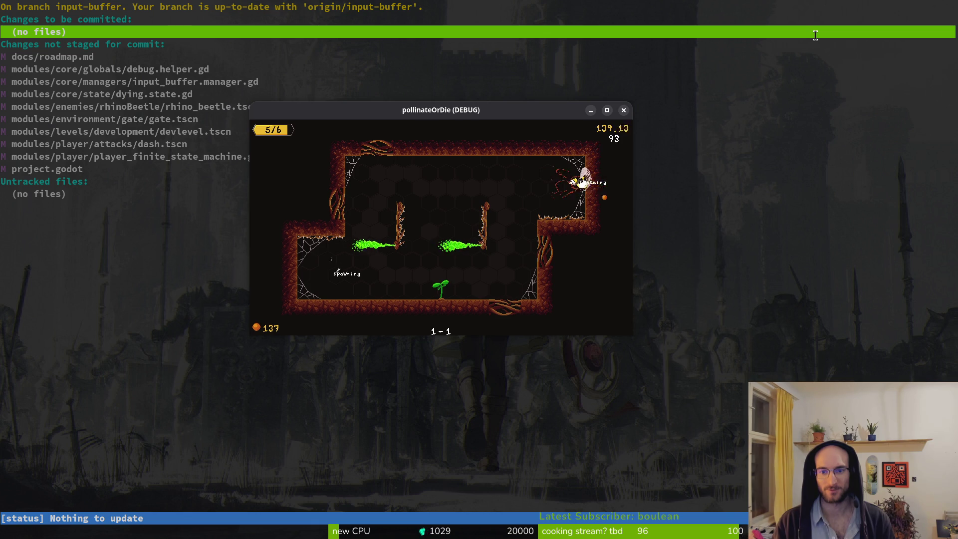
{"action": "key", "text": "Left"}
{"action": "key", "text": "Down"}
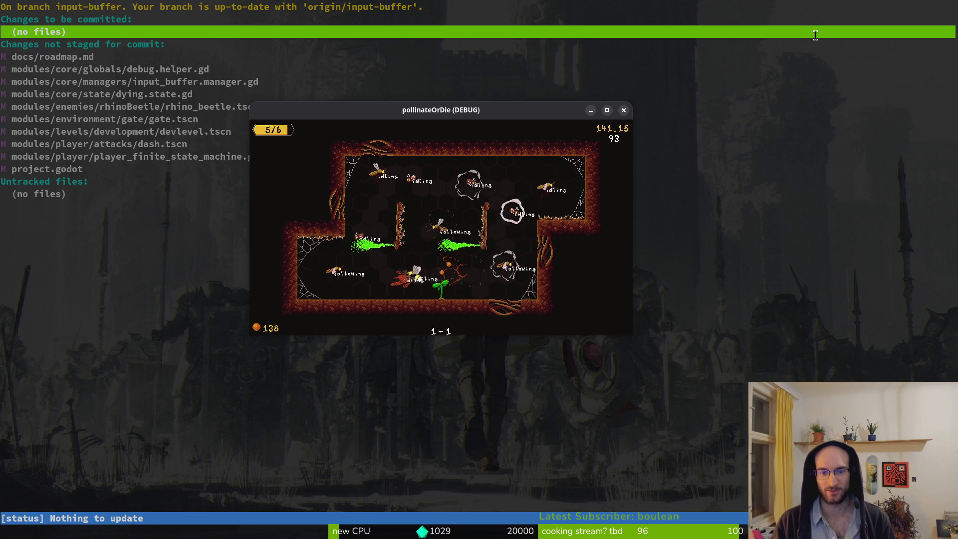
- Dash back onto the upper-right ledge, smash down, slash an enemy, reach the plant, and close the game
{"action": "key", "text": "Right"}
{"action": "key", "text": "Up"}
{"action": "key", "text": "Down"}
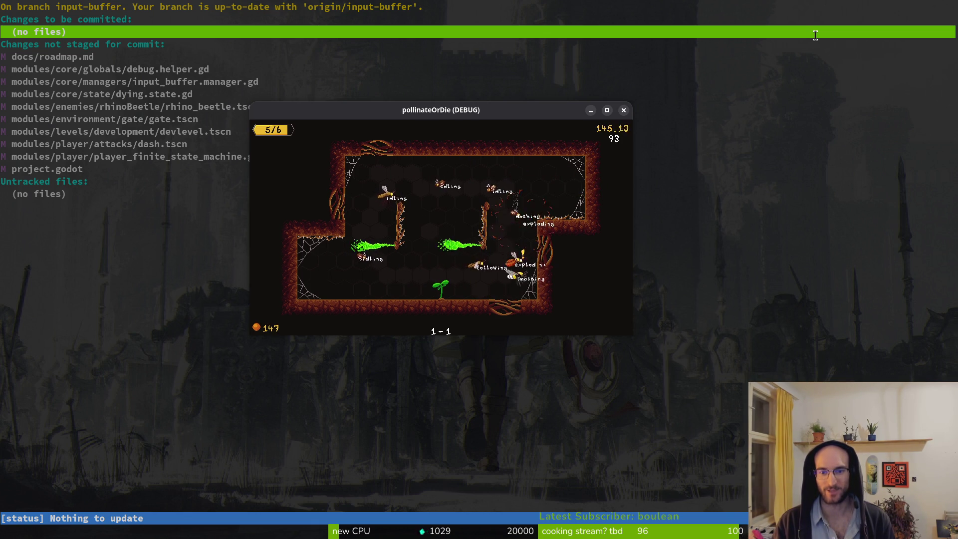
{"action": "key", "text": "Up"}
{"action": "key", "text": "Left"}
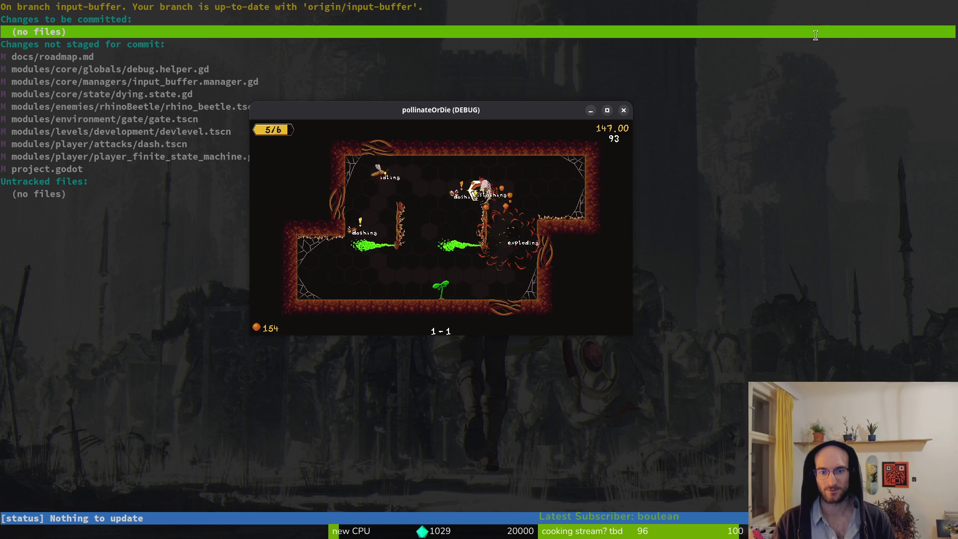
{"action": "key", "text": "Left"}
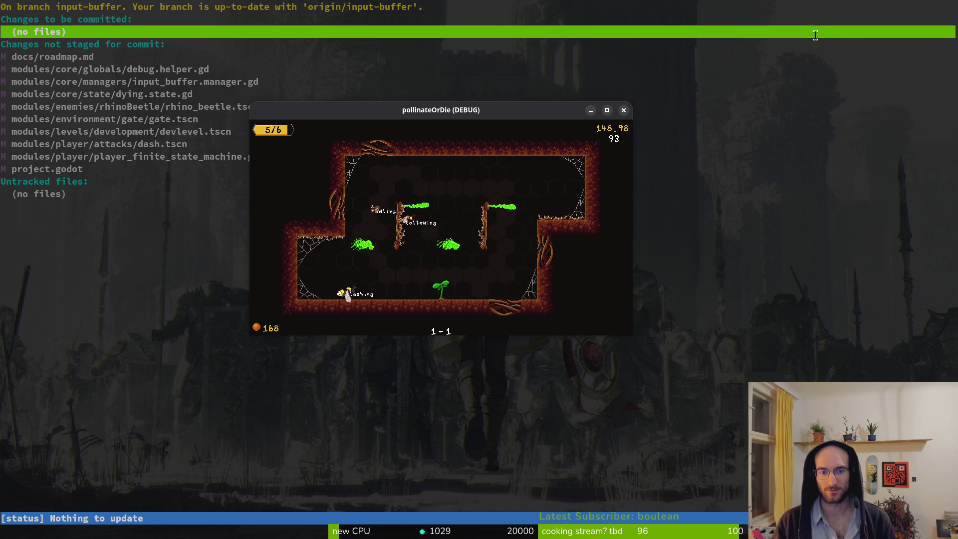
{"action": "key", "text": "x"}
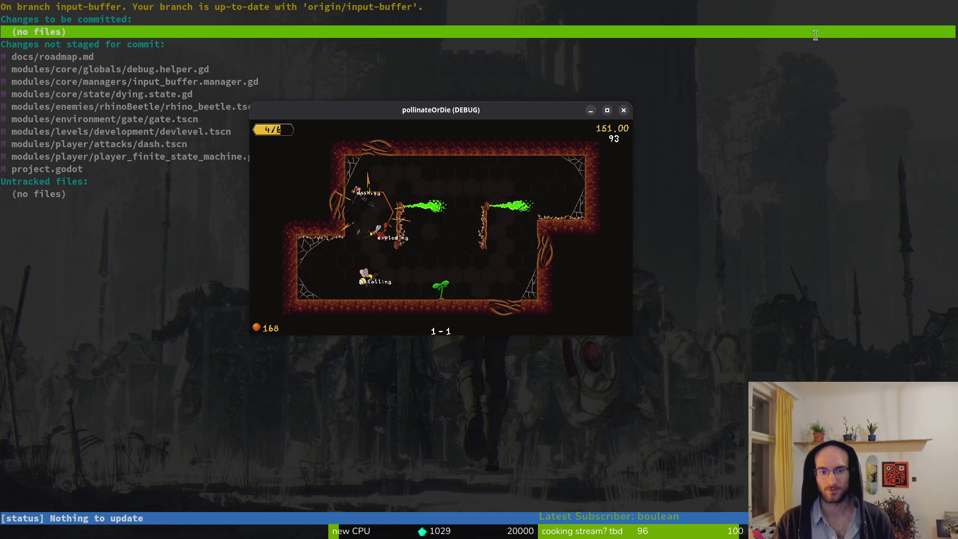
{"action": "key", "text": "Right"}
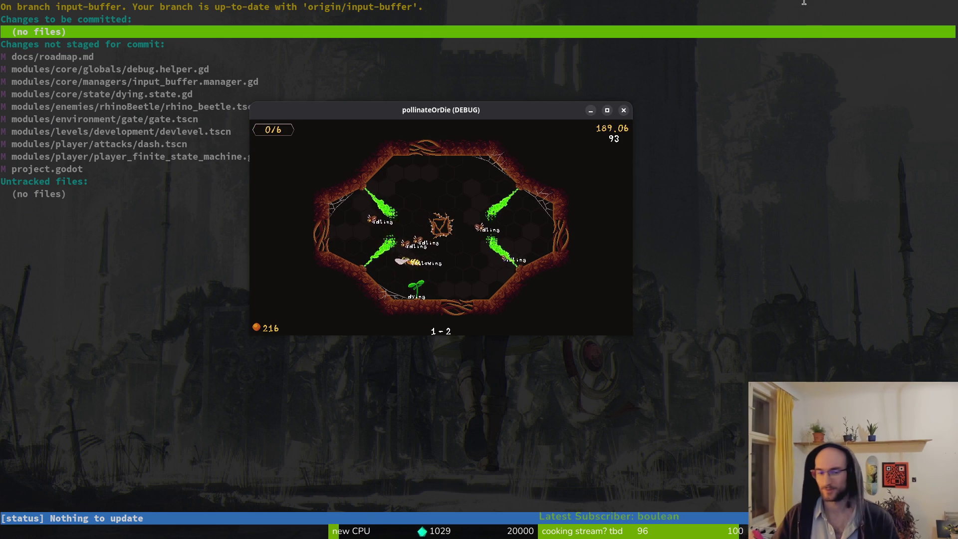
{"action": "left_click", "coordinate": [623, 110]}
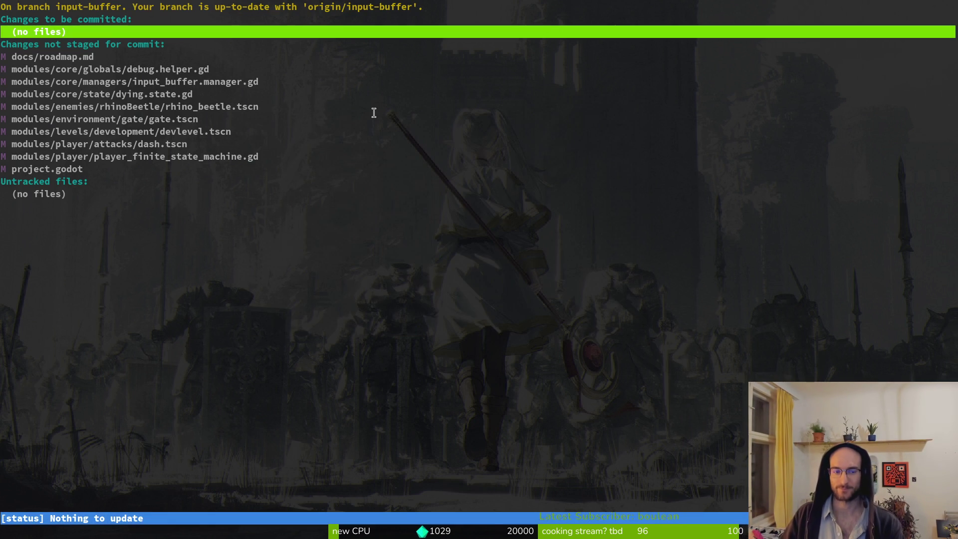
- View the unstaged diff of debug.helper.gd in tig and close it
{"action": "key", "text": "Down"}
{"action": "key", "text": "Down"}
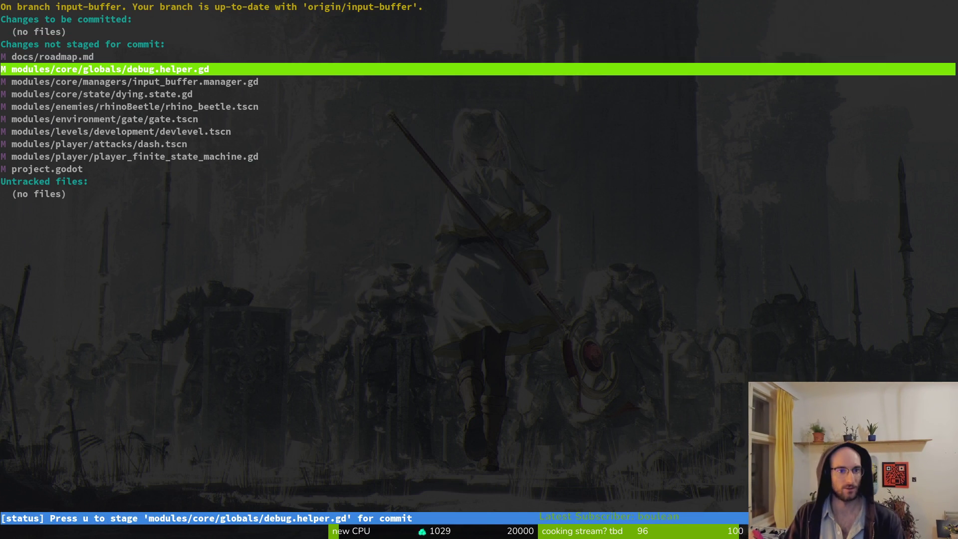
{"action": "key", "text": "Return"}
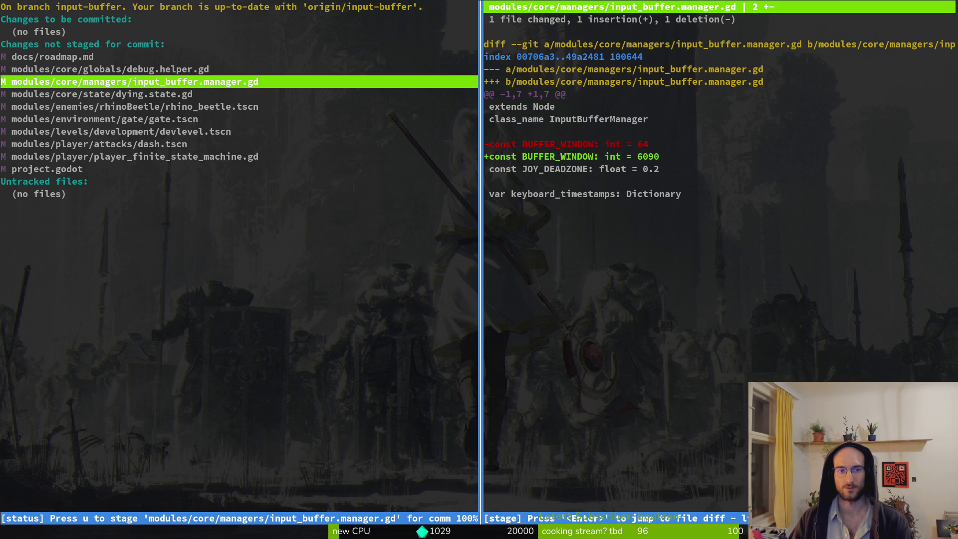
{"action": "key", "text": "c"}
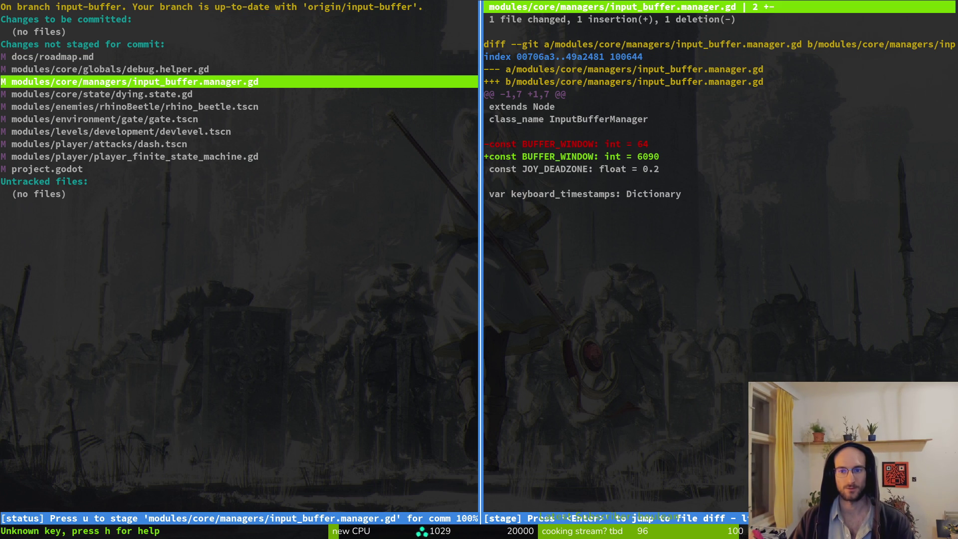
{"action": "key", "text": "j"}
{"action": "key", "text": "q"}
- Review the input_buffer.manager.gd diff (BUFFER_WINDOW 64 to 6090), then quit tig and launch 'vim .'
{"action": "key", "text": "j"}
{"action": "key", "text": "k"}
{"action": "key", "text": "Return"}
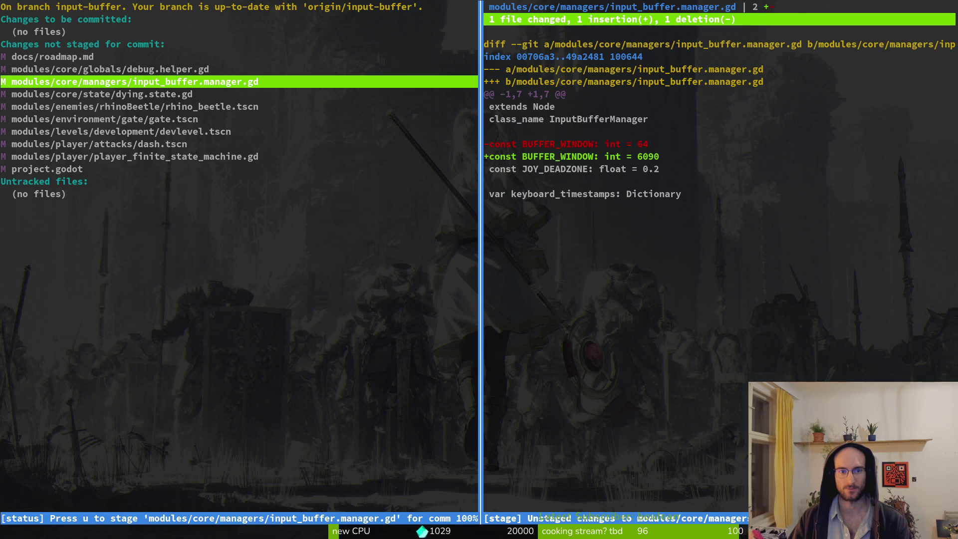
{"action": "key", "text": "Escape"}
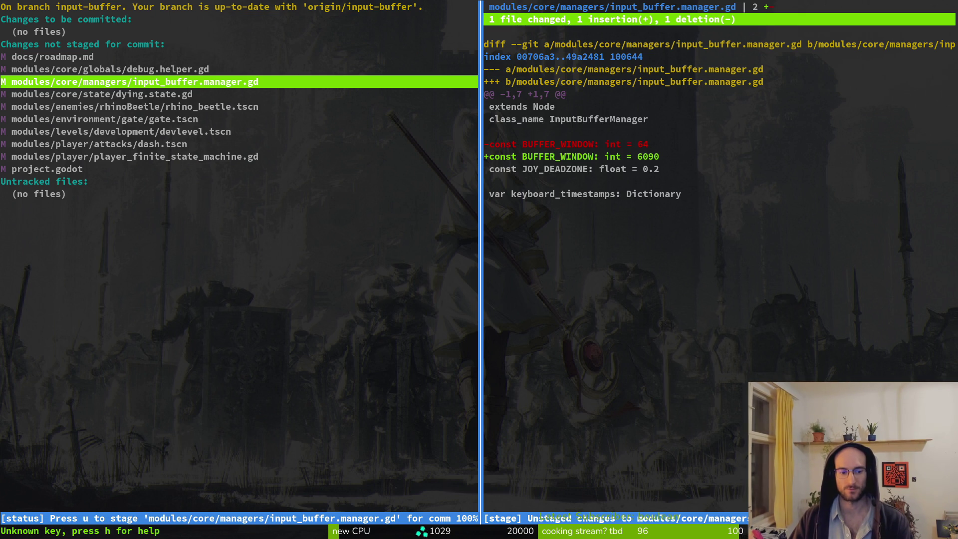
{"action": "type", "text": "qvim ."}
{"action": "key", "text": "Return"}
{"action": "key", "text": "ctrl+p"}
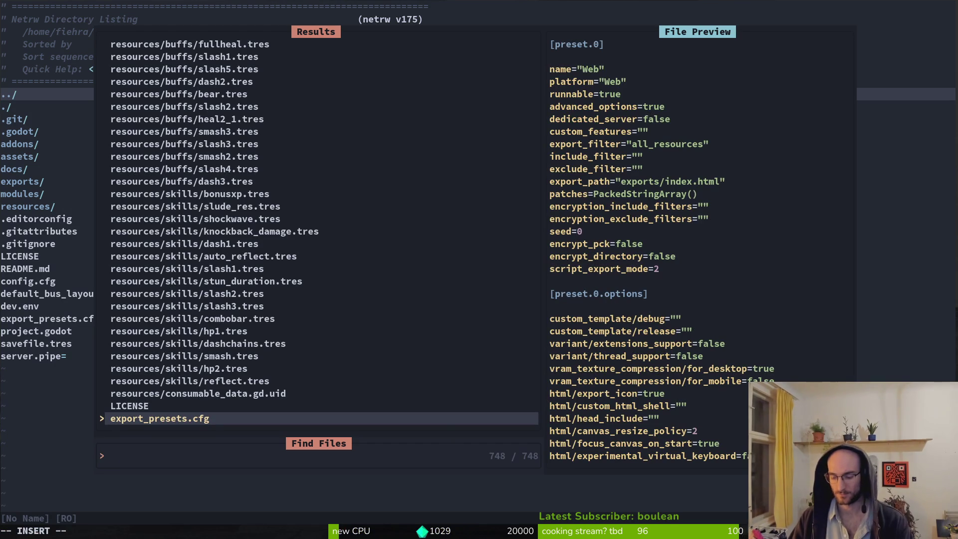
- Open input_buffer.manager.gd by finding 'inbuf', then briefly search the project files for 'dash'
{"action": "type", "text": "inbuf"}
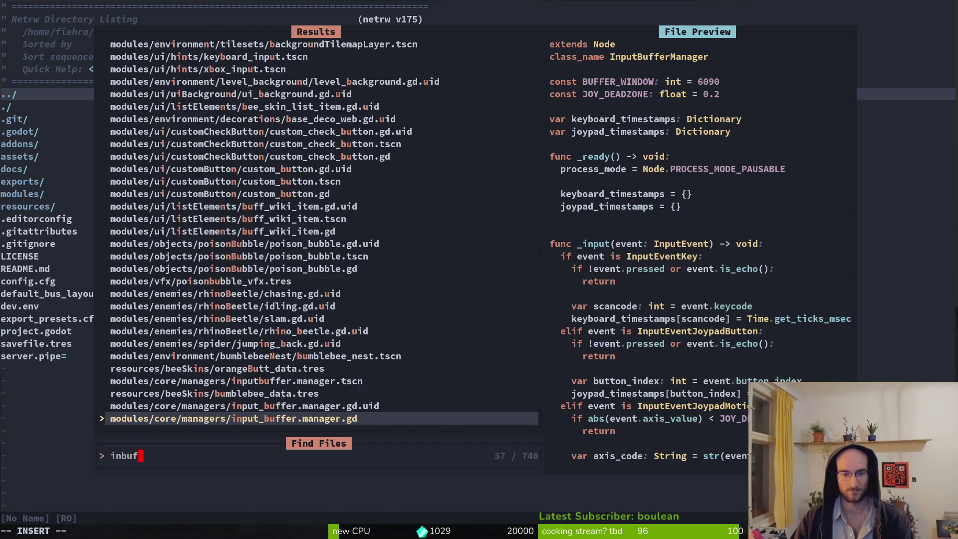
{"action": "key", "text": "Return"}
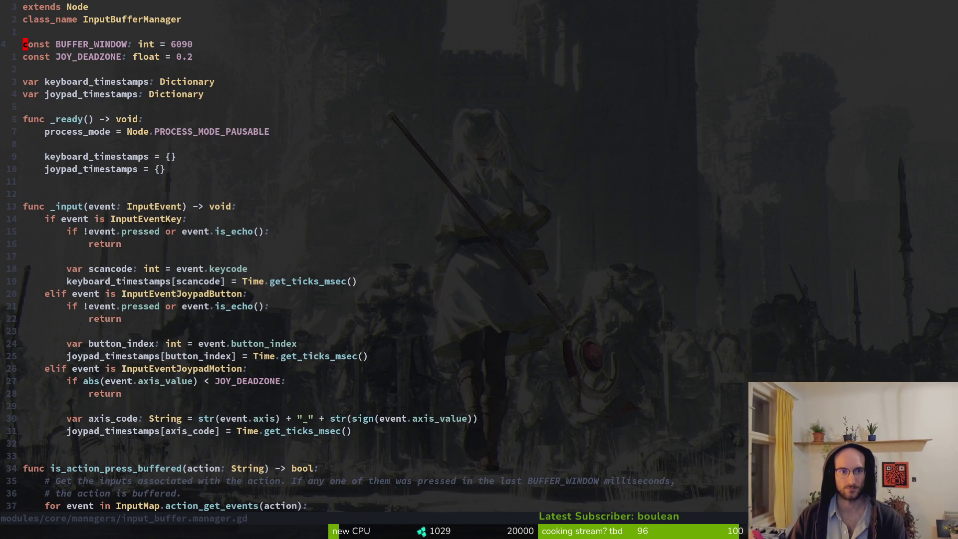
{"action": "key", "text": "ctrl+p"}
{"action": "type", "text": "dash"}
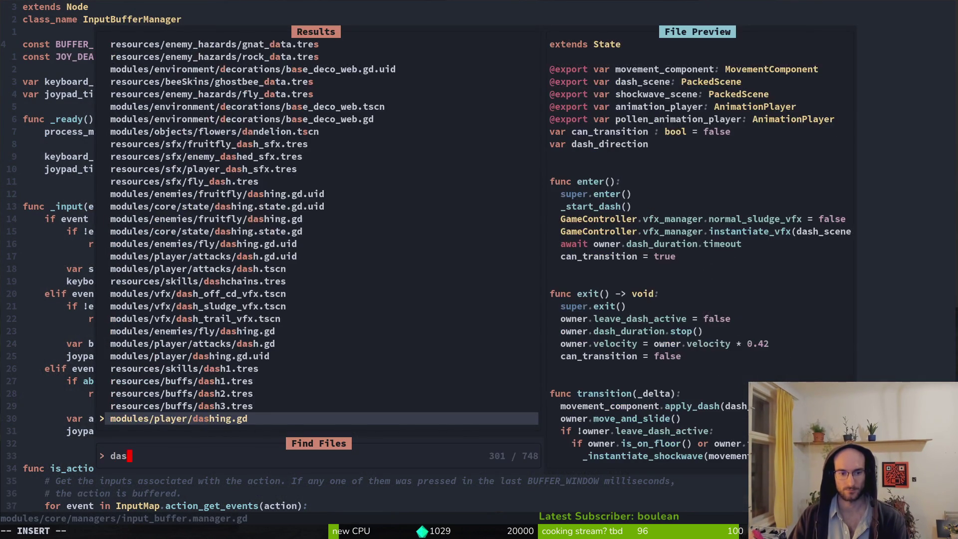
{"action": "key", "text": "Escape"}
{"action": "key", "text": "alt+Tab"}
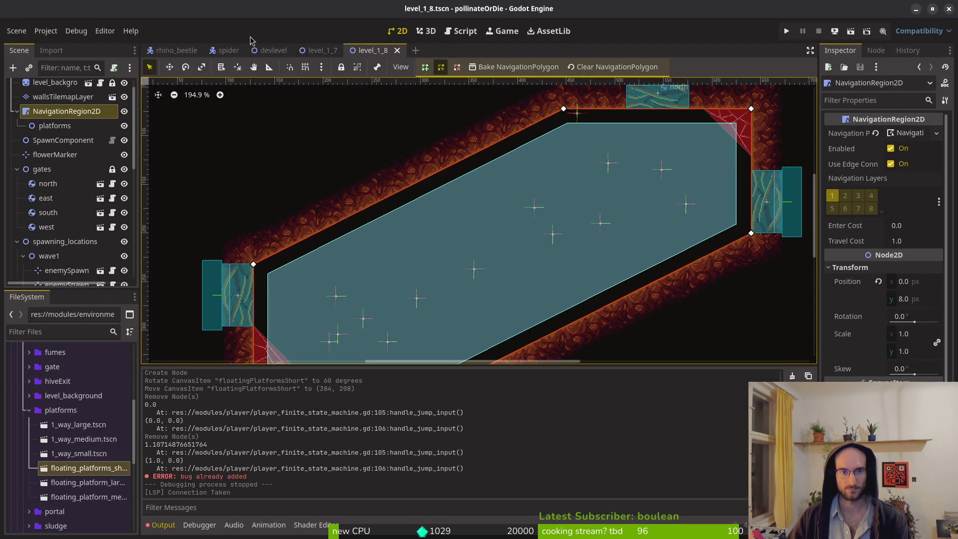
- Open the player scene and set the dashCd timer's Wait Time to 5
{"action": "key", "text": "shift+alt+o"}
{"action": "type", "text": "plts"}
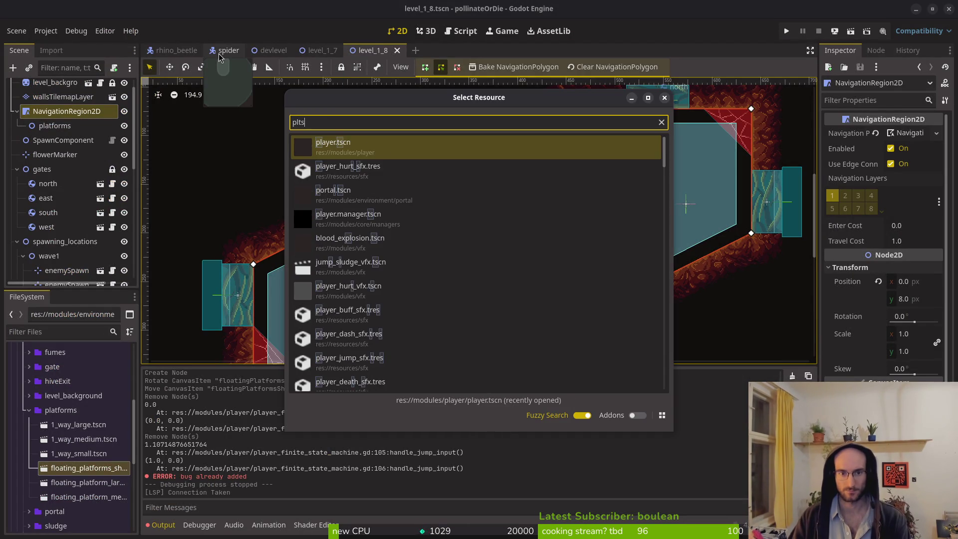
{"action": "key", "text": "Return"}
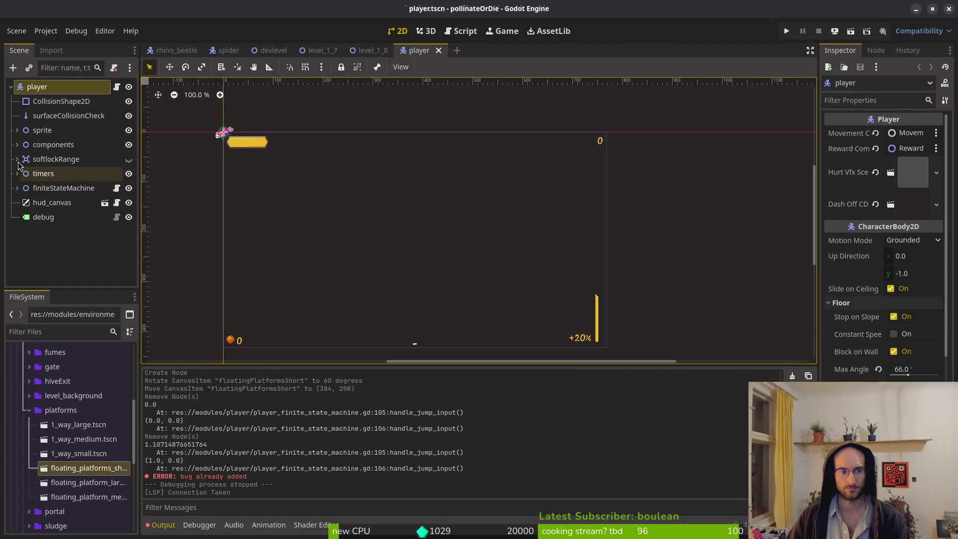
{"action": "left_click", "coordinate": [17, 173]}
{"action": "left_click", "coordinate": [52, 188]}
{"action": "left_click", "coordinate": [921, 148]}
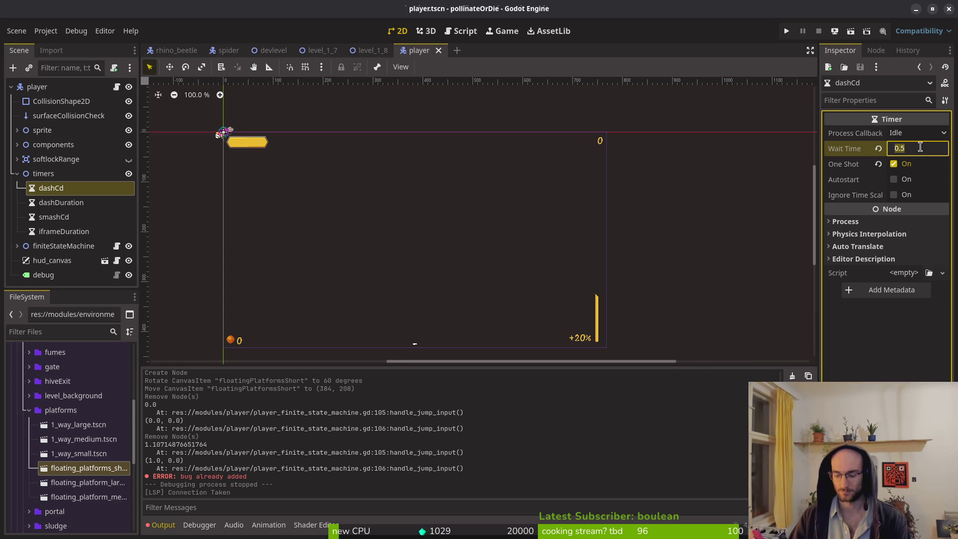
{"action": "type", "text": "5"}
{"action": "key", "text": "Return"}
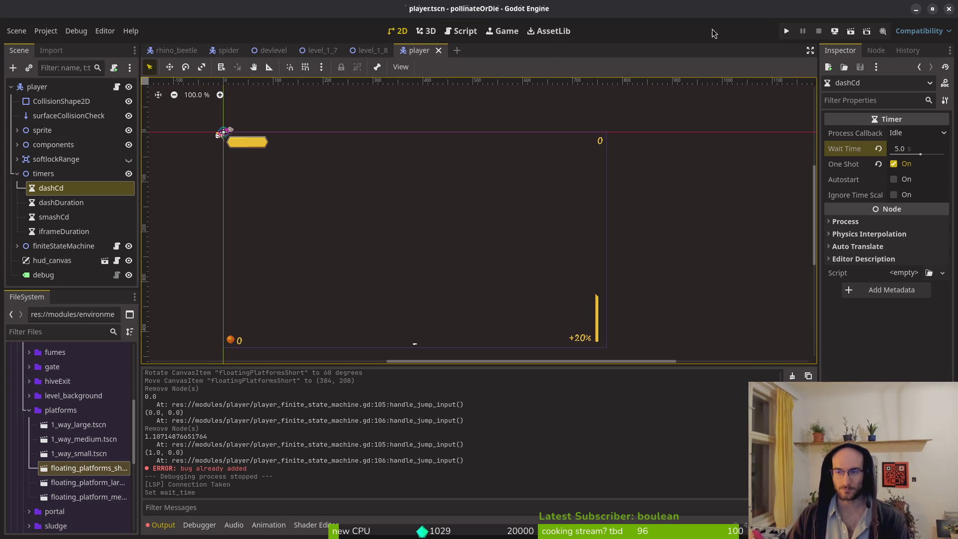
- Edit the BUFFER_WINDOW value in input_buffer.manager.gd in Neovim and save it with :w
{"action": "key", "text": "alt+Tab"}
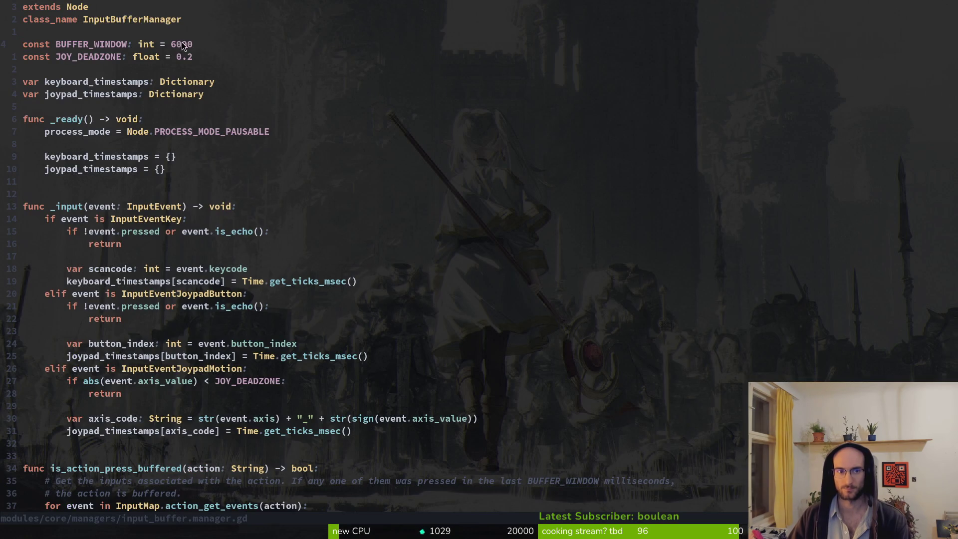
{"action": "key", "text": "i"}
{"action": "key", "text": "BackSpace"}
{"action": "key", "text": "BackSpace"}
{"action": "type", "text": "3"}
{"action": "key", "text": "Escape"}
{"action": "type", "text": ":w"}
{"action": "key", "text": "Return"}
- Back in Godot, run the project to test the changes
{"action": "key", "text": "alt+Tab"}
{"action": "key", "text": "s"}
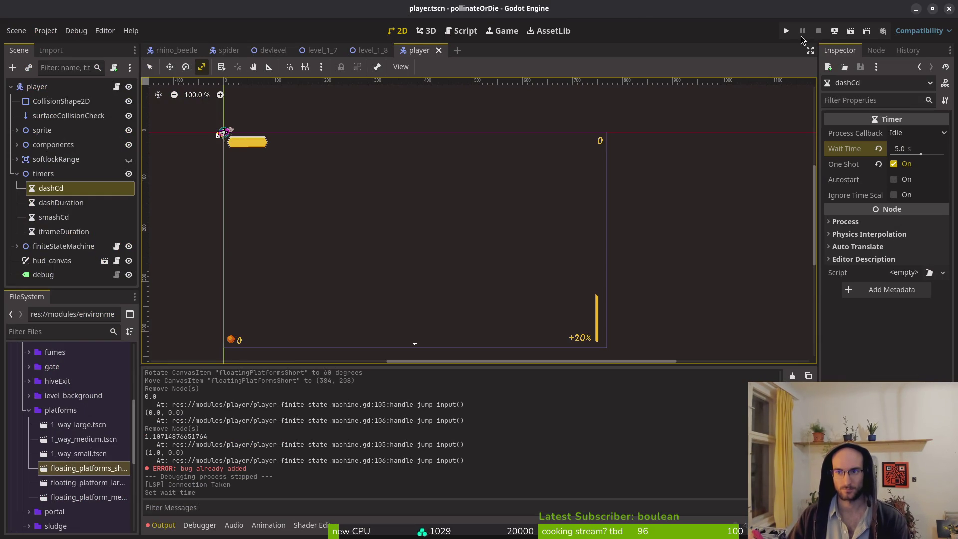
{"action": "left_click", "coordinate": [787, 31]}
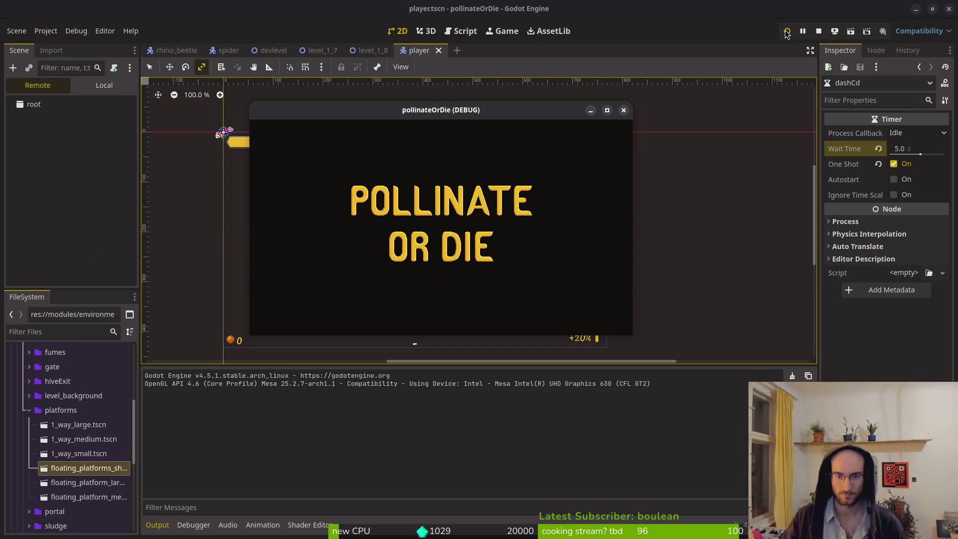
- Play from the main menu into the hive level, stop the game with F8, and return to Neovim
{"action": "key", "text": "Return"}
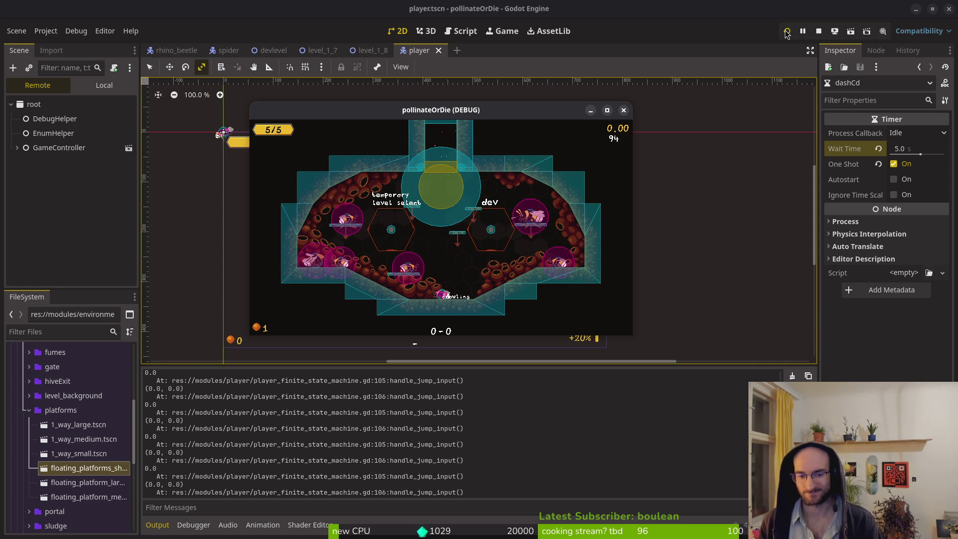
{"action": "key", "text": "F8"}
{"action": "key", "text": "alt+Tab"}
- Save the script with :write and read through is_action_press_buffered and _invalidate_action
{"action": "left_click", "coordinate": [200, 81]}
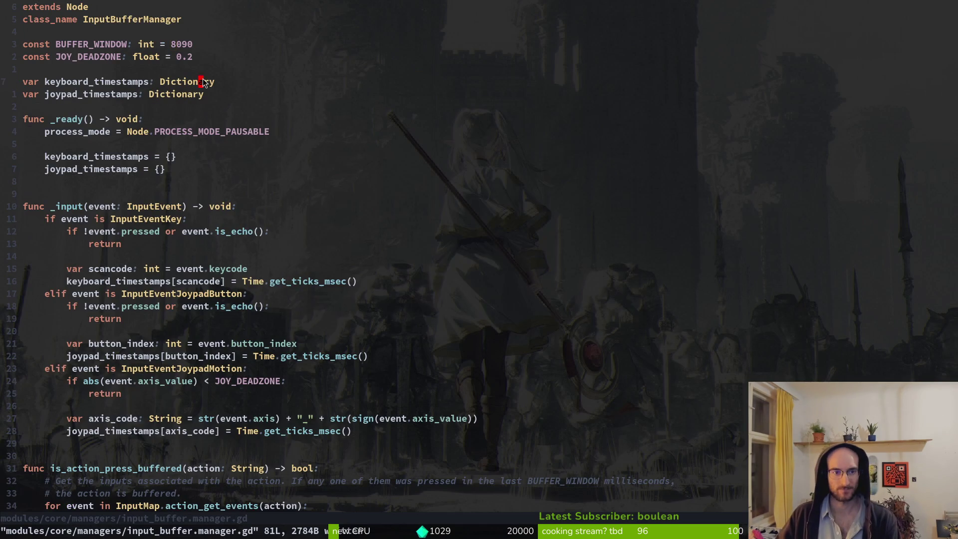
{"action": "type", "text": ":write"}
{"action": "key", "text": "Return"}
{"action": "scroll", "coordinate": [99, 219], "scroll_direction": "down", "scroll_amount": 4}
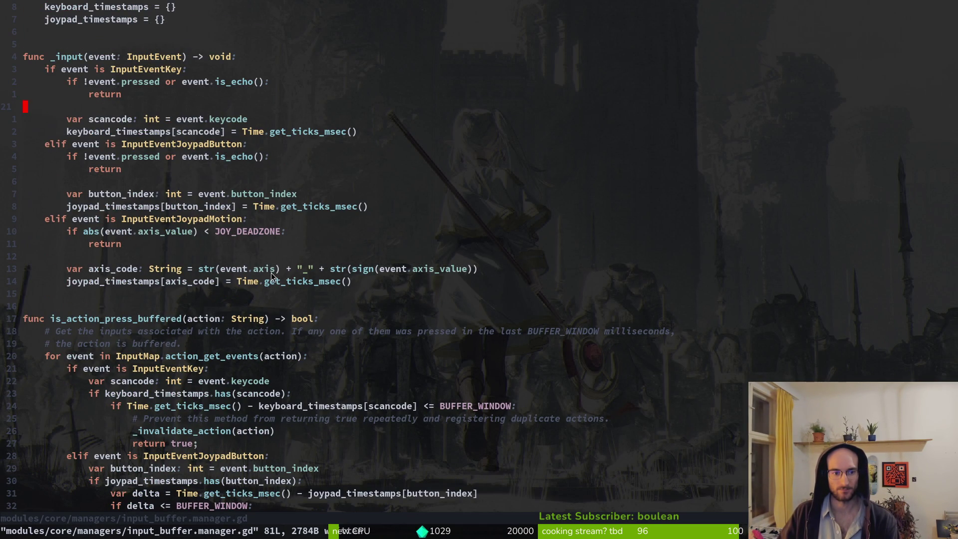
{"action": "scroll", "coordinate": [259, 273], "scroll_direction": "down", "scroll_amount": 3}
{"action": "scroll", "coordinate": [184, 259], "scroll_direction": "down", "scroll_amount": 1}
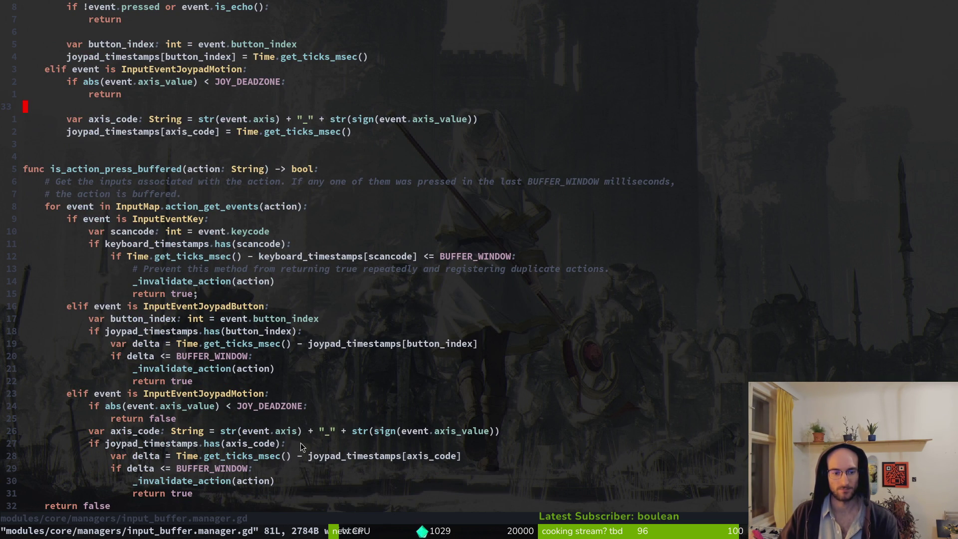
{"action": "scroll", "coordinate": [306, 424], "scroll_direction": "down", "scroll_amount": 2}
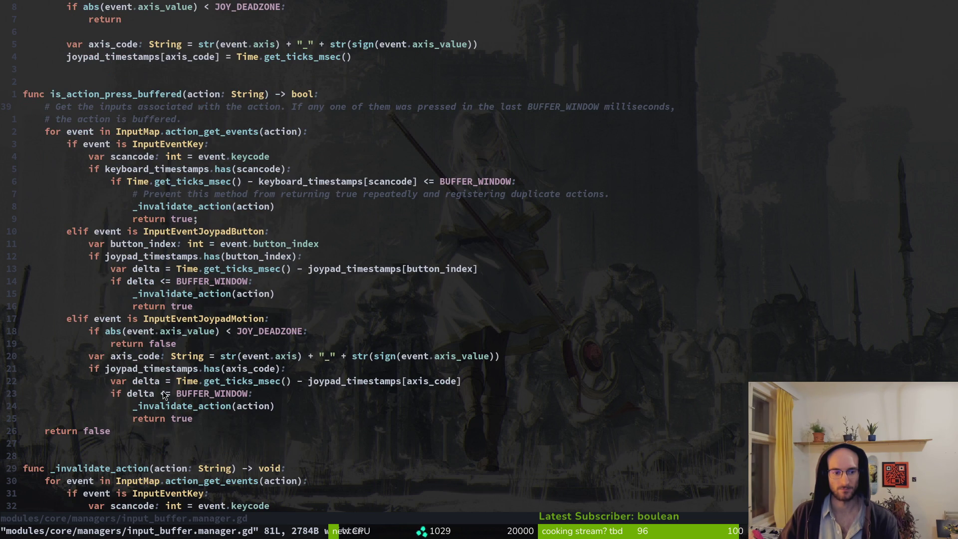
{"action": "scroll", "coordinate": [190, 390], "scroll_direction": "down", "scroll_amount": 2}
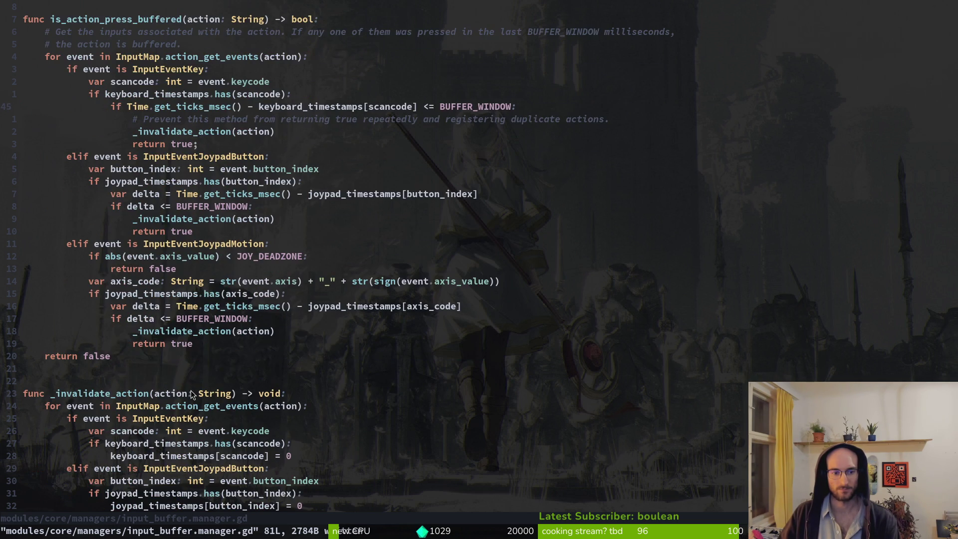
{"action": "scroll", "coordinate": [202, 332], "scroll_direction": "up", "scroll_amount": 5}
{"action": "scroll", "coordinate": [208, 324], "scroll_direction": "down", "scroll_amount": 3}
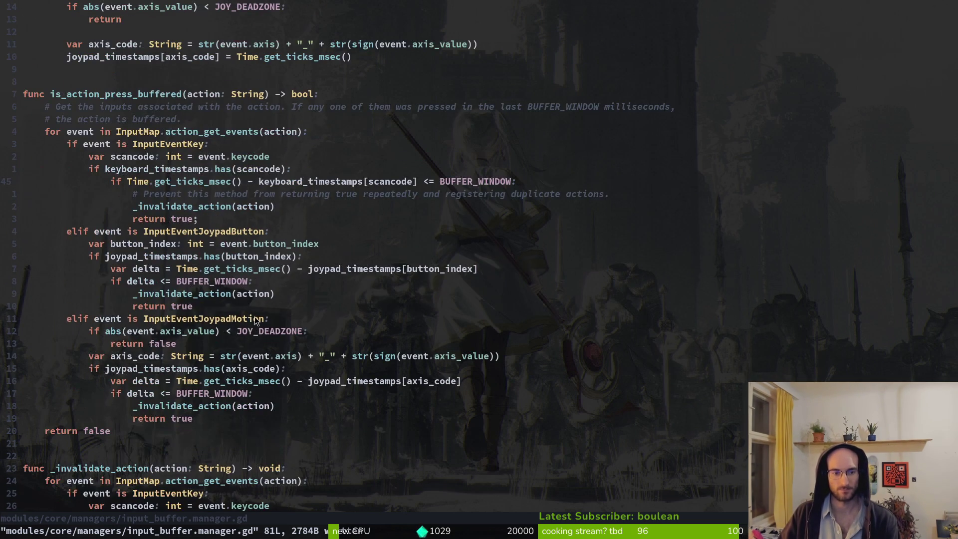
{"action": "scroll", "coordinate": [268, 319], "scroll_direction": "up", "scroll_amount": 6}
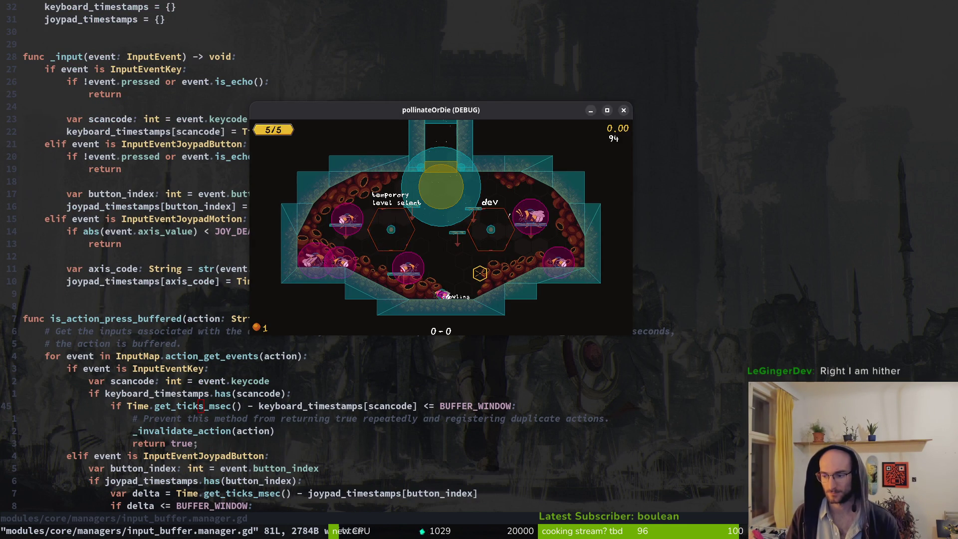
- Crawl the bee along the floor and up the slope, then jump down onto the lower platform
{"action": "key", "text": "Right"}
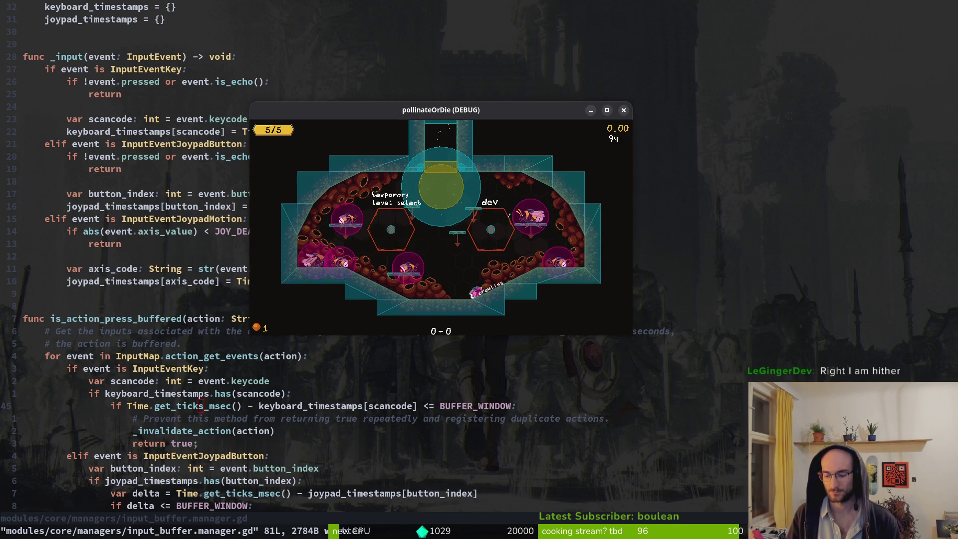
{"action": "key", "text": "Right"}
{"action": "key", "text": "Left"}
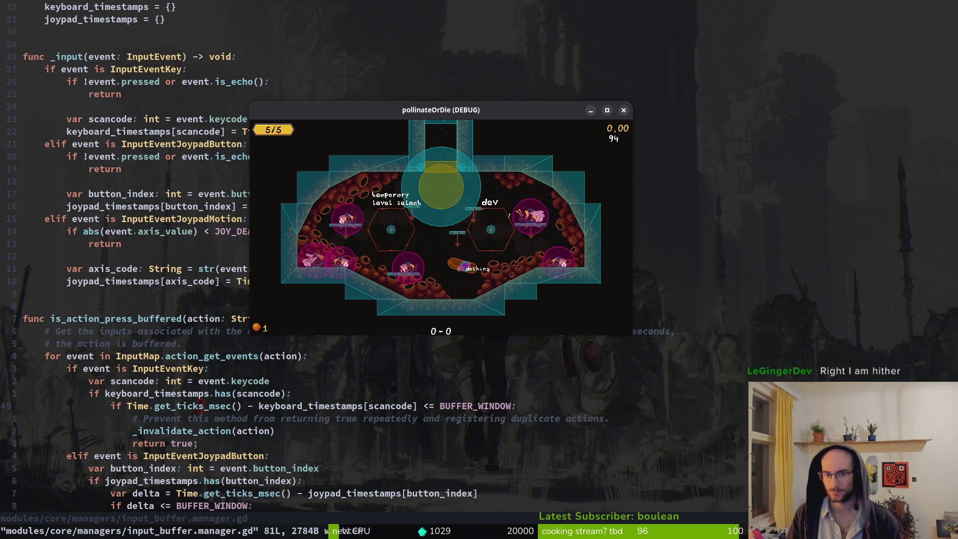
{"action": "key", "text": "space"}
{"action": "key", "text": "Right"}
{"action": "key", "text": "space"}
{"action": "key", "text": "Left"}
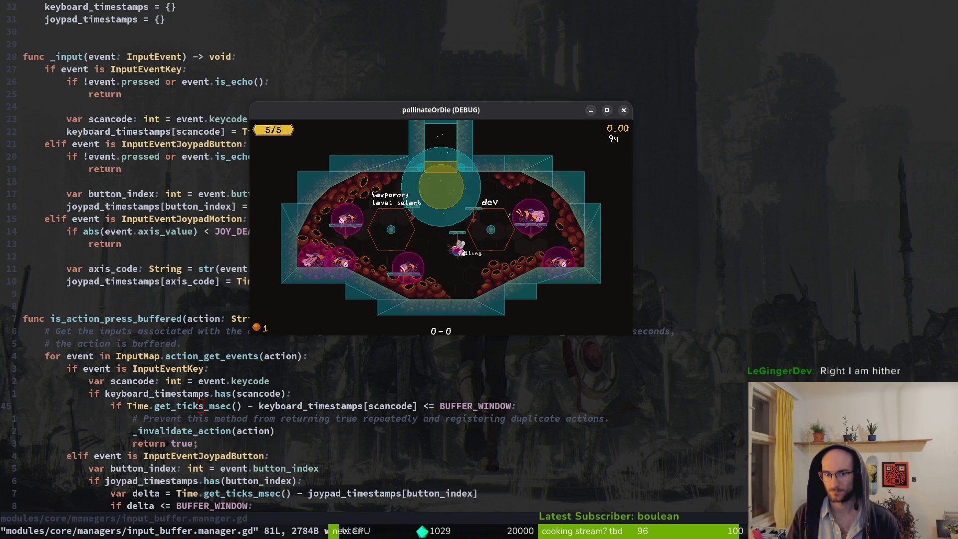
{"action": "key", "text": "Right"}
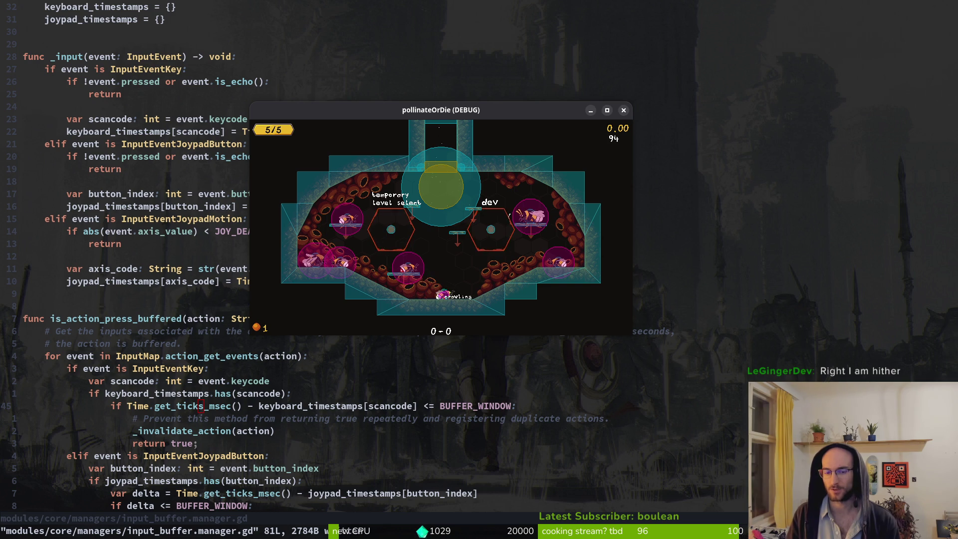
{"action": "key", "text": "Left"}
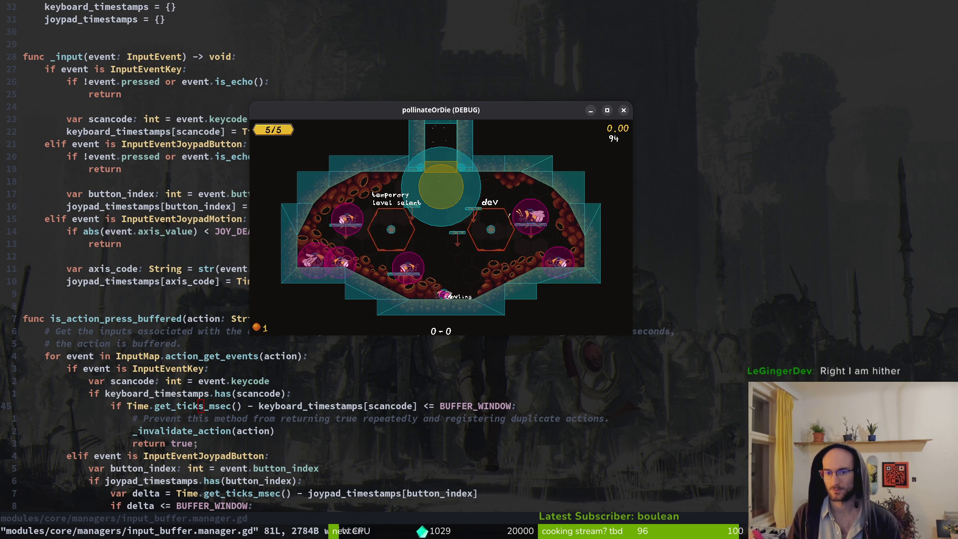
{"action": "key", "text": "Left"}
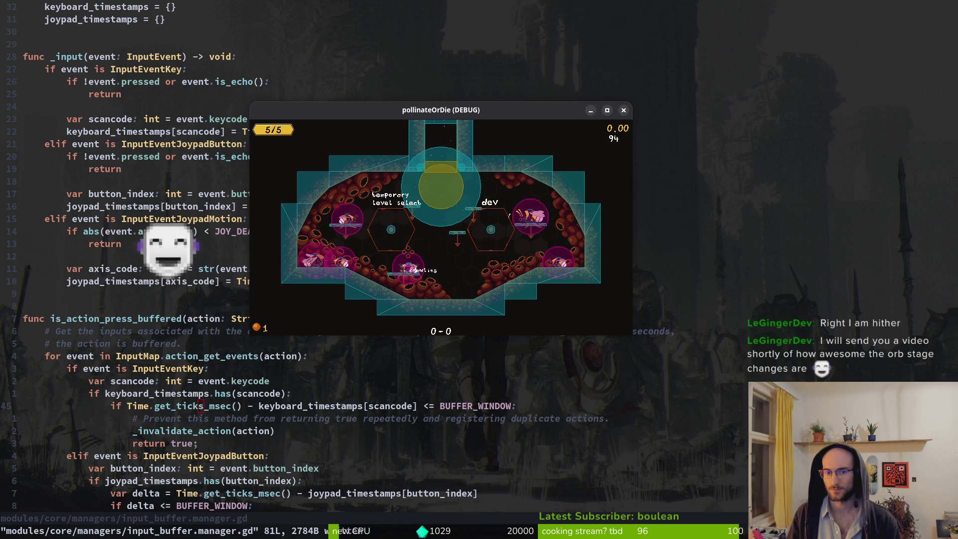
{"action": "key", "text": "space"}
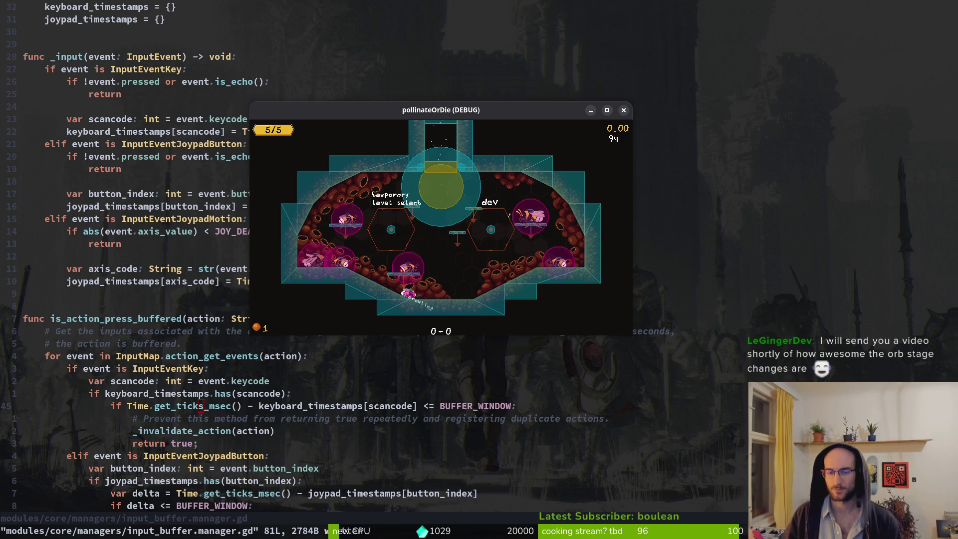
- In the maximized game window, jump onto the ledge and drop through it repeatedly with down+jump
{"action": "key", "text": "super+Up"}
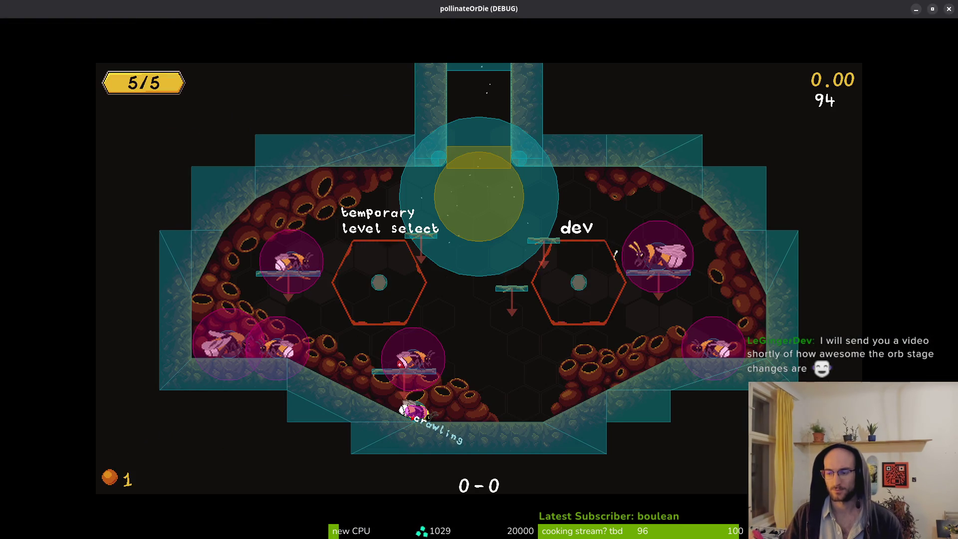
{"action": "key", "text": "space"}
{"action": "key", "text": "space"}
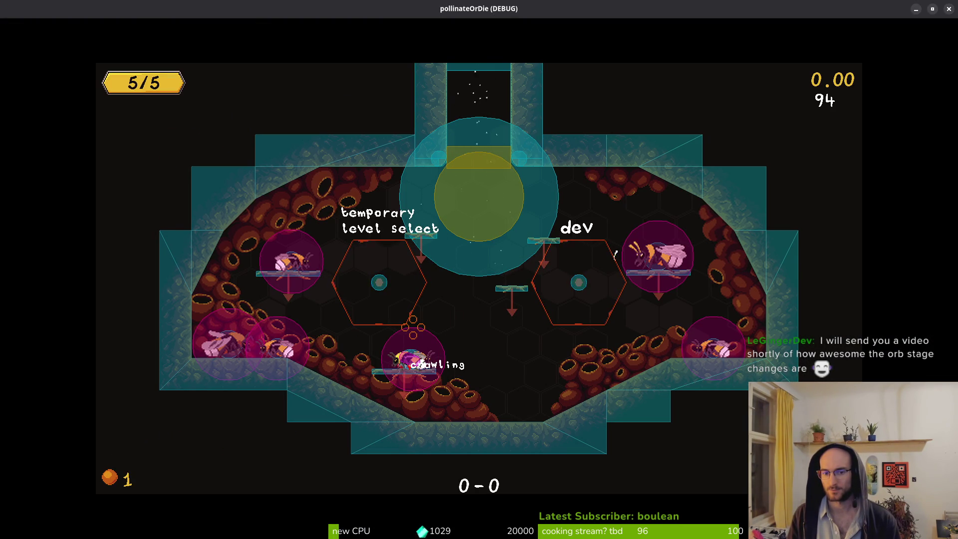
{"action": "key", "text": "space"}
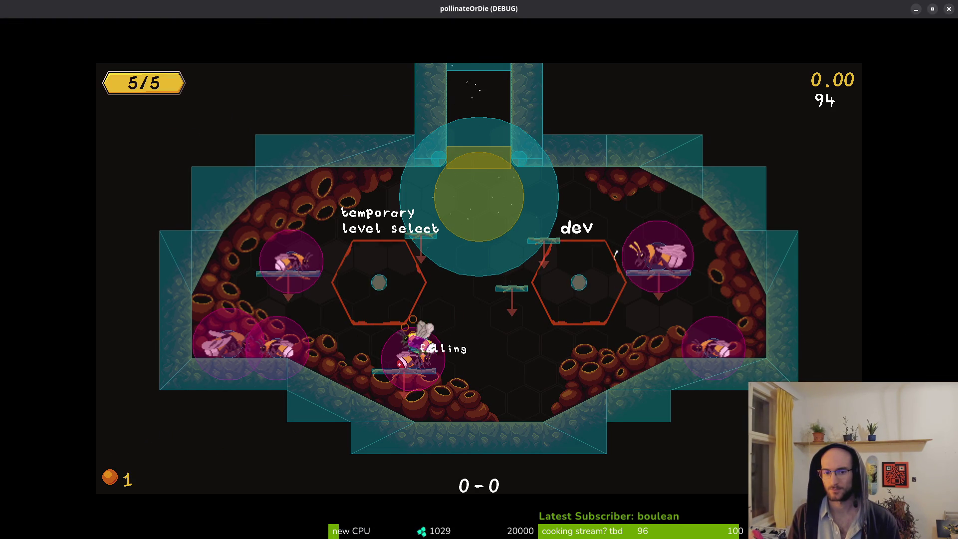
{"action": "key", "text": "space"}
{"action": "key", "text": "space"}
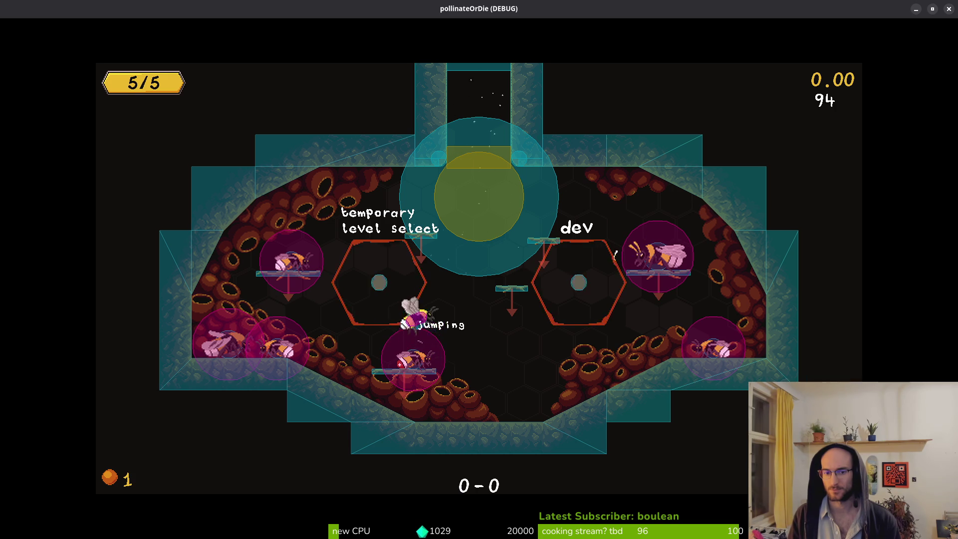
{"action": "key", "text": "space"}
{"action": "key", "text": "space"}
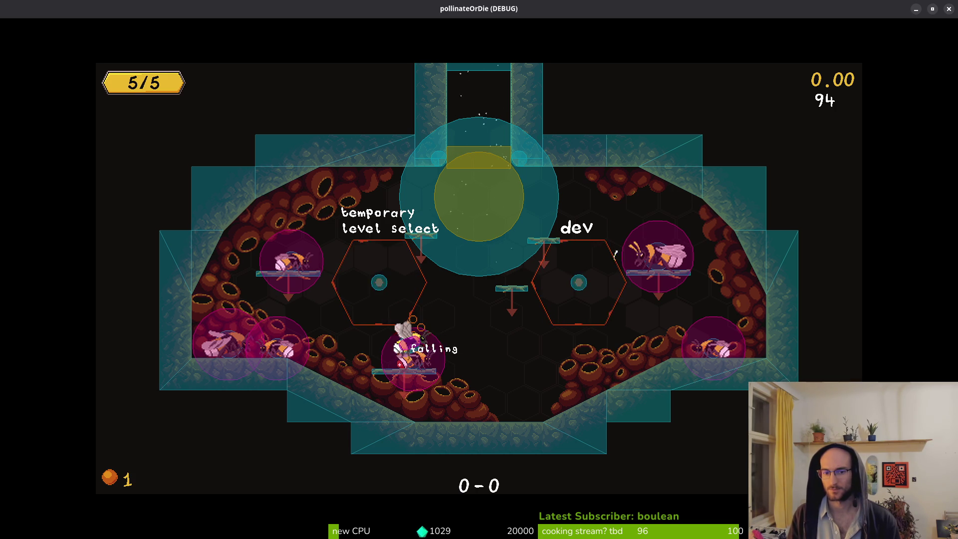
{"action": "key", "text": "space"}
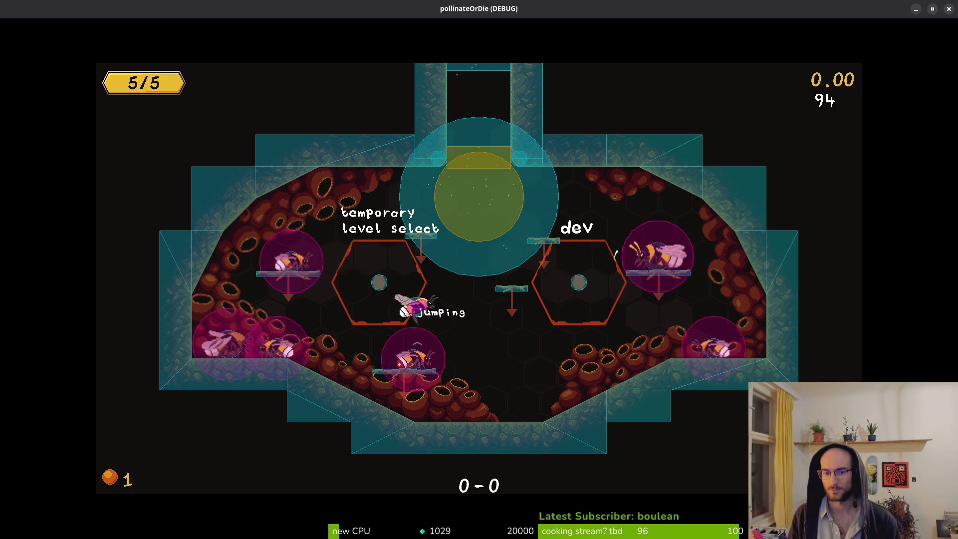
{"action": "key", "text": "Down"}
{"action": "key", "text": "space"}
{"action": "key", "text": "space"}
{"action": "key", "text": "space"}
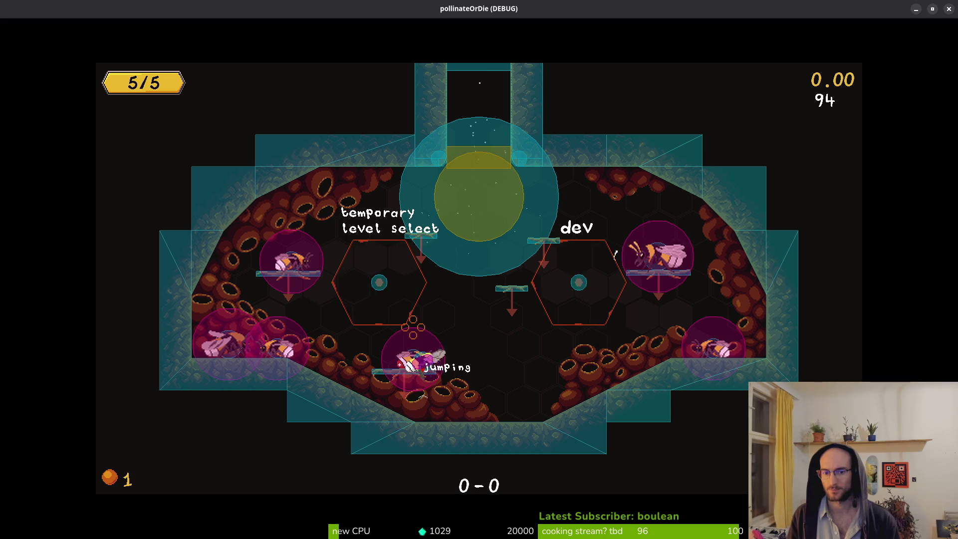
{"action": "key", "text": "Down"}
{"action": "key", "text": "space"}
{"action": "key", "text": "space"}
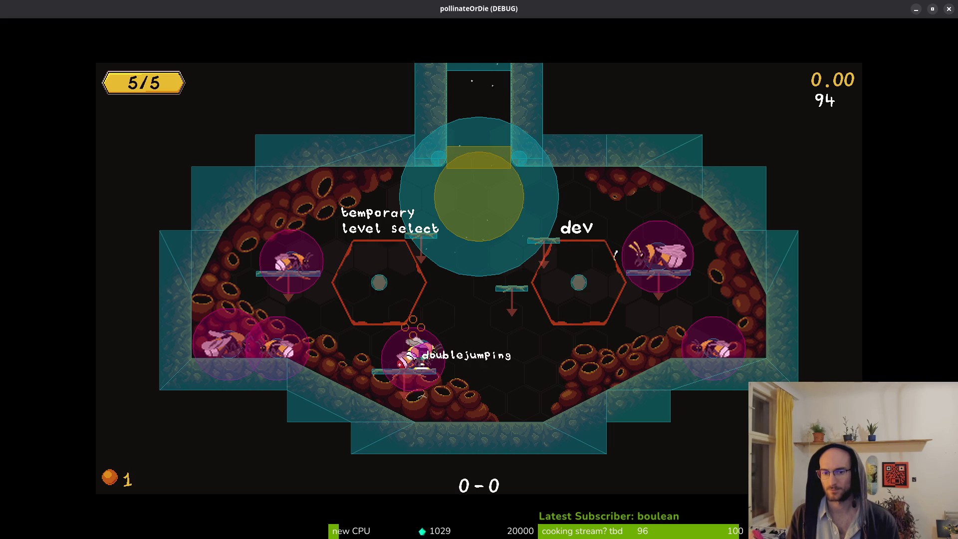
{"action": "key", "text": "space"}
{"action": "key", "text": "space"}
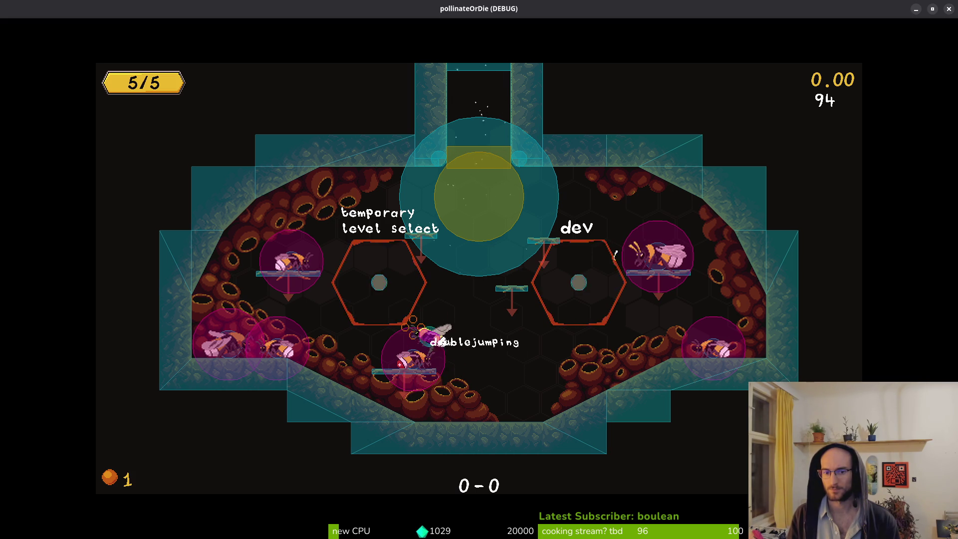
{"action": "key", "text": "space"}
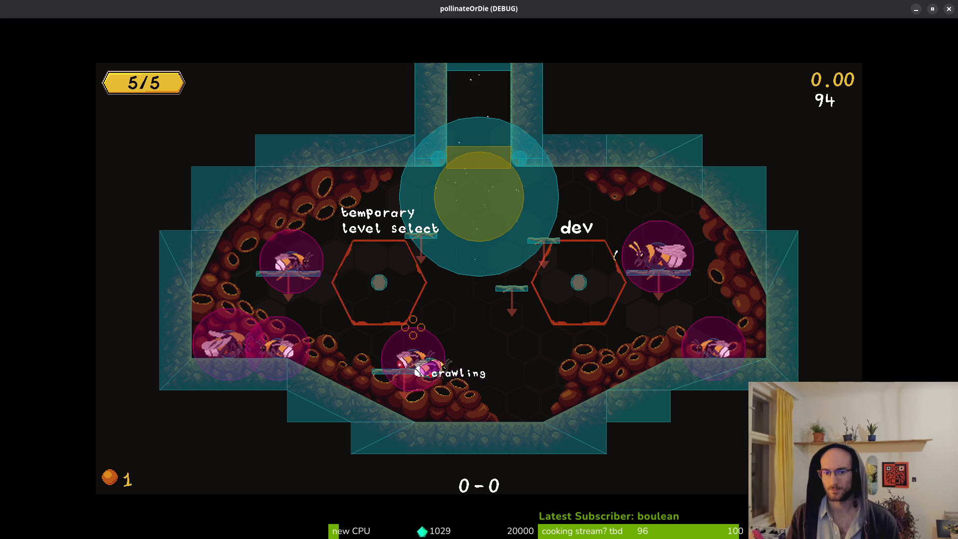
- Crawl down the slope, double-jump onto the ledge, drop through while crawling, and stop the game with F8
{"action": "key", "text": "Left"}
{"action": "key", "text": "space"}
{"action": "key", "text": "space"}
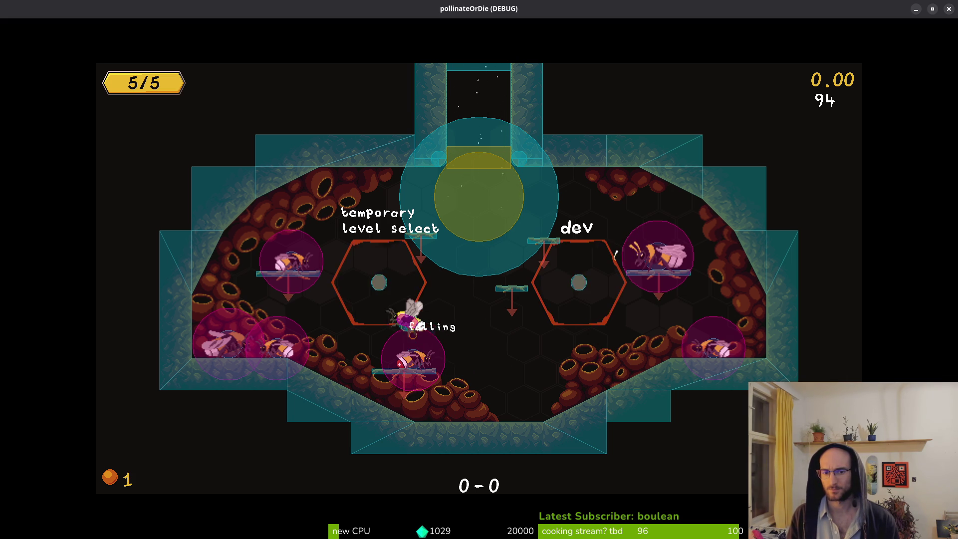
{"action": "key", "text": "space"}
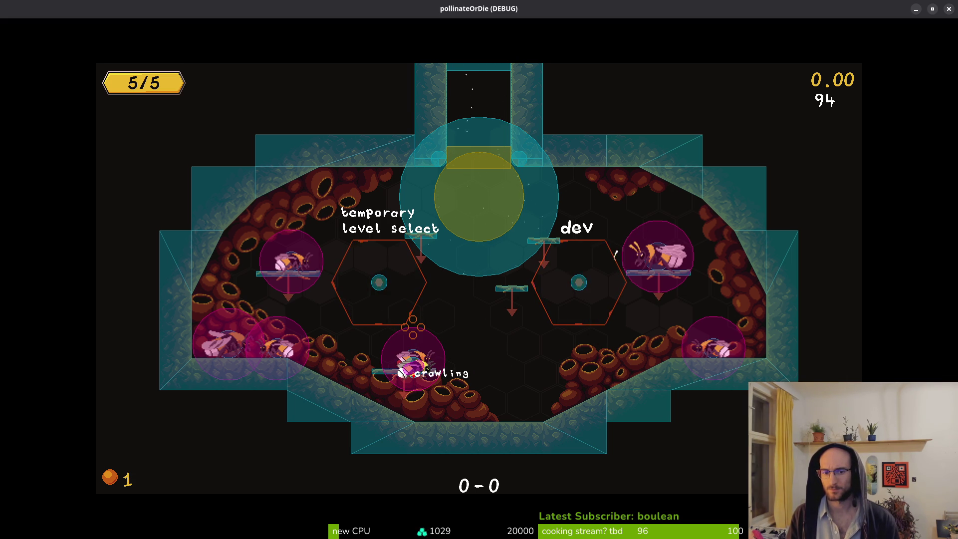
{"action": "key", "text": "space"}
{"action": "key", "text": "Down"}
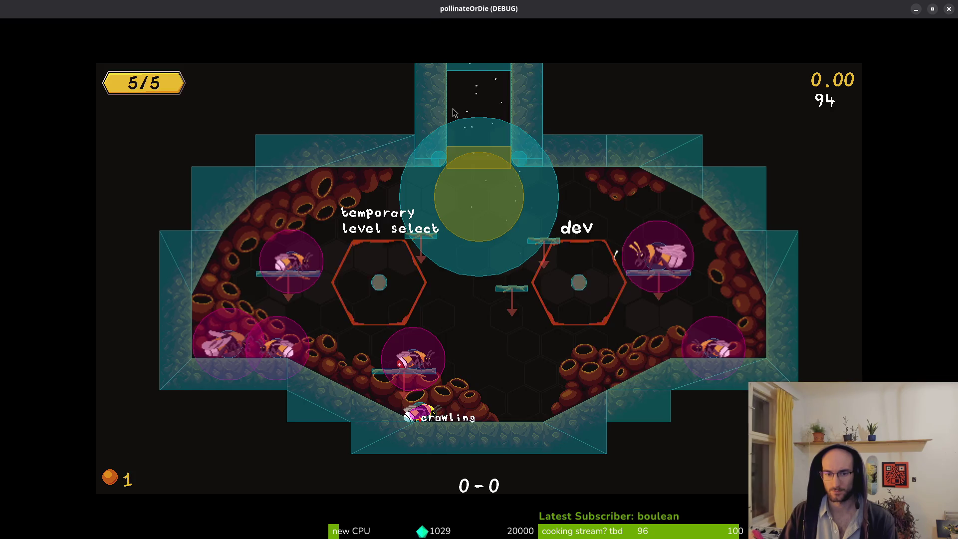
{"action": "key", "text": "F8"}
{"action": "key", "text": "alt+Tab"}
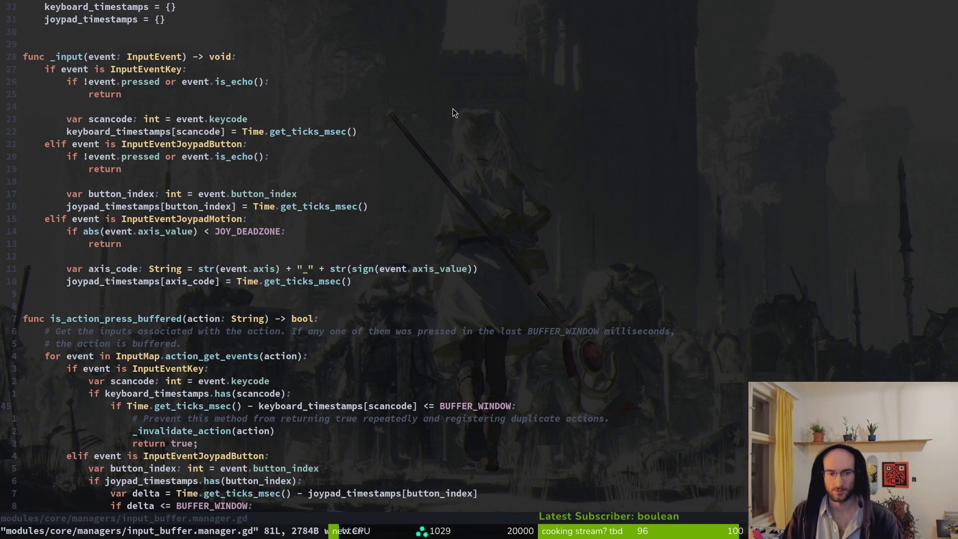
- Find 'plfsm' to open player_finite_state_machine.gd and inspect handle_jump_input's angle line on line 104
{"action": "key", "text": "space"}
{"action": "key", "text": "f"}
{"action": "key", "text": "f"}
{"action": "type", "text": "pl"}
{"action": "type", "text": "fsm"}
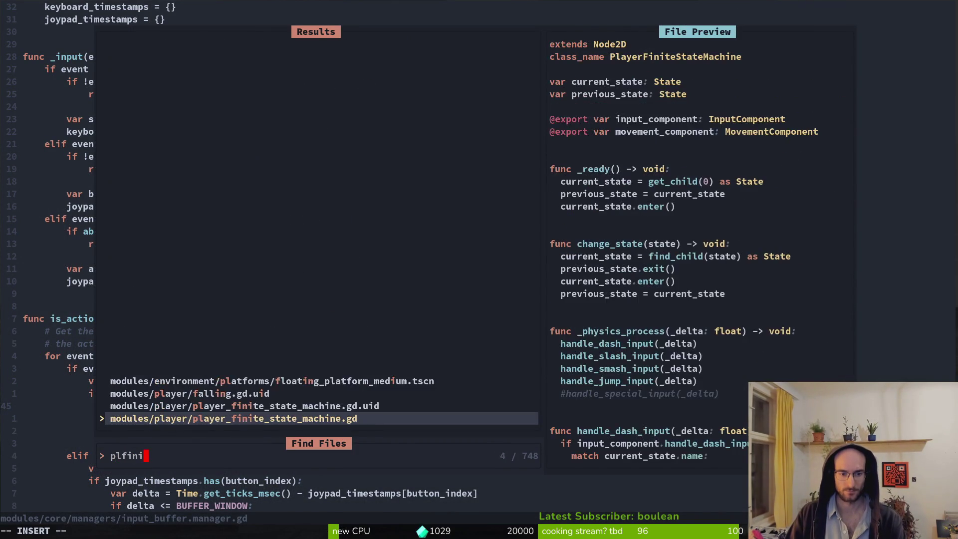
{"action": "key", "text": "Return"}
{"action": "key", "text": "ctrl+d"}
{"action": "key", "text": "ctrl+d"}
{"action": "key", "text": "ctrl+d"}
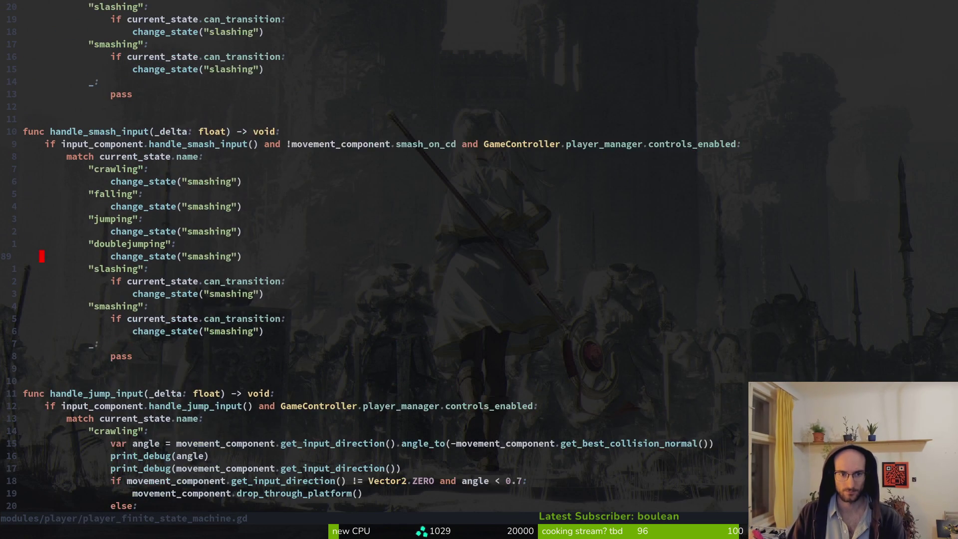
{"action": "key", "text": "k"}
{"action": "key", "text": "k"}
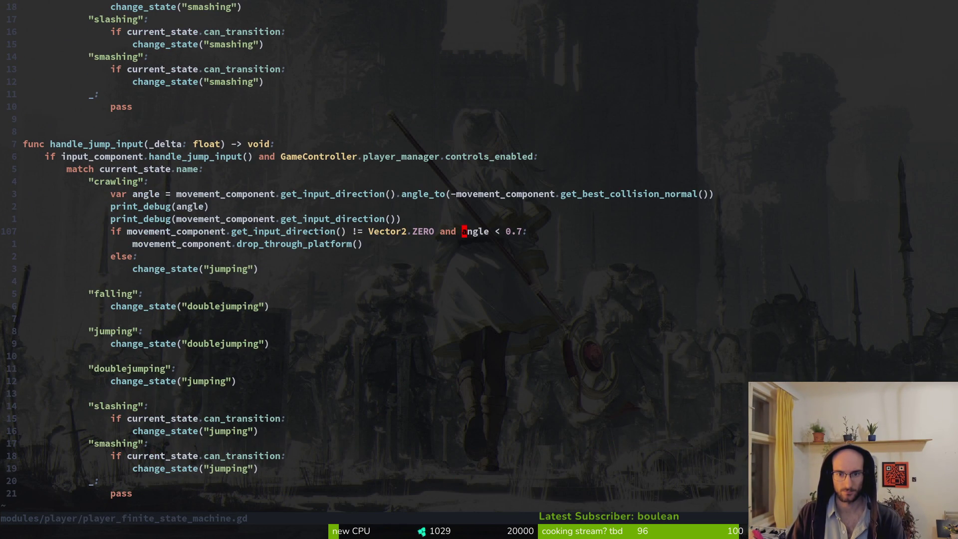
{"action": "left_click", "coordinate": [464, 194]}
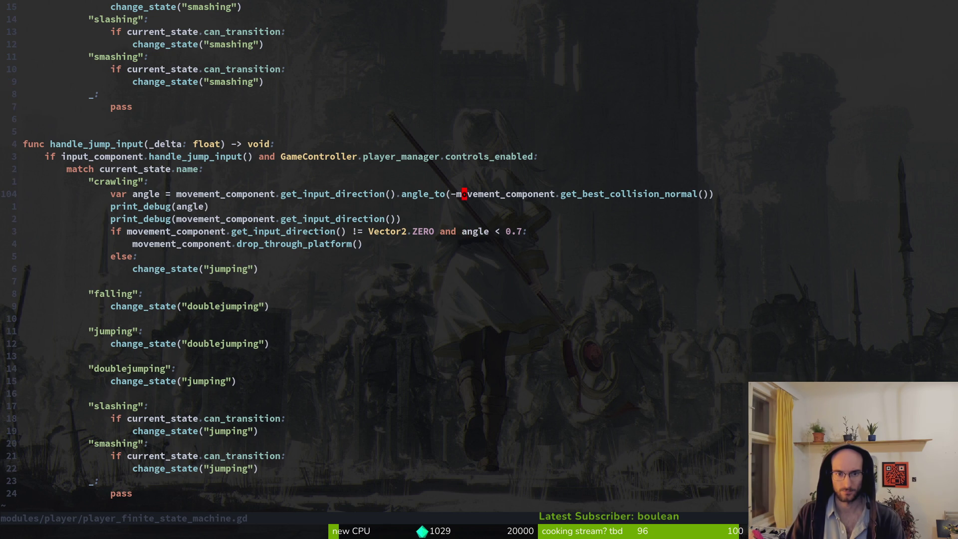
{"action": "key", "text": "shift+v"}
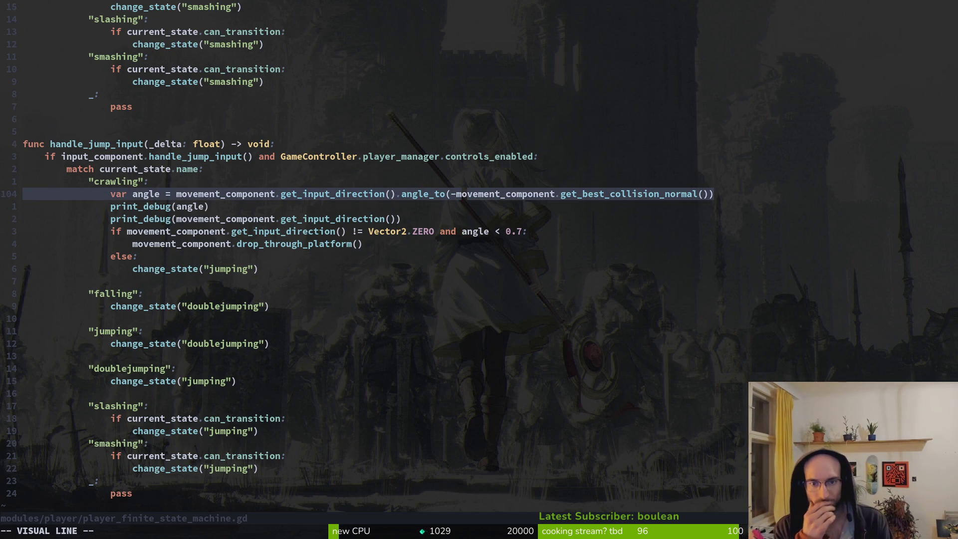
{"action": "key", "text": "Escape"}
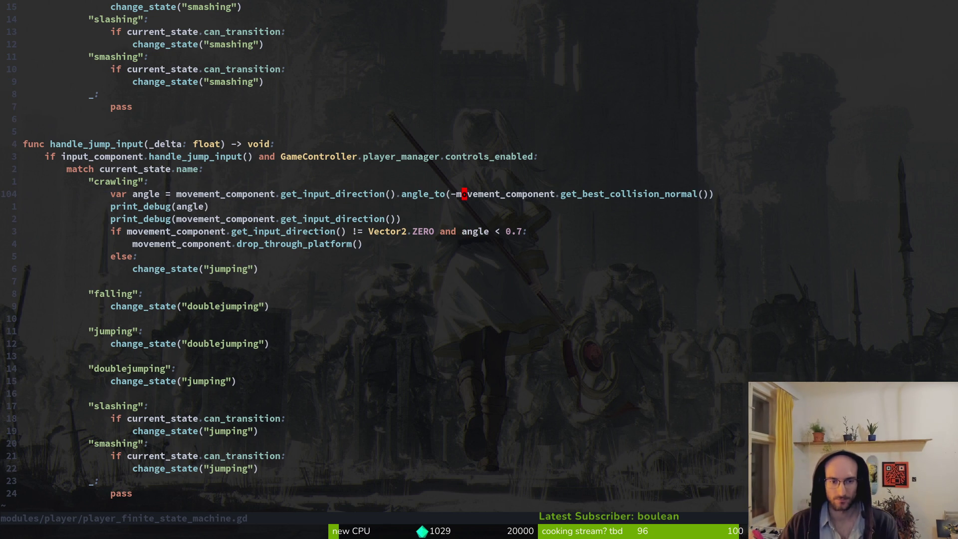
{"action": "key", "text": "alt+Tab"}
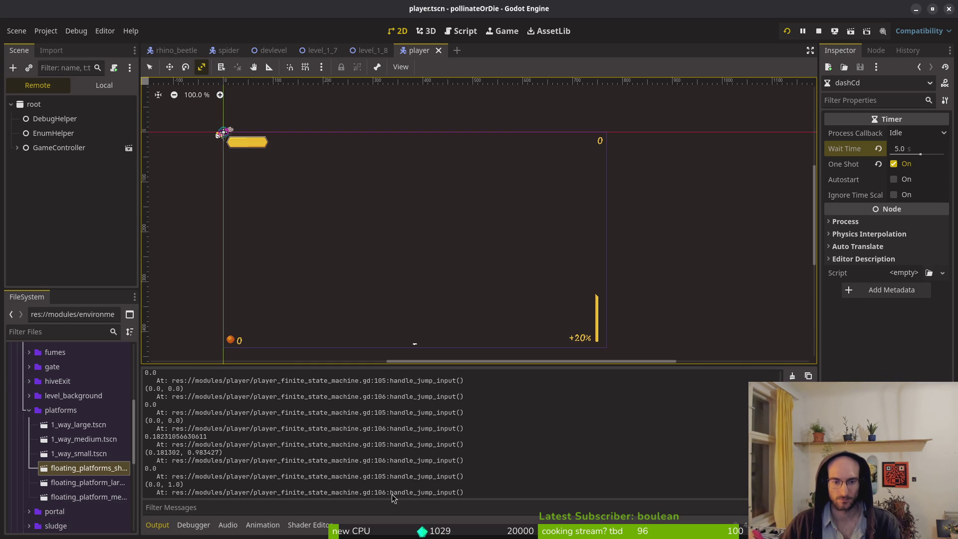
- Delete the print_debug(get_input_direction()) line from the script and save it with :w
{"action": "key", "text": "Escape"}
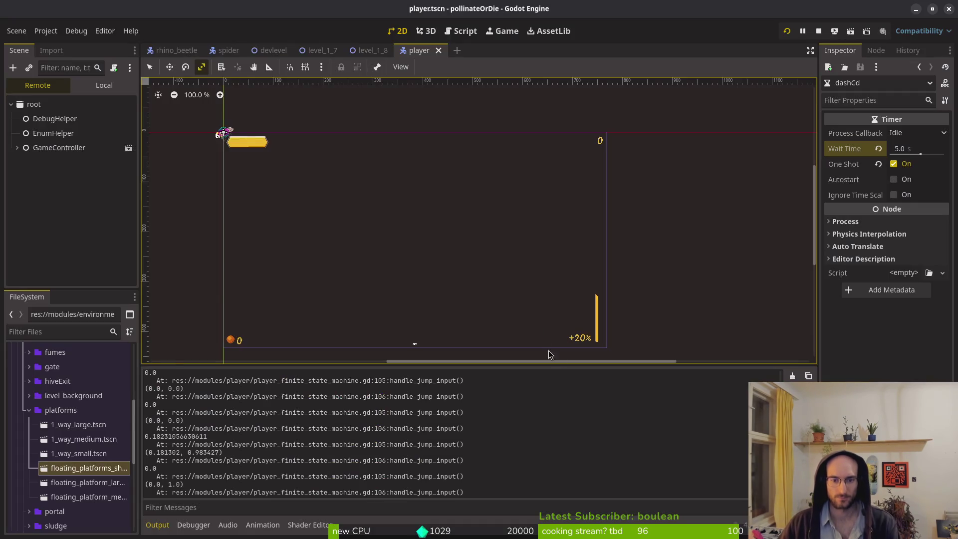
{"action": "key", "text": "alt+Tab"}
{"action": "left_click", "coordinate": [320, 220]}
{"action": "key", "text": "d"}
{"action": "key", "text": "d"}
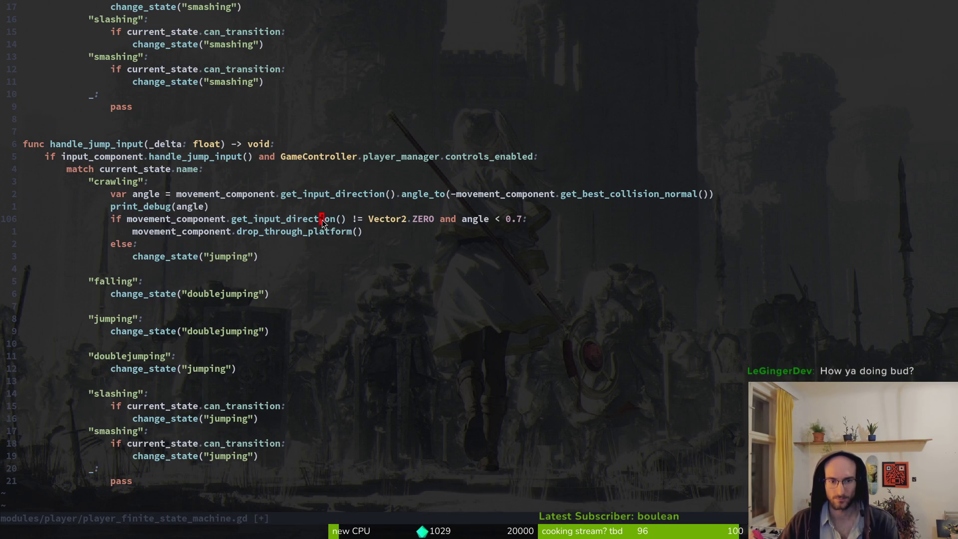
{"action": "type", "text": ":w"}
{"action": "key", "text": "Return"}
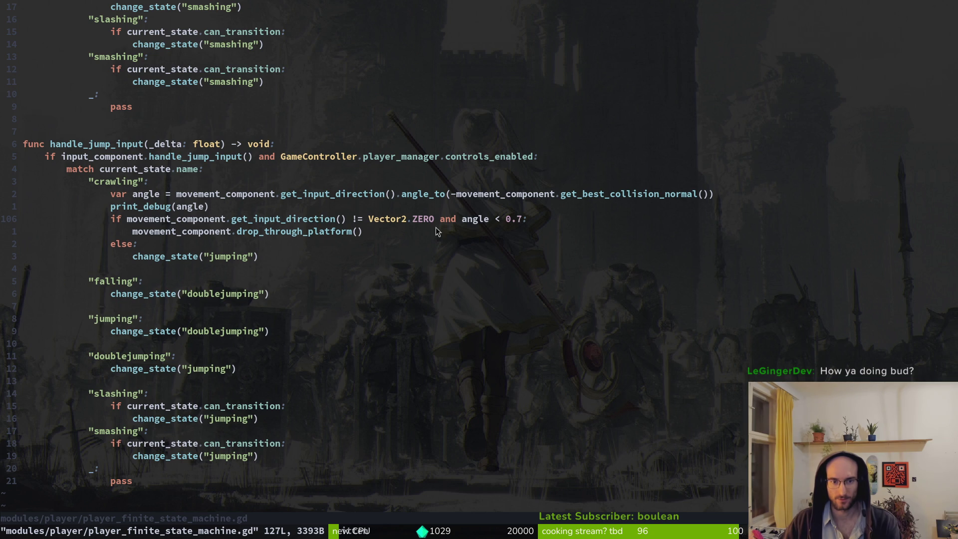
{"action": "left_click_drag", "start_coordinate": [128, 219], "coordinate": [521, 222]}
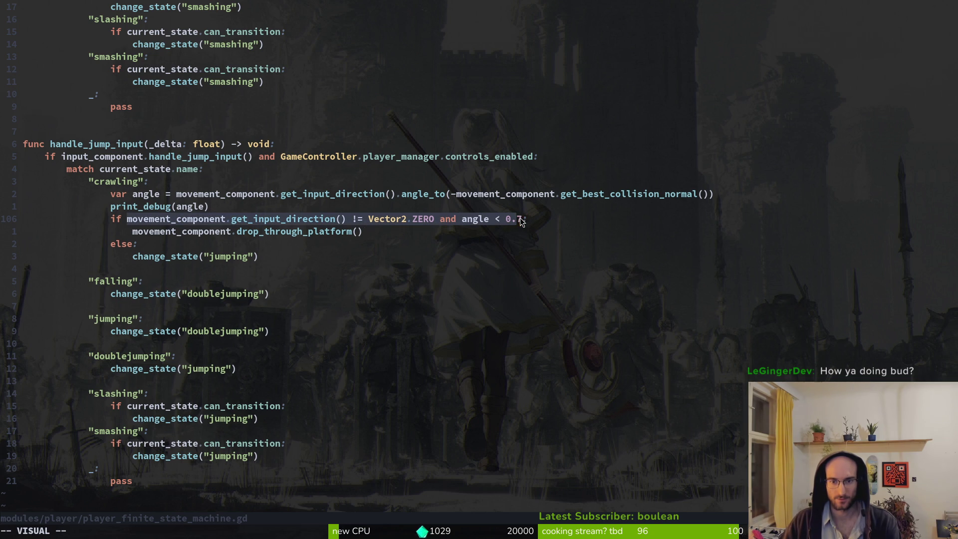
{"action": "left_click", "coordinate": [257, 222]}
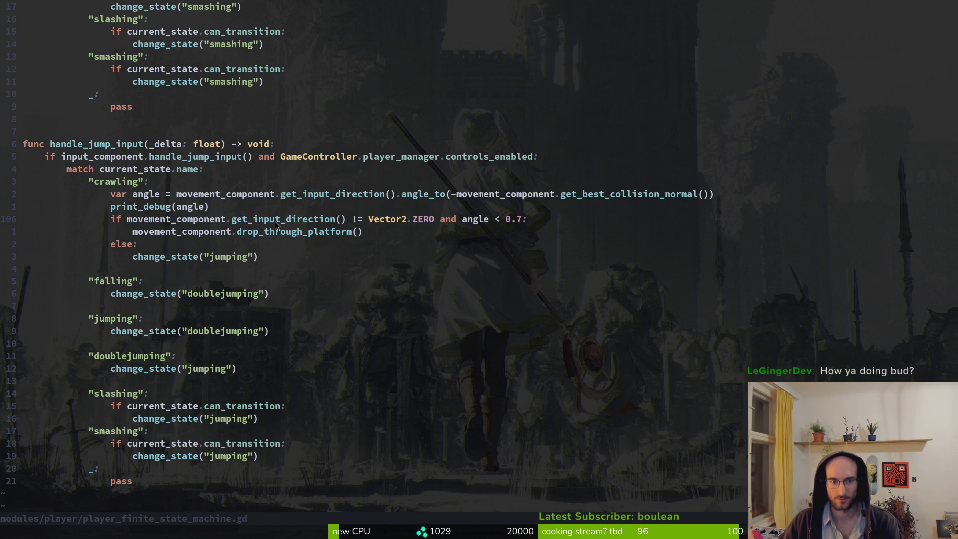
{"action": "left_click", "coordinate": [268, 223]}
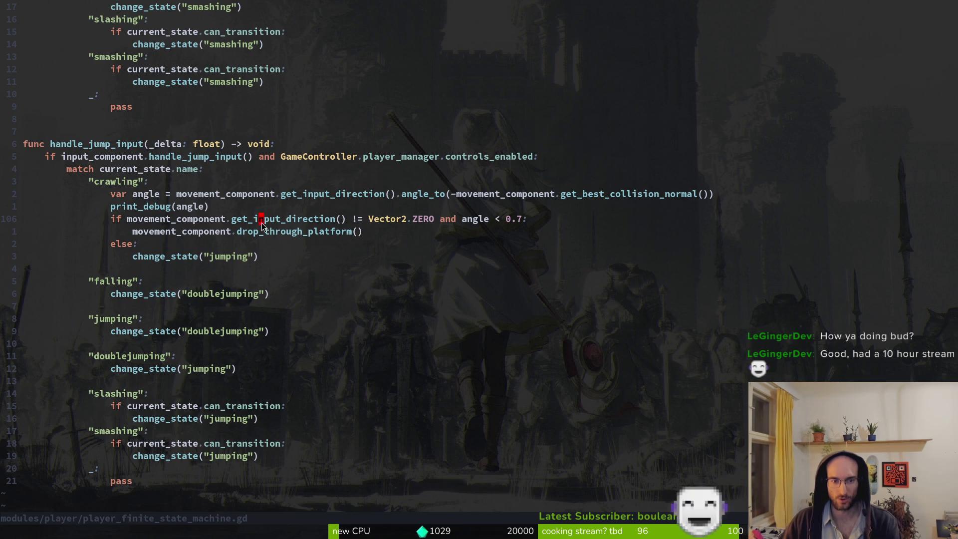
- Show the Local scene tree, close the level_1_8, level_1_7, devlevel, spider and rhino_beetle tabs, and clear Output
{"action": "key", "text": "alt+Tab"}
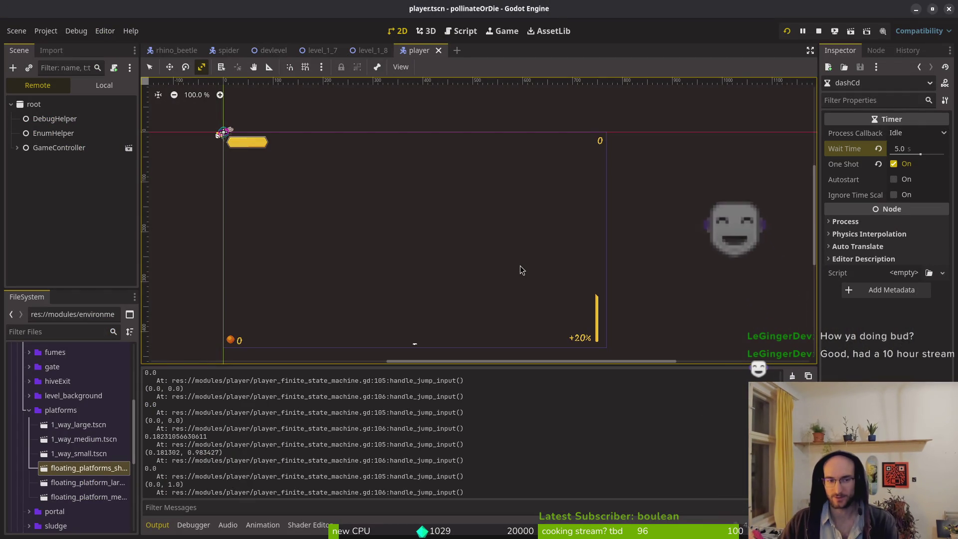
{"action": "left_click", "coordinate": [84, 190]}
{"action": "left_click", "coordinate": [88, 85]}
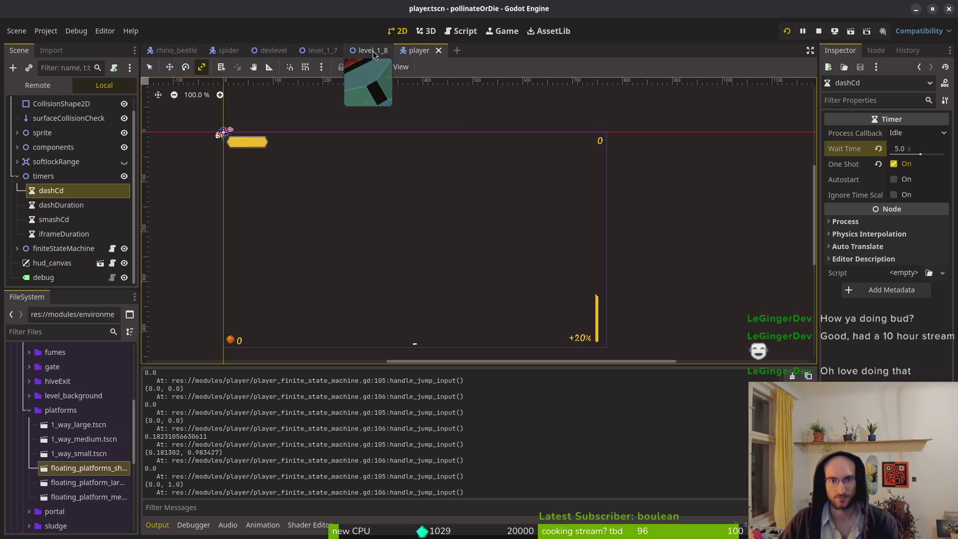
{"action": "middle_click", "coordinate": [374, 52]}
{"action": "middle_click", "coordinate": [320, 51]}
{"action": "middle_click", "coordinate": [272, 50]}
{"action": "middle_click", "coordinate": [227, 51]}
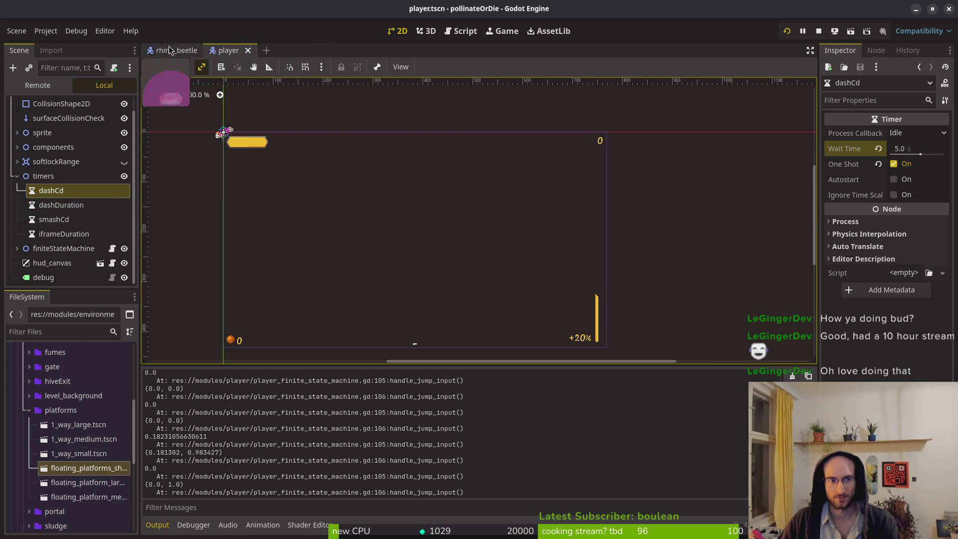
{"action": "middle_click", "coordinate": [169, 50]}
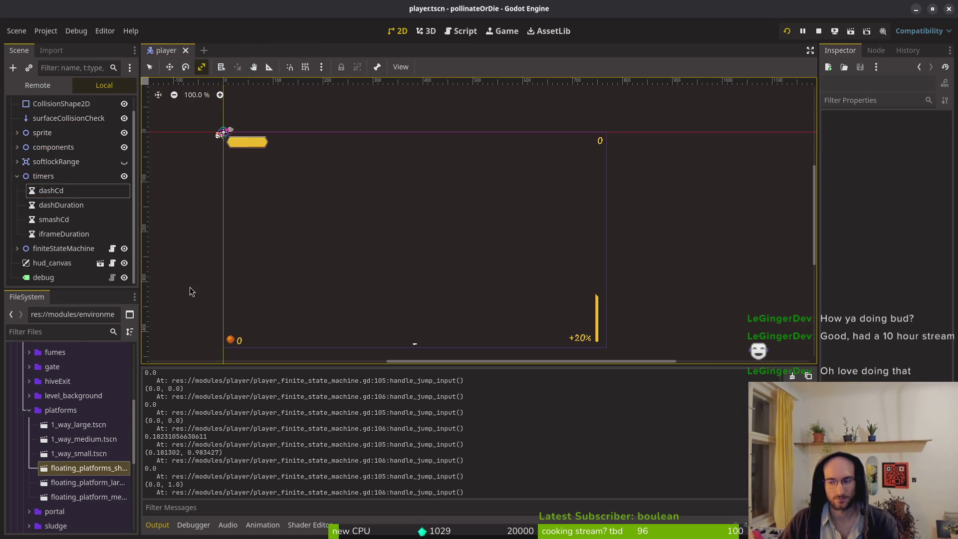
{"action": "mouse_move", "coordinate": [325, 253]}
{"action": "left_mouse_down"}
{"action": "mouse_move", "coordinate": [467, 250]}
{"action": "mouse_move", "coordinate": [407, 238]}
{"action": "left_mouse_up"}
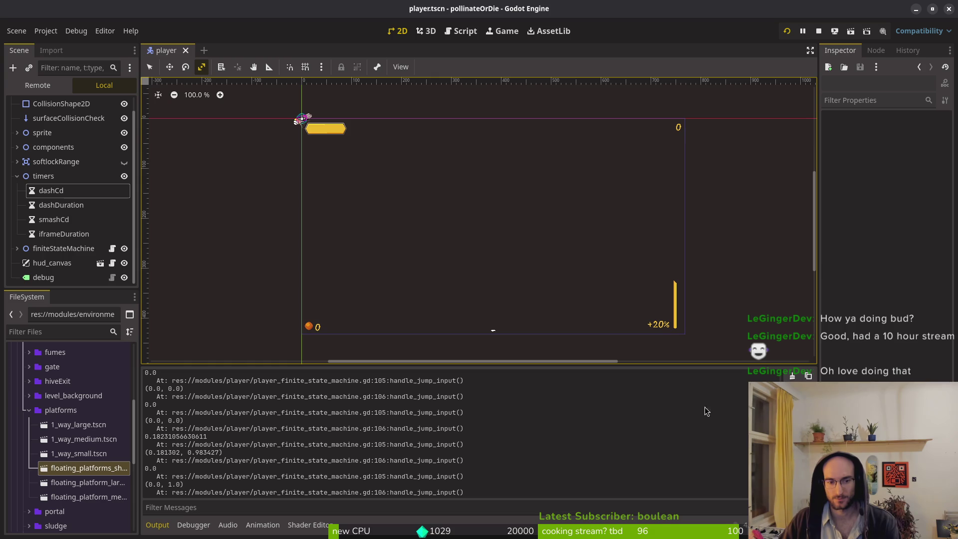
{"action": "left_click", "coordinate": [792, 375]}
{"action": "key", "text": "alt+Tab"}
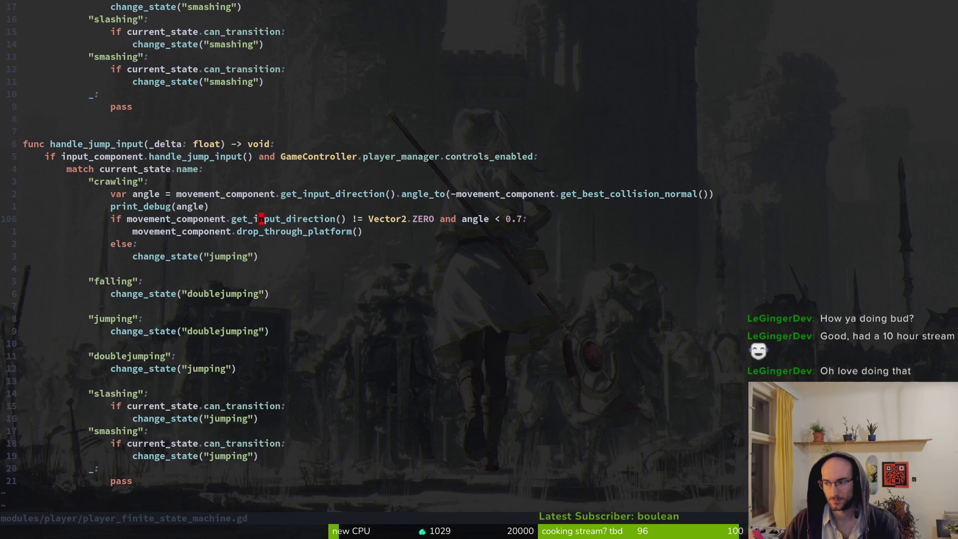
- Launch the game briefly with F5 and close the debug game window
{"action": "key", "text": "F5"}
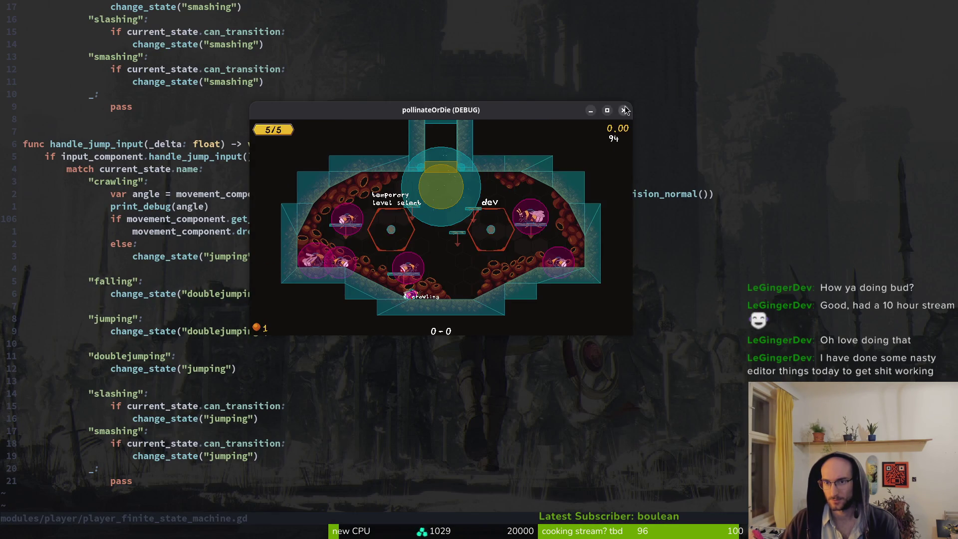
{"action": "left_click", "coordinate": [623, 110]}
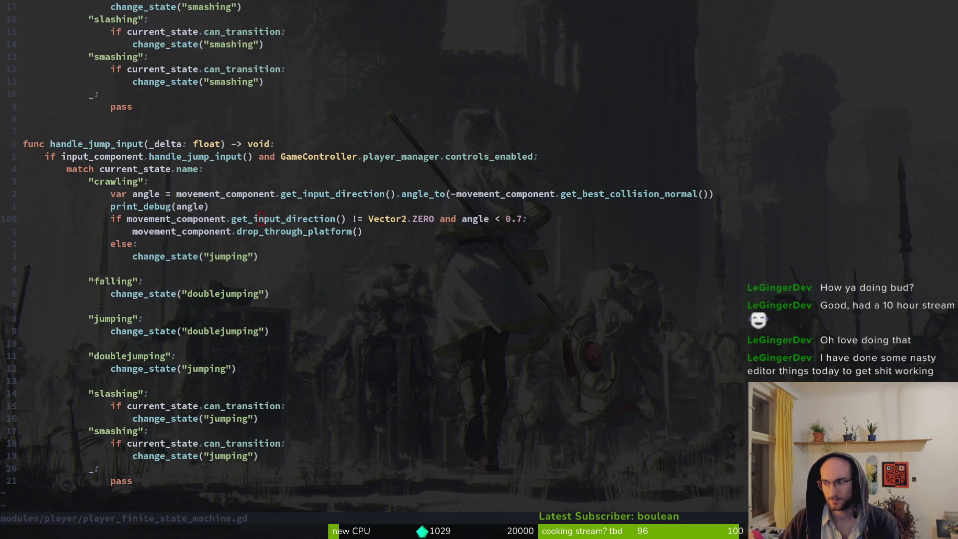
{"action": "key", "text": "alt+Tab"}
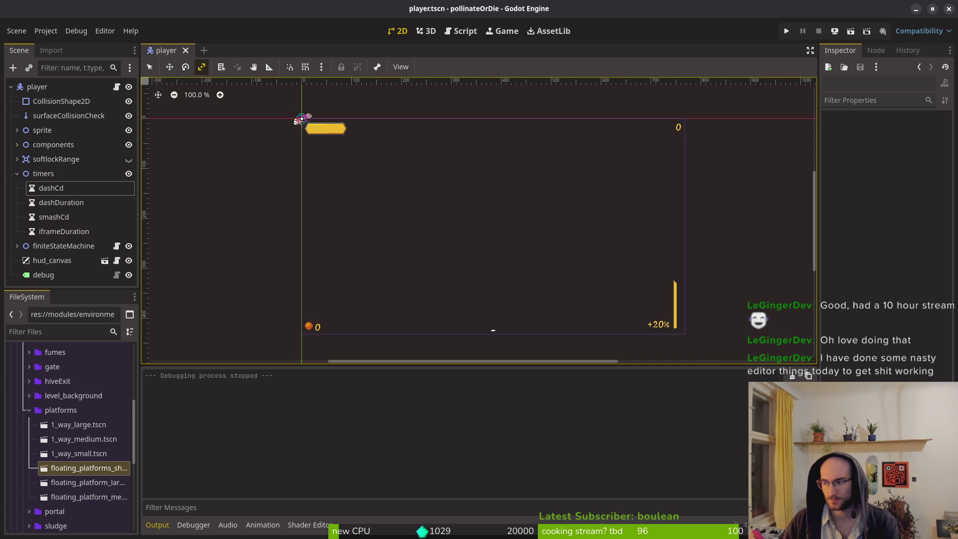
{"action": "key", "text": "alt+Tab"}
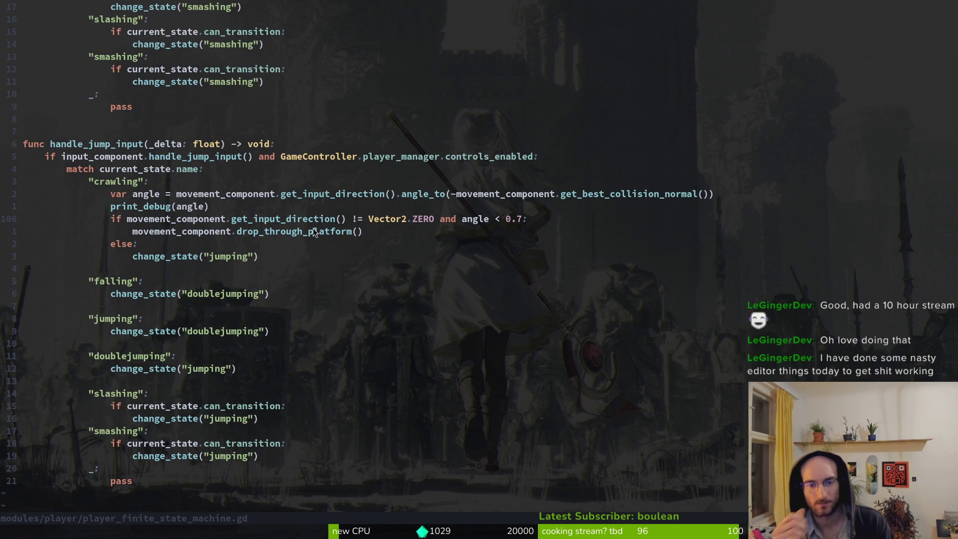
- Accidentally delete the 0.7 threshold in the drop-through condition, then undo to restore it
{"action": "key", "text": "w"}
{"action": "key", "text": "w"}
{"action": "key", "text": "w"}
{"action": "key", "text": "w"}
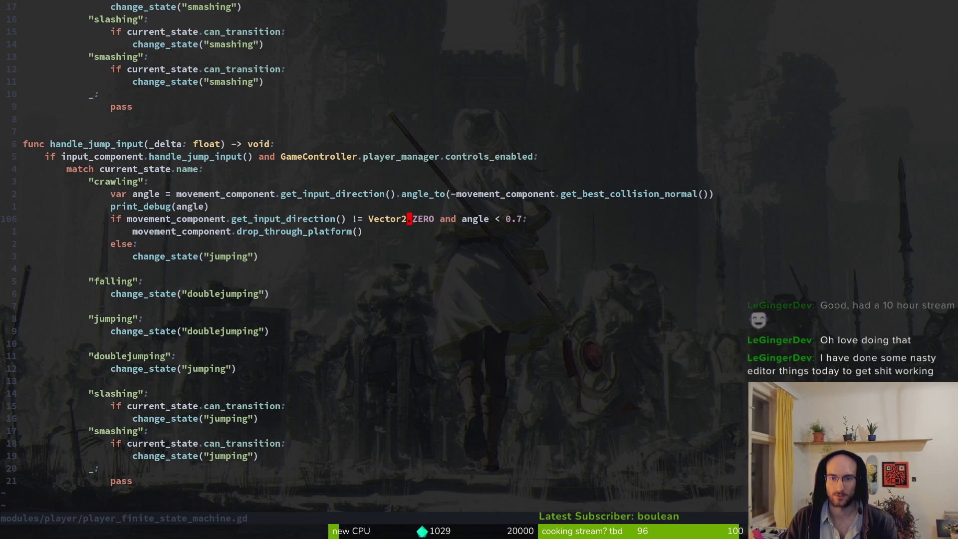
{"action": "key", "text": "i"}
{"action": "key", "text": "BackSpace"}
{"action": "key", "text": "BackSpace"}
{"action": "key", "text": "BackSpace"}
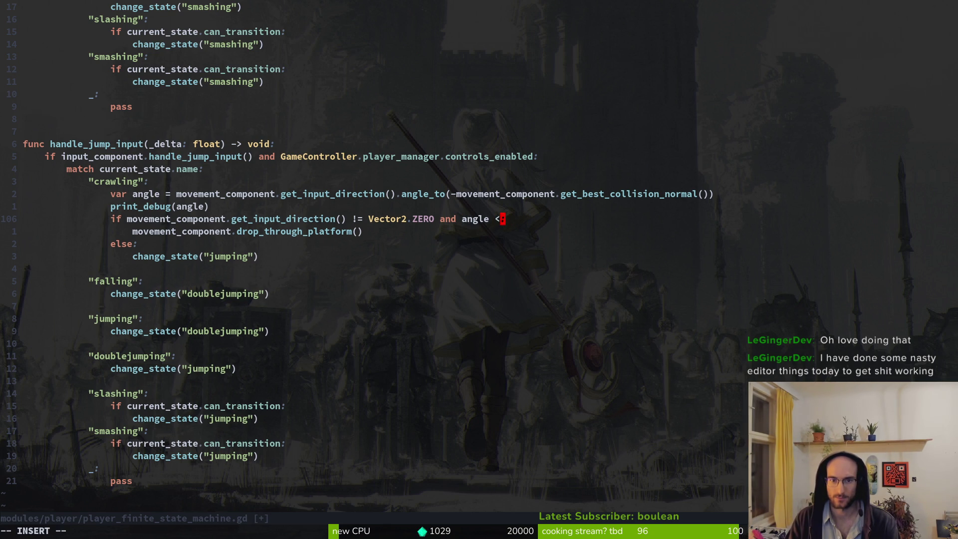
{"action": "key", "text": "Escape"}
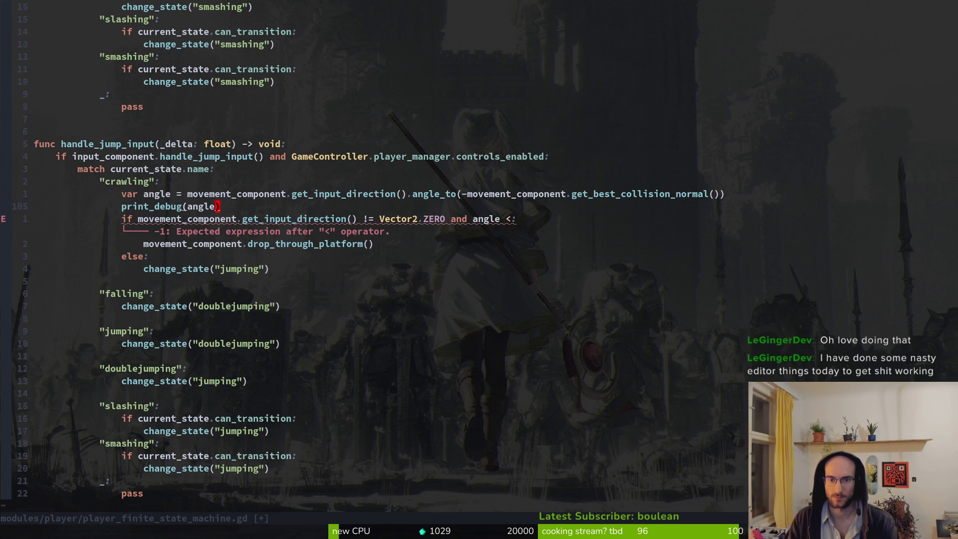
{"action": "key", "text": "u"}
- Change the debug print to print_debug(angle * 180 / PI) and save the script
{"action": "key", "text": "k"}
{"action": "key", "text": "i"}
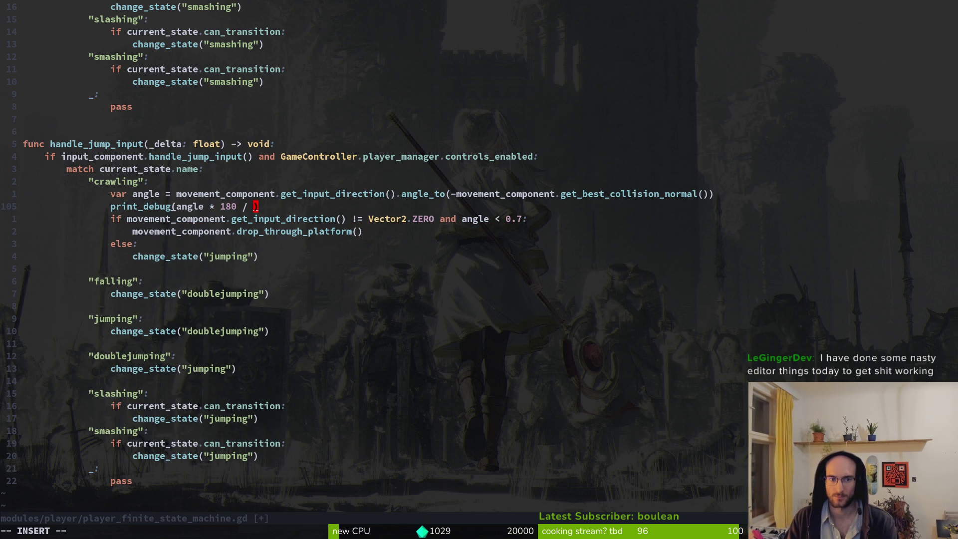
{"action": "key", "text": "ctrl+space"}
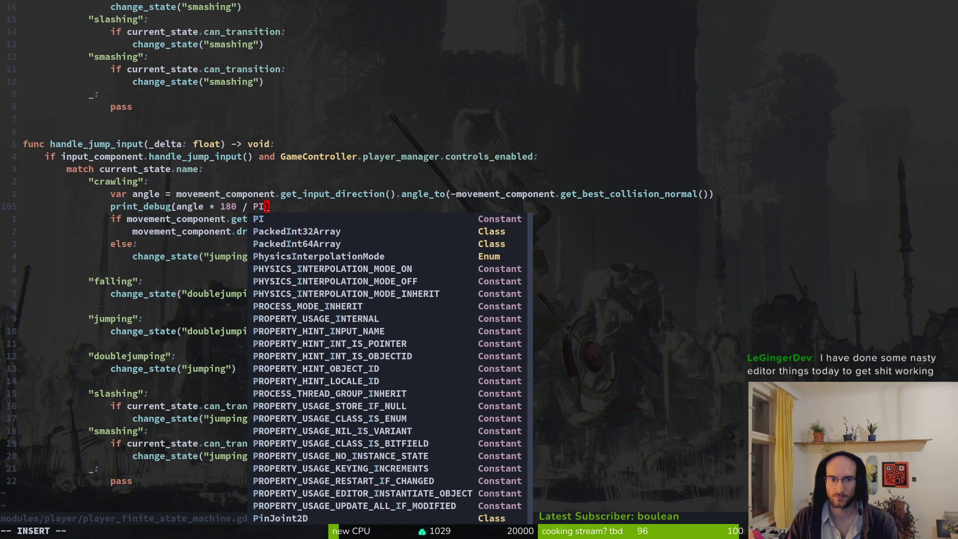
{"action": "key", "text": "Escape"}
{"action": "type", "text": ":w"}
{"action": "key", "text": "Return"}
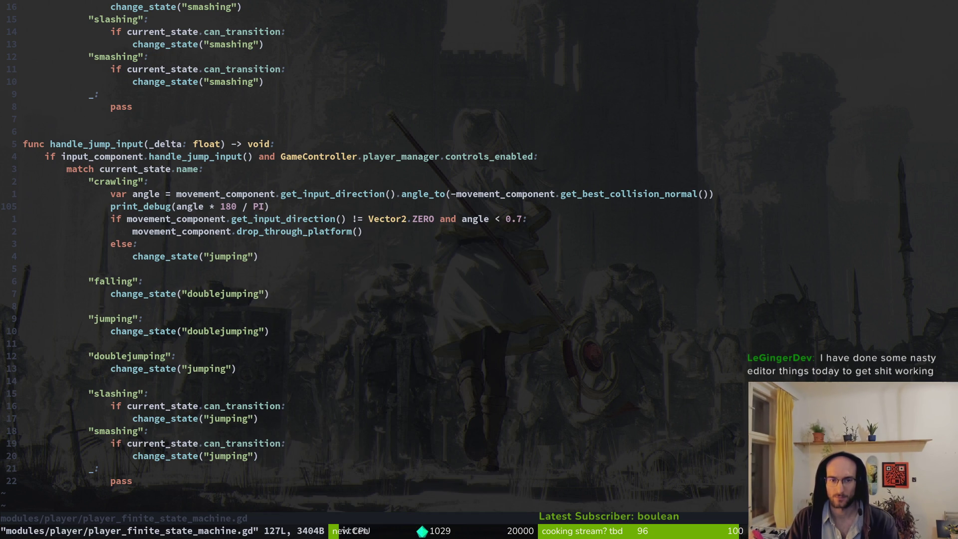
{"action": "key", "text": "alt+Tab"}
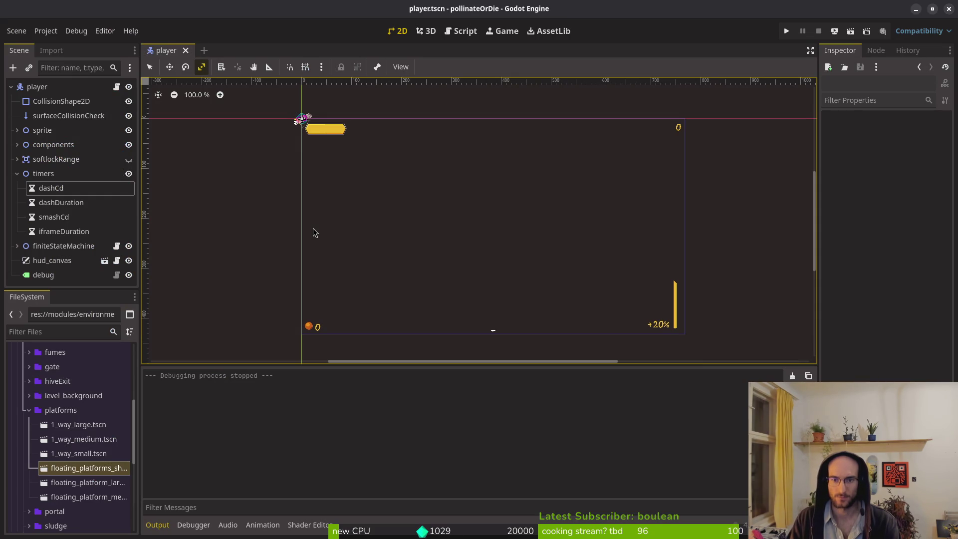
- Run and restart the debug game to try crawling jumps, then review the falling branch in the script
{"action": "left_click", "coordinate": [786, 32]}
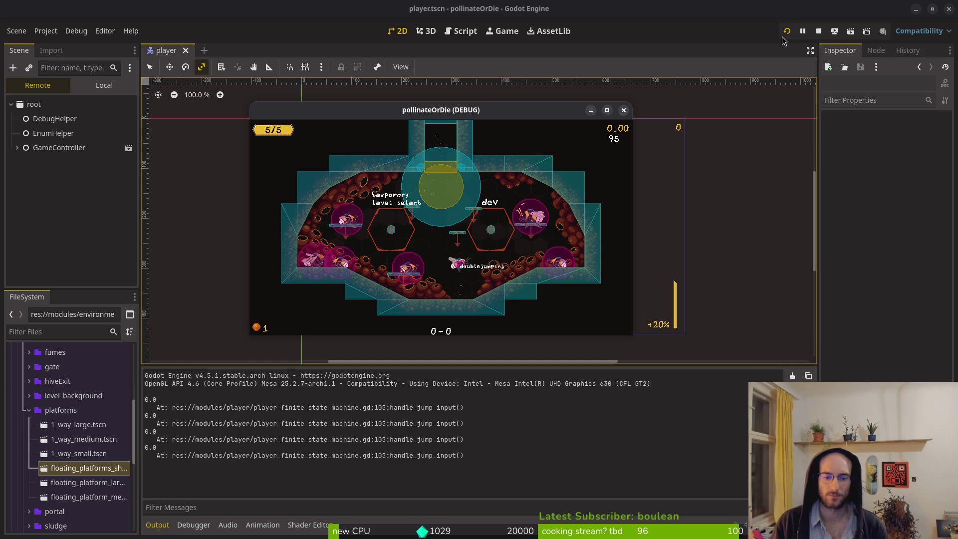
{"action": "left_click", "coordinate": [786, 31]}
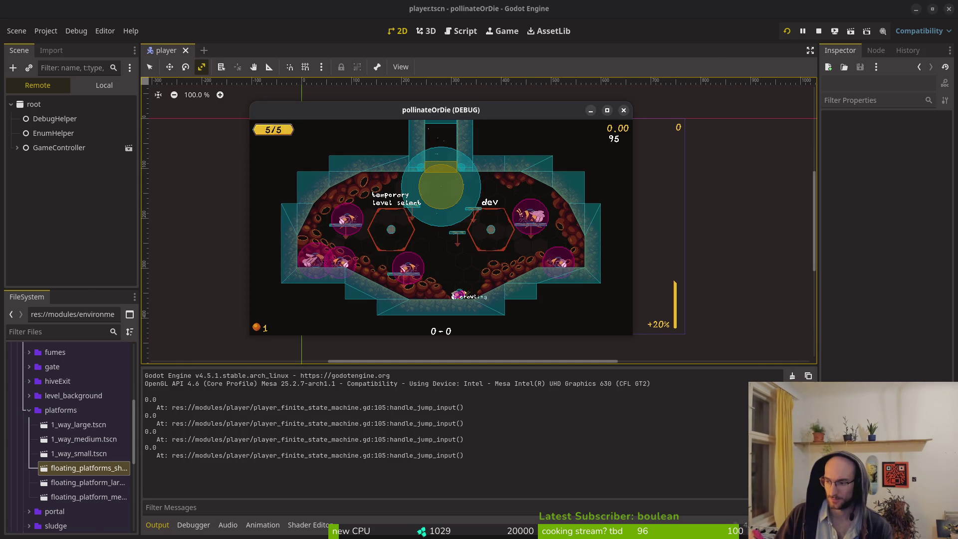
{"action": "key", "text": "alt+Tab"}
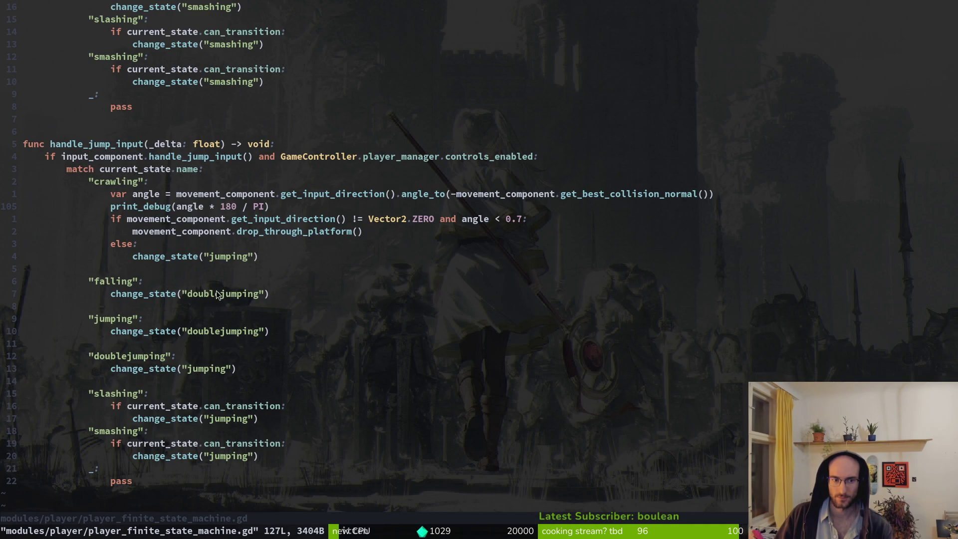
{"action": "mouse_move", "coordinate": [142, 280]}
{"action": "left_mouse_down"}
{"action": "mouse_move", "coordinate": [102, 280]}
{"action": "mouse_move", "coordinate": [214, 297]}
{"action": "left_mouse_up"}
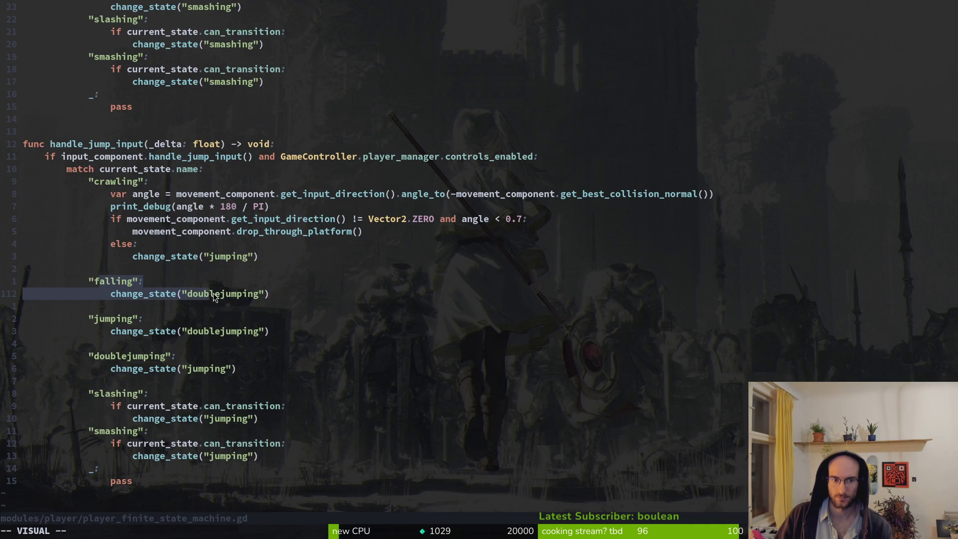
{"action": "left_click", "coordinate": [148, 288]}
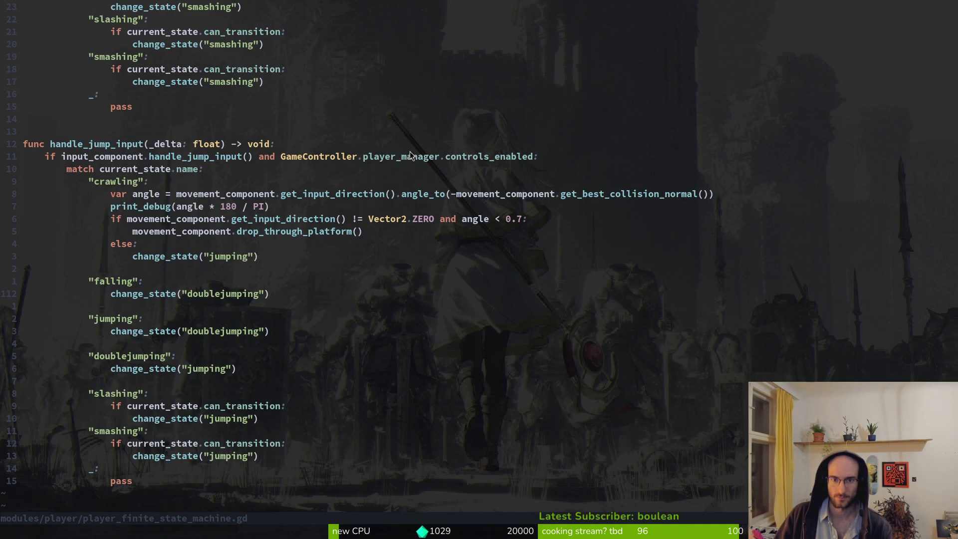
- Open input_component.gd by searching 'inpco' in the file finder
{"action": "left_click", "coordinate": [160, 158]}
{"action": "key", "text": "ctrl+p"}
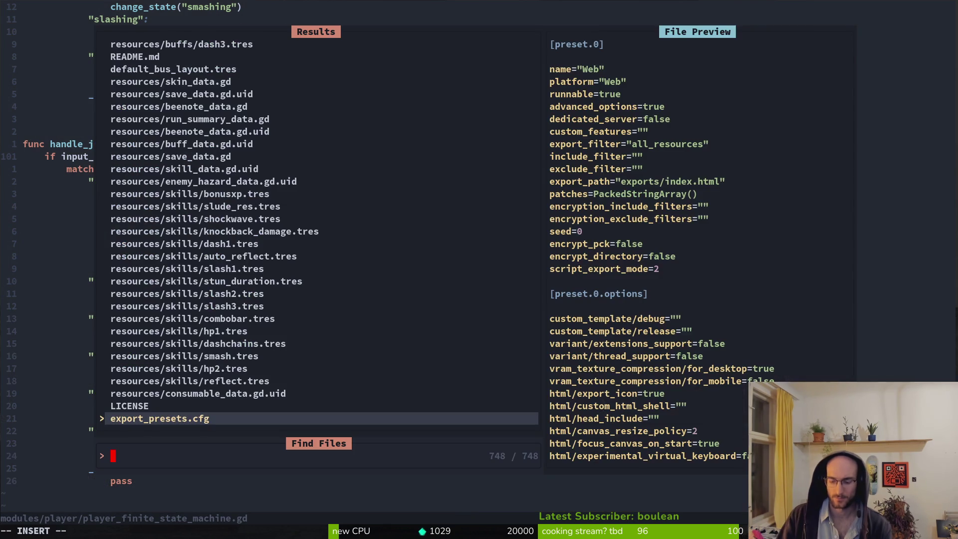
{"action": "type", "text": "inpco"}
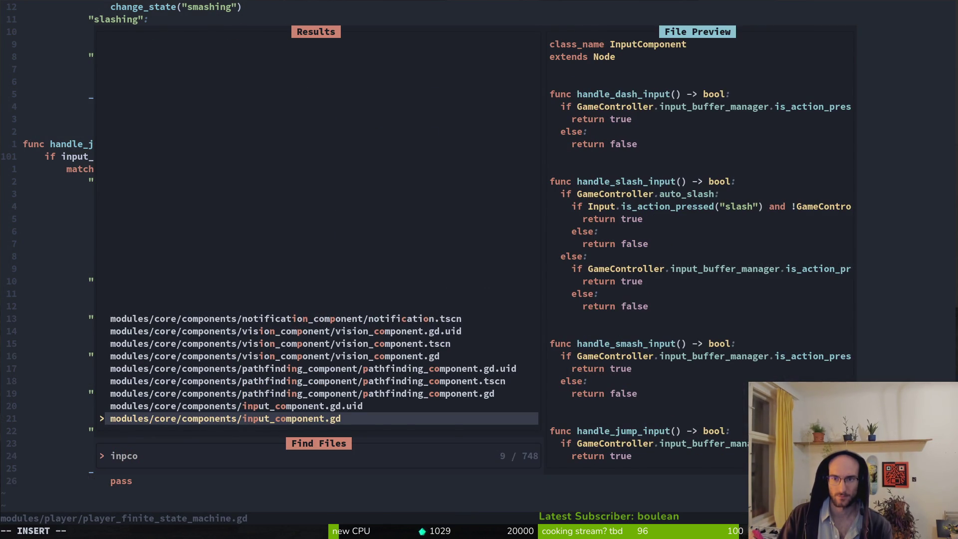
{"action": "key", "text": "Return"}
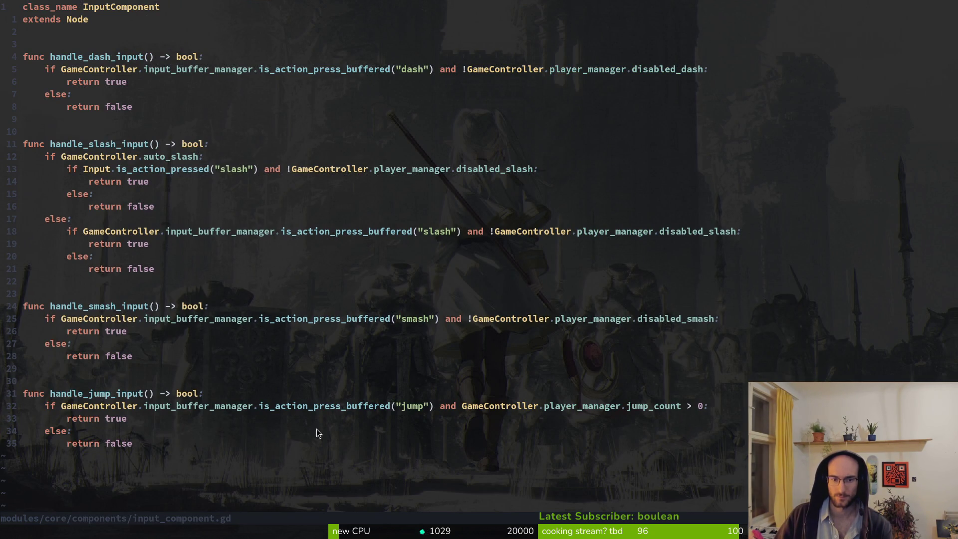
- Add print_debug("jumping") below the jump check in handle_jump_input and save with :w
{"action": "left_click", "coordinate": [324, 407]}
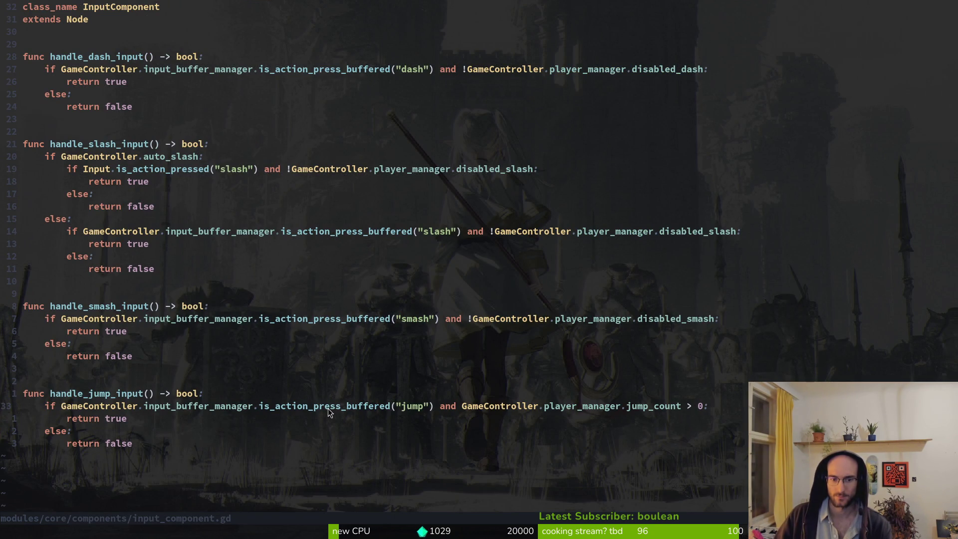
{"action": "type", "text": "oprint_debug("}
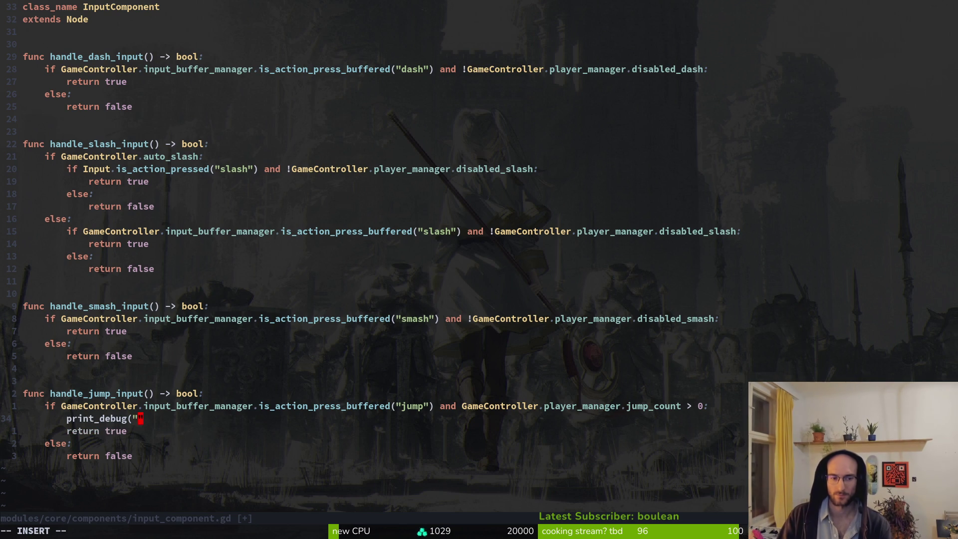
{"action": "type", "text": "\"jng)"}
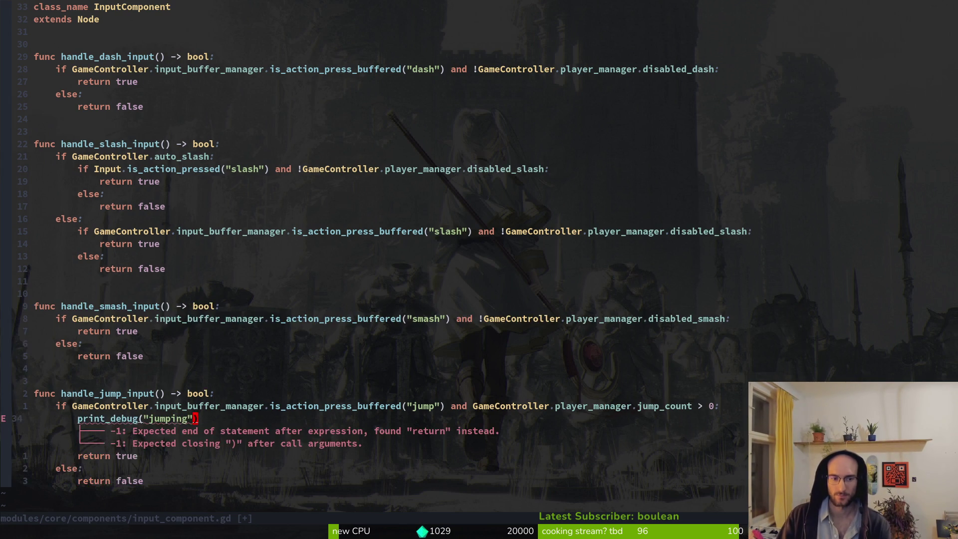
{"action": "key", "text": "Escape"}
{"action": "type", "text": ":w"}
{"action": "key", "text": "Return"}
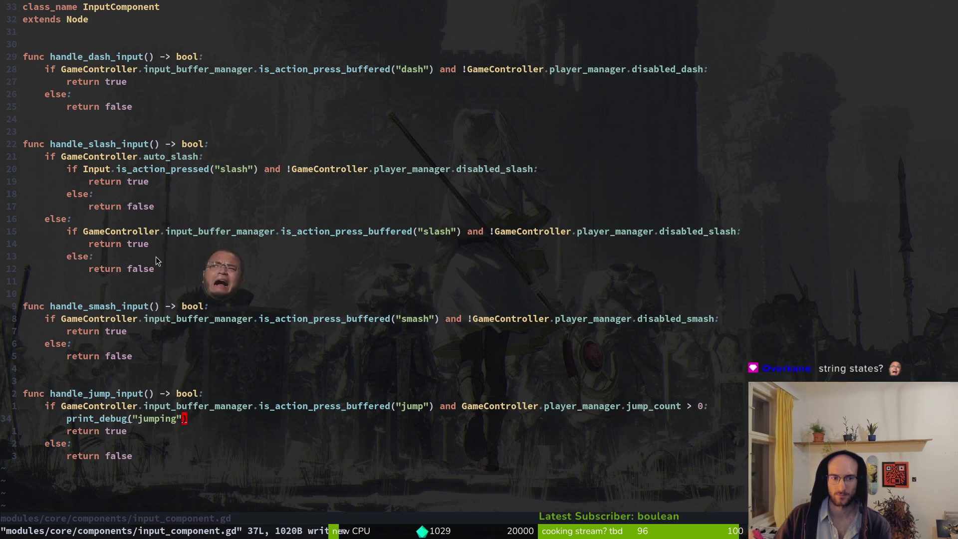
{"action": "left_click", "coordinate": [151, 173]}
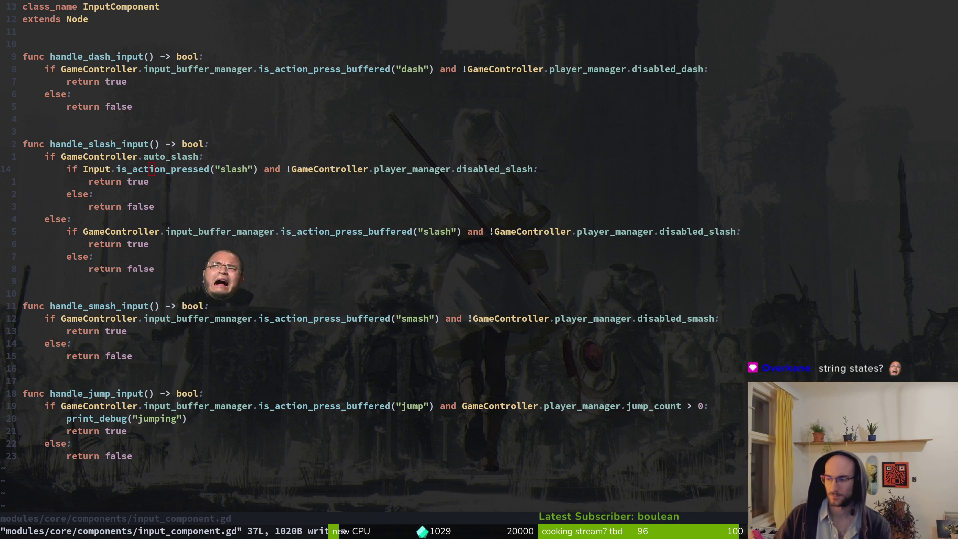
{"action": "key", "text": "alt+Tab"}
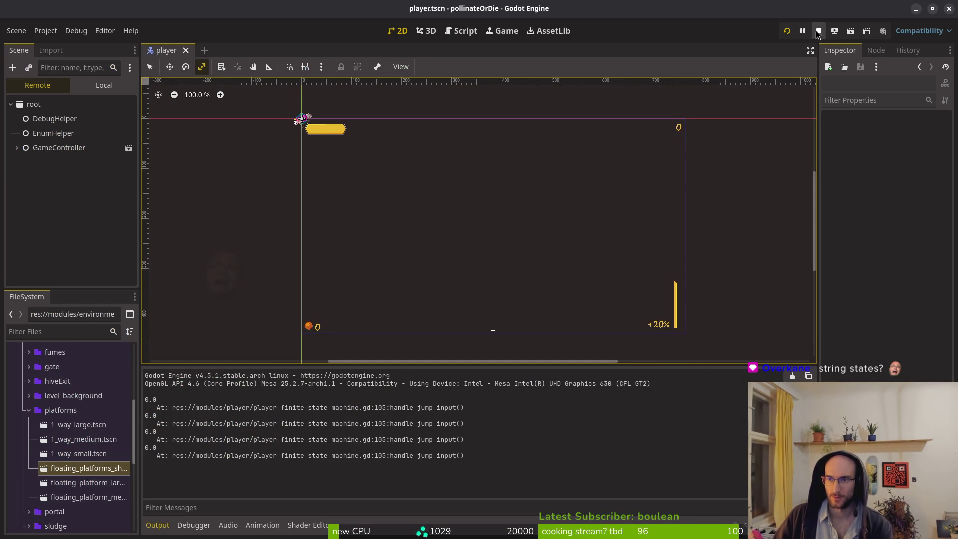
- Restart the debug game and bring player_finite_state_machine.gd back up in Neovim
{"action": "left_click", "coordinate": [787, 30]}
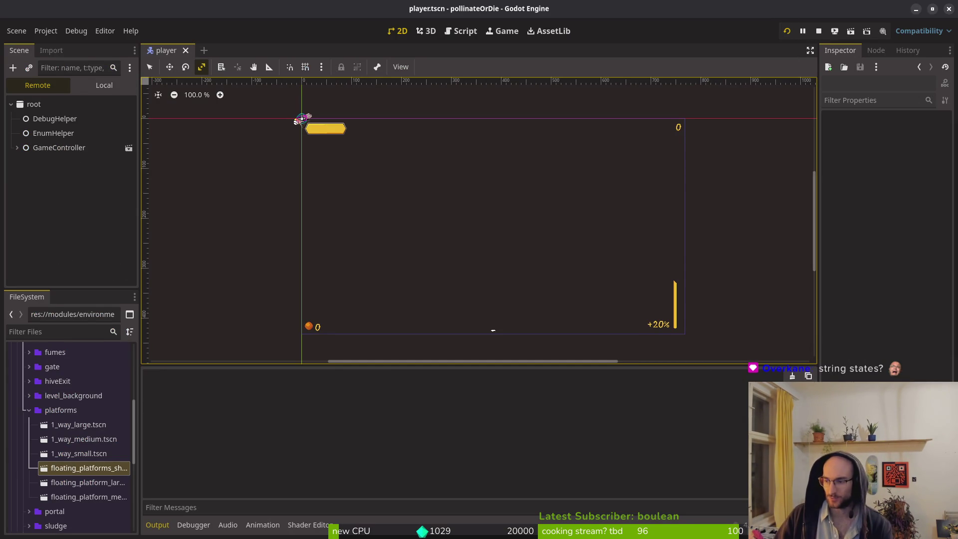
{"action": "key", "text": "alt+Tab"}
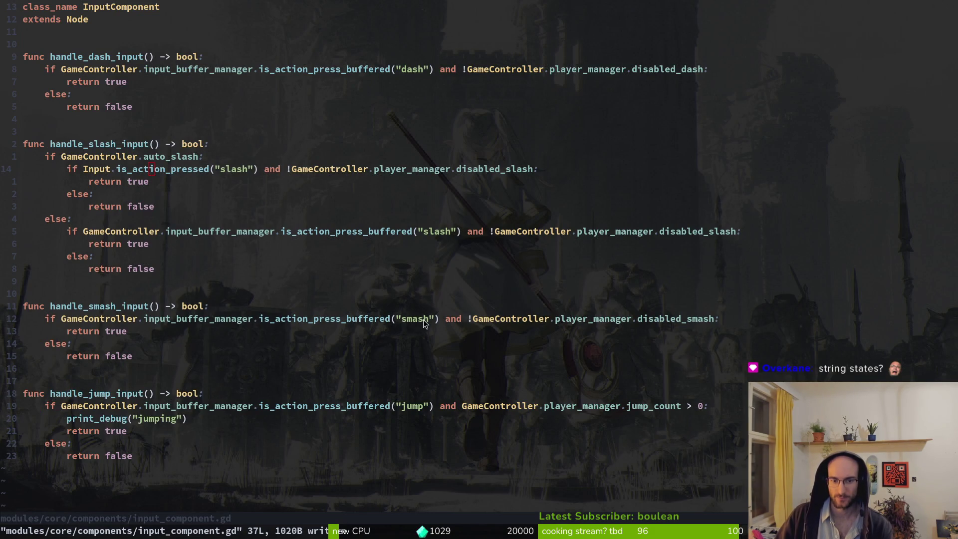
{"action": "double_click", "coordinate": [403, 322]}
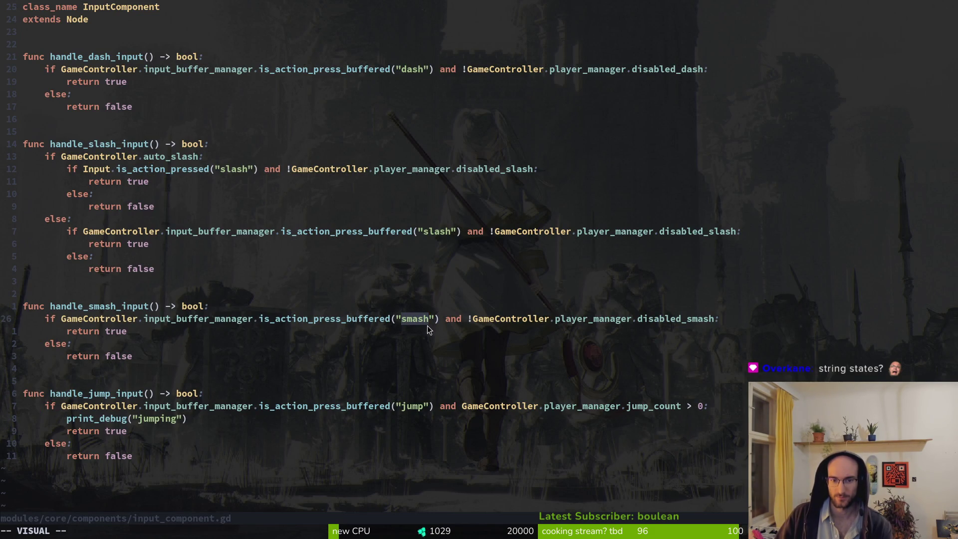
{"action": "key", "text": "ctrl+o"}
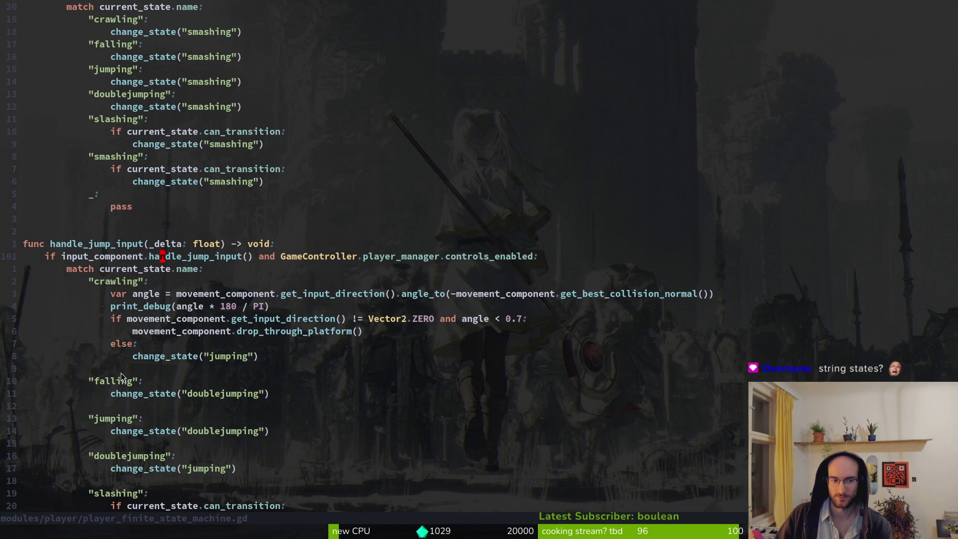
{"action": "scroll", "coordinate": [105, 382], "scroll_direction": "up", "scroll_amount": 12}
{"action": "scroll", "coordinate": [110, 277], "scroll_direction": "down", "scroll_amount": 13}
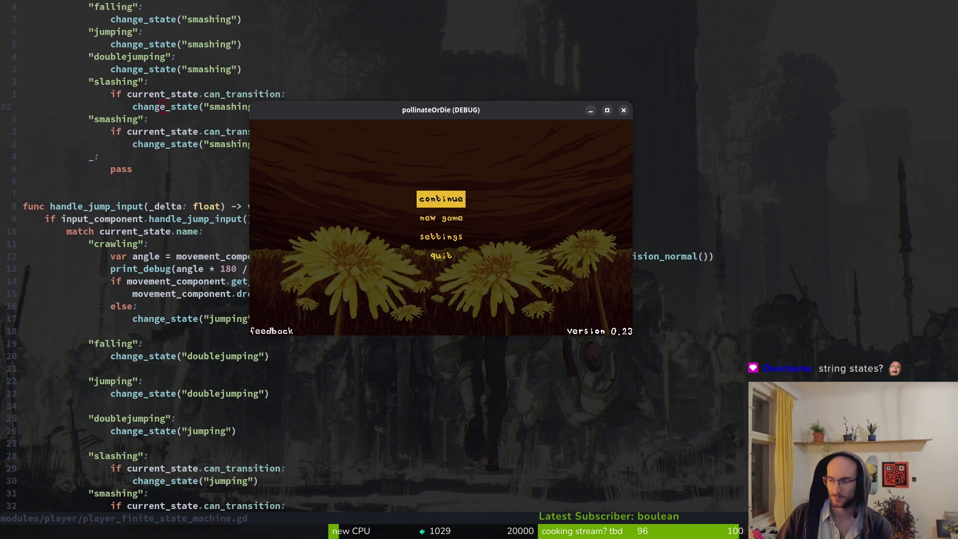
- Continue the saved game, jump while crawling, then rerun the game into the hub level
{"action": "left_click", "coordinate": [428, 197]}
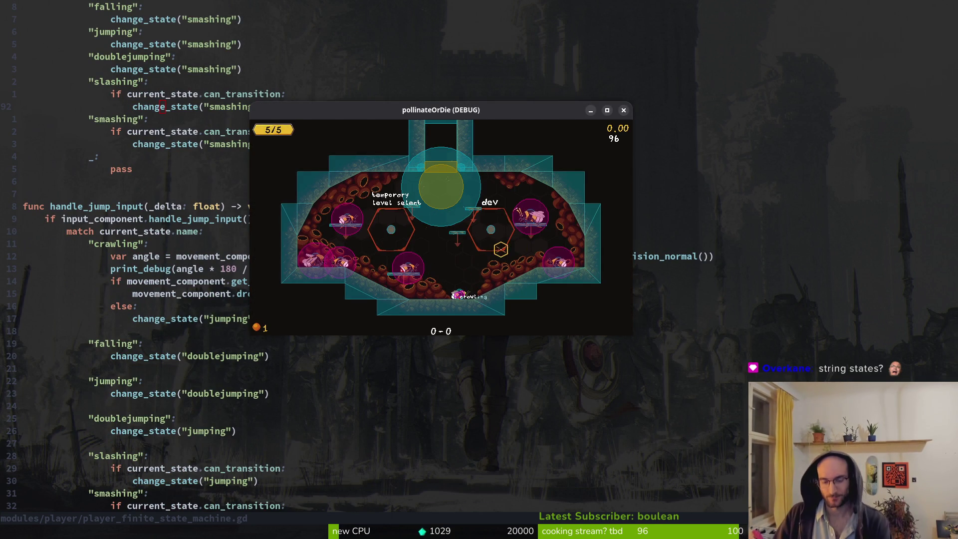
{"action": "key", "text": "space"}
{"action": "key", "text": "space"}
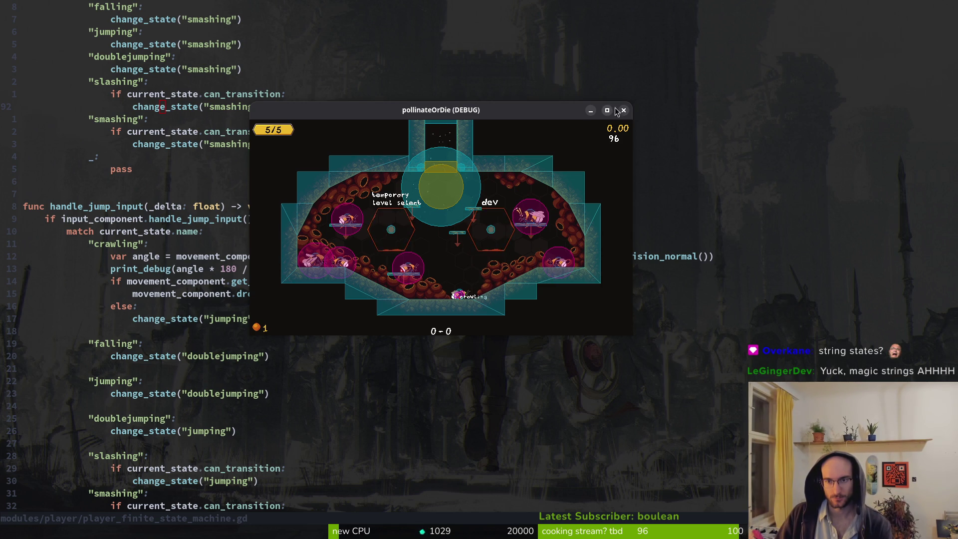
{"action": "key", "text": "Escape"}
{"action": "left_click", "coordinate": [786, 31]}
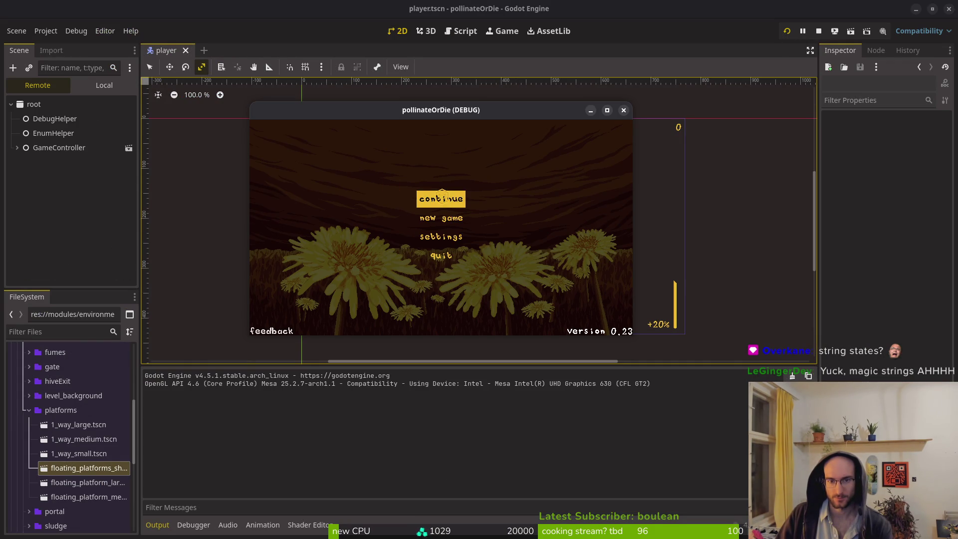
{"action": "left_click", "coordinate": [440, 199]}
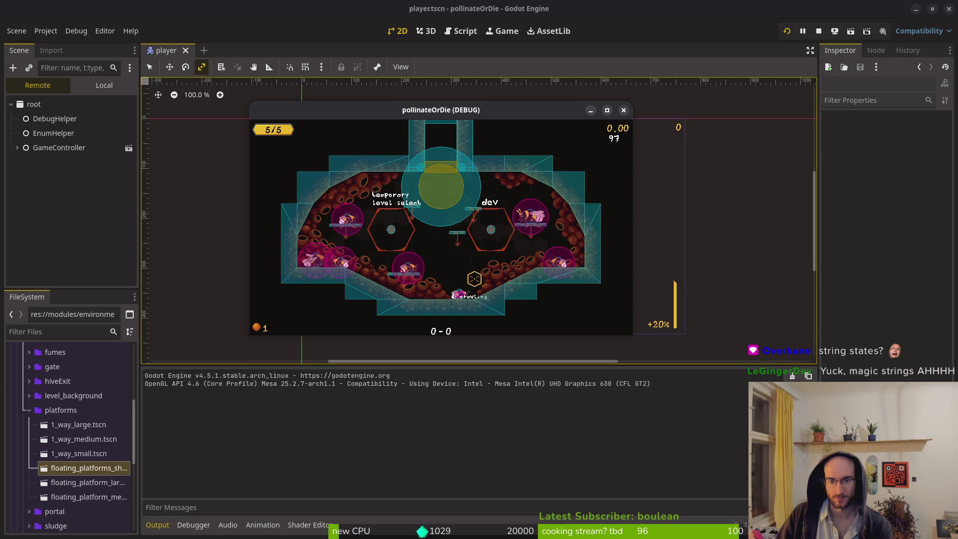
{"action": "key", "text": "alt+Tab"}
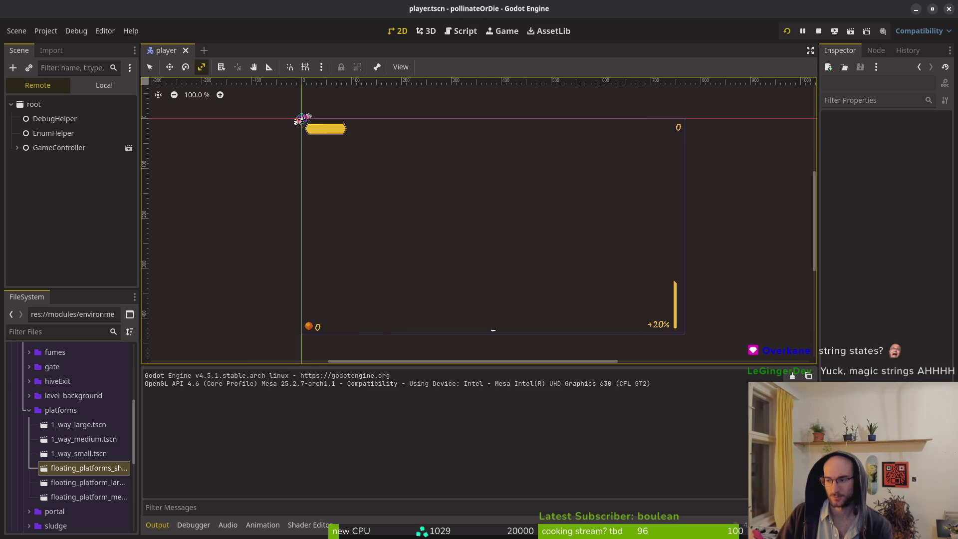
{"action": "key", "text": "alt+Tab"}
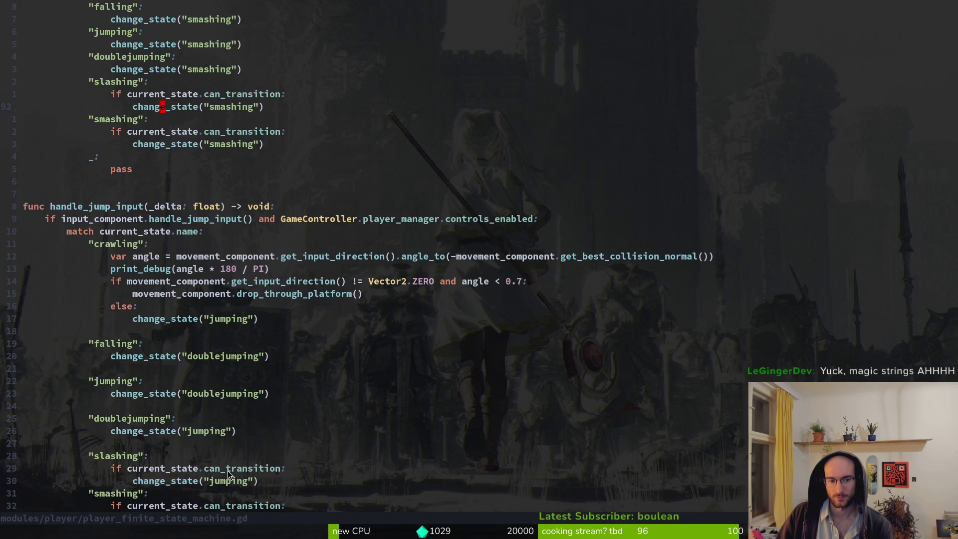
- Jump three times while crawling so the Output logs the crawl angle in degrees
{"action": "left_click", "coordinate": [266, 269]}
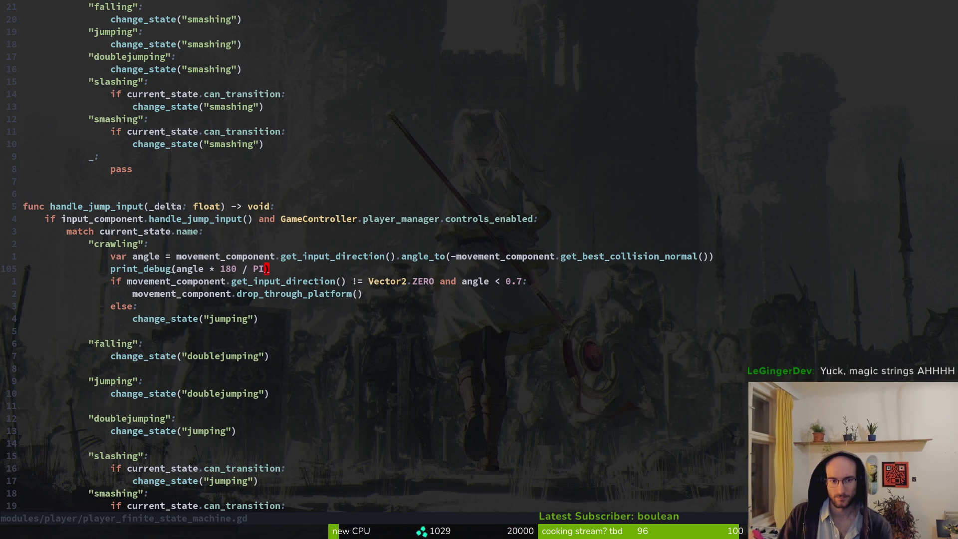
{"action": "key", "text": "alt+Tab"}
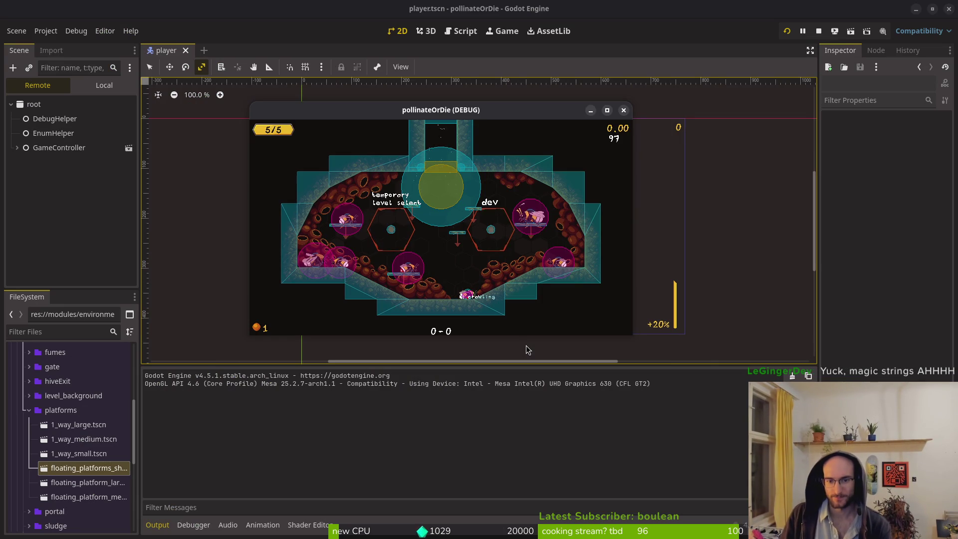
{"action": "key", "text": "space"}
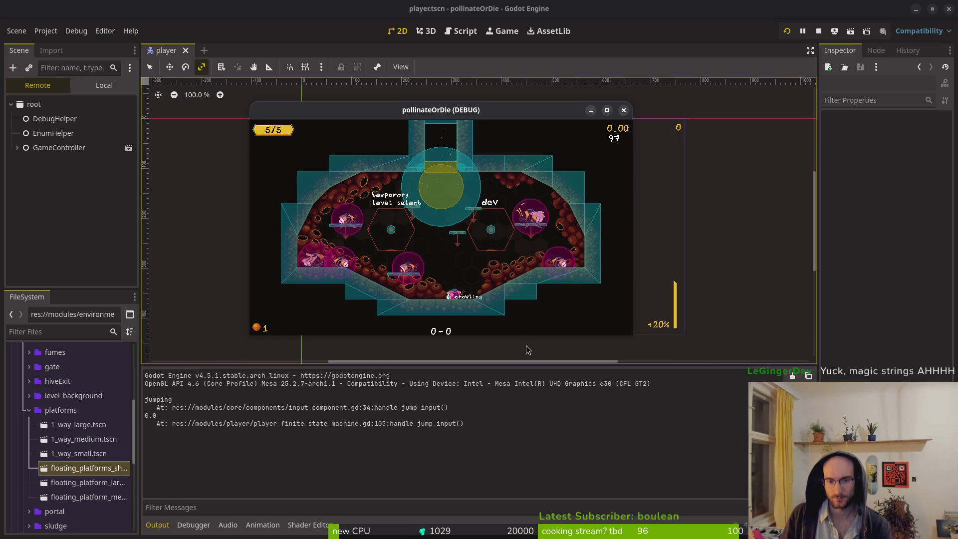
{"action": "key", "text": "space"}
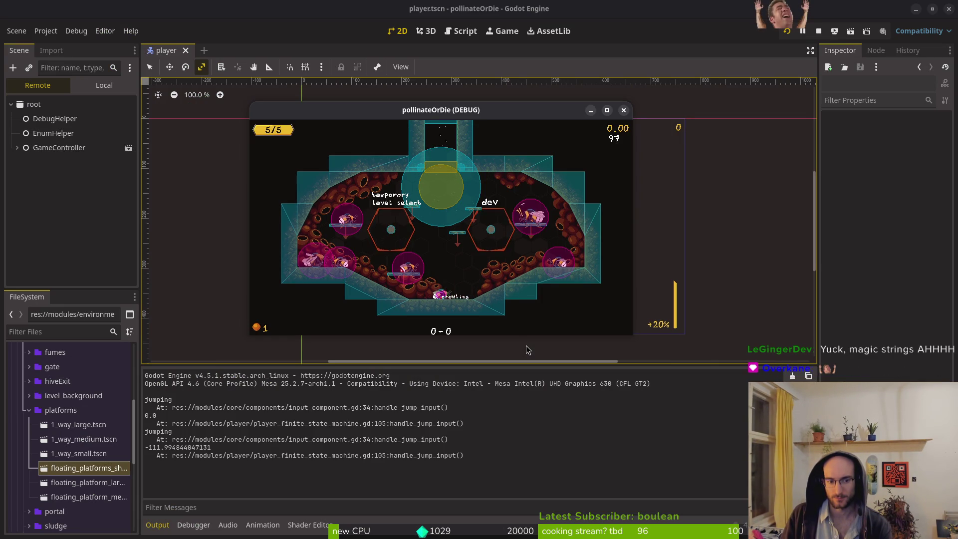
{"action": "key", "text": "space"}
- Crawl the bee left and right, jumping repeatedly to log angles such as 67.24 and -111.99
{"action": "key", "text": "Left"}
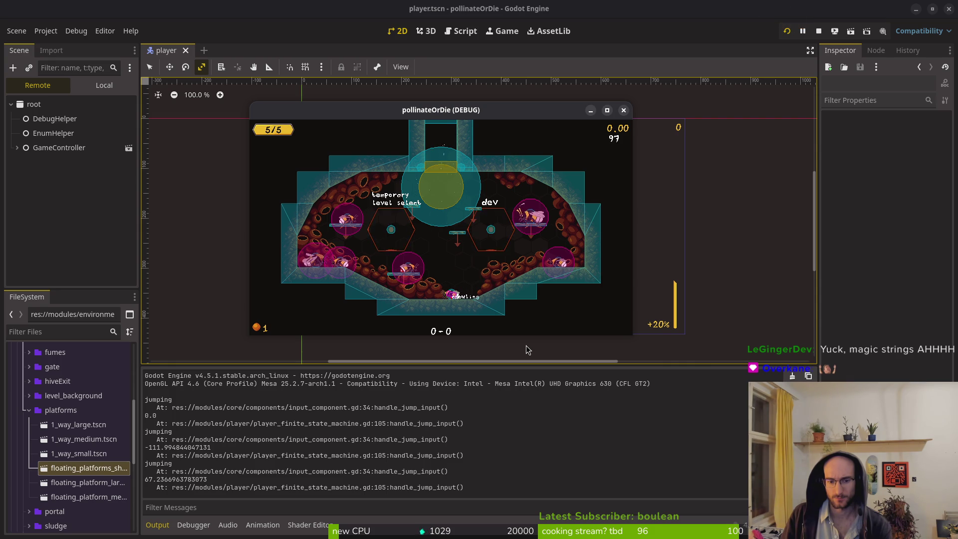
{"action": "key", "text": "Left"}
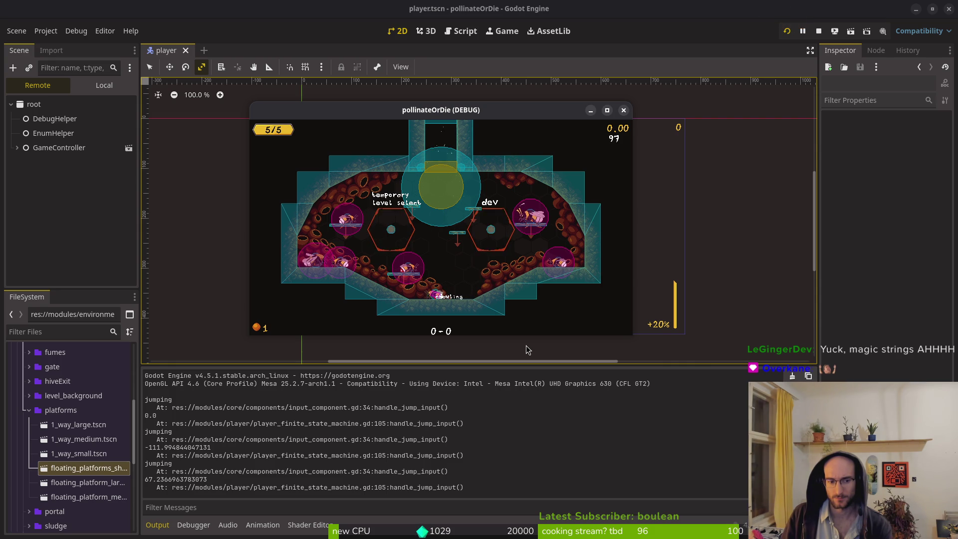
{"action": "key", "text": "space"}
{"action": "key", "text": "Left"}
{"action": "key", "text": "space"}
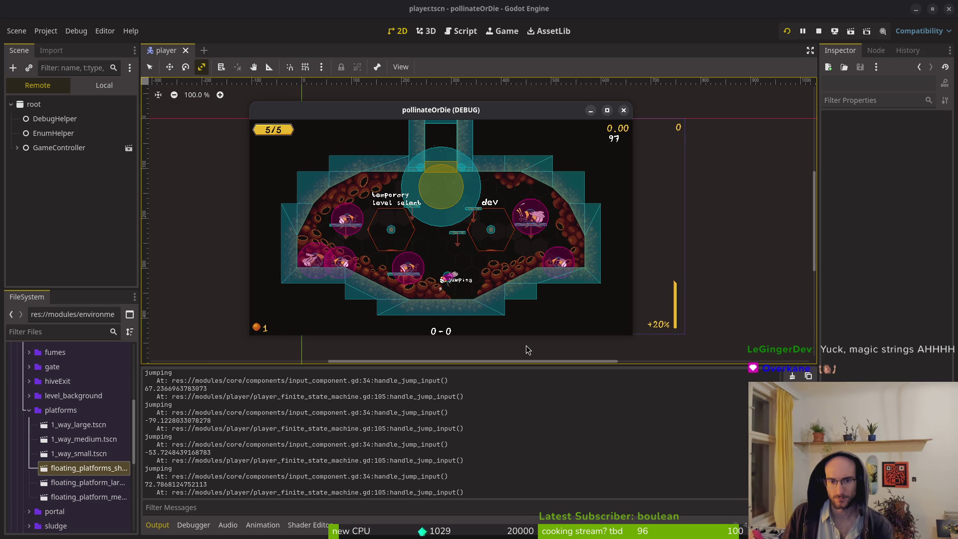
{"action": "key", "text": "space"}
{"action": "key", "text": "Right"}
{"action": "key", "text": "Right"}
{"action": "key", "text": "space"}
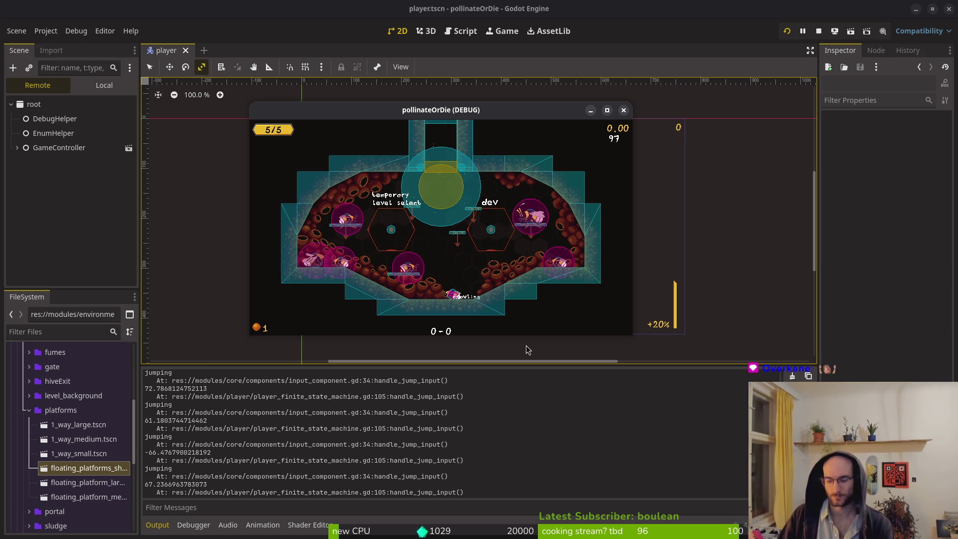
{"action": "key", "text": "alt+Tab"}
{"action": "key", "text": "alt+Tab"}
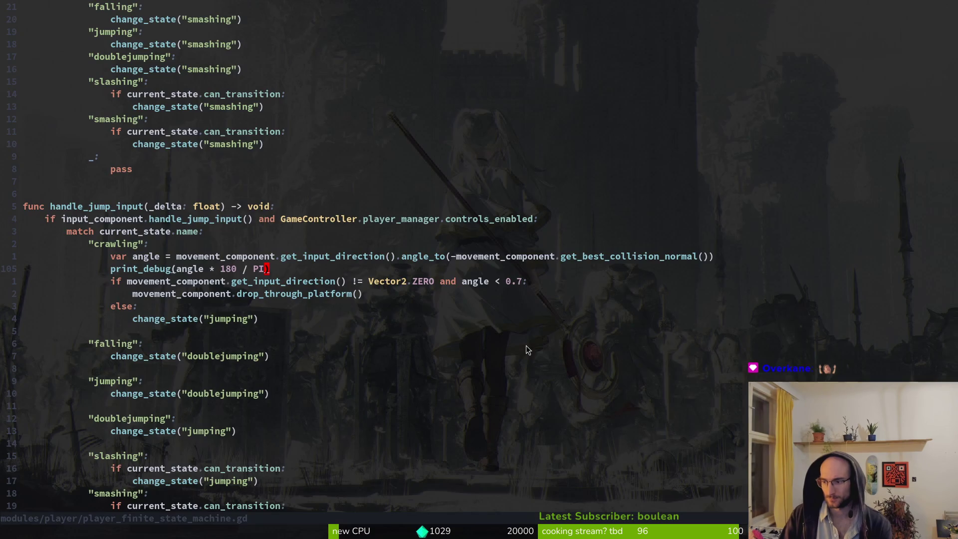
- Wrap angle in abs() so line 106's drop-through check reads abs(angle) < 0.7, and save
{"action": "key", "text": "k"}
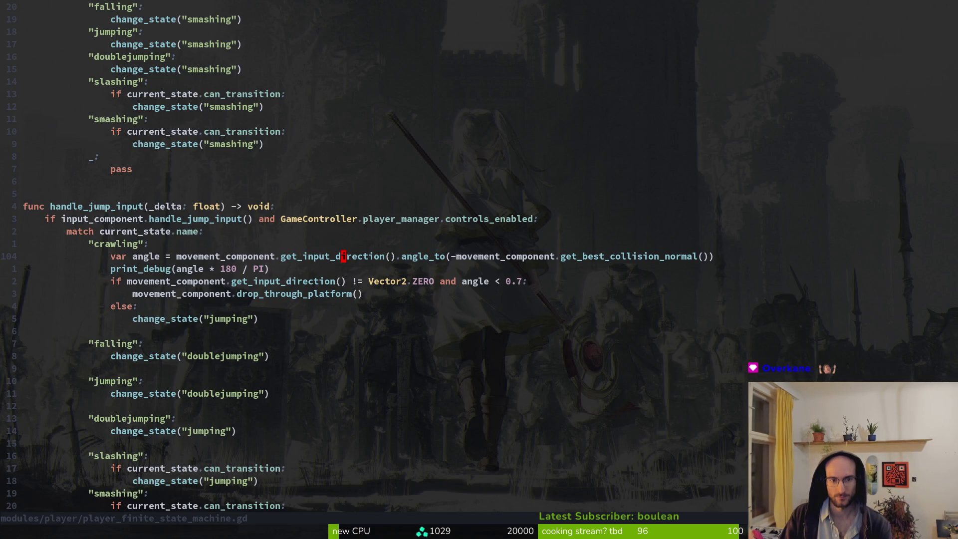
{"action": "key", "text": "j"}
{"action": "type", "text": "iabs"}
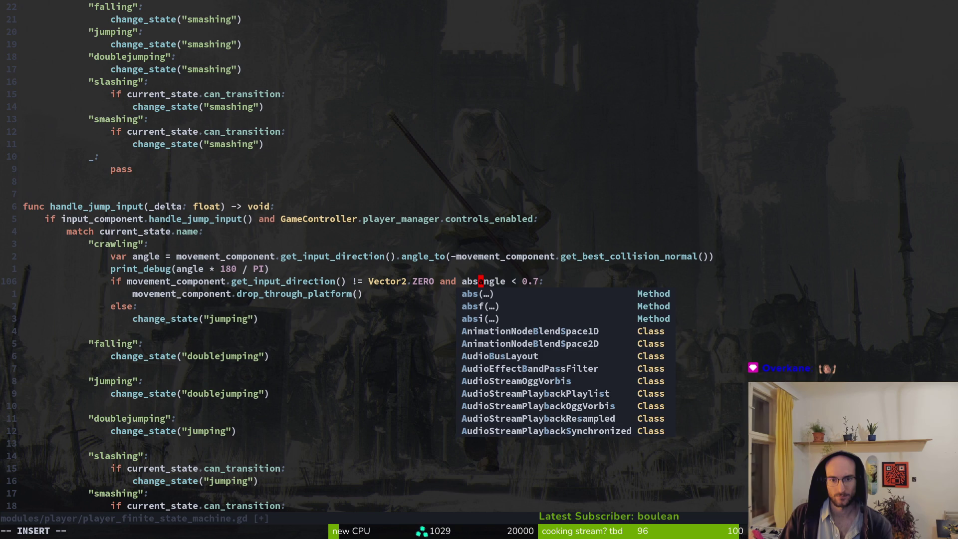
{"action": "type", "text": "f"}
{"action": "key", "text": "BackSpace"}
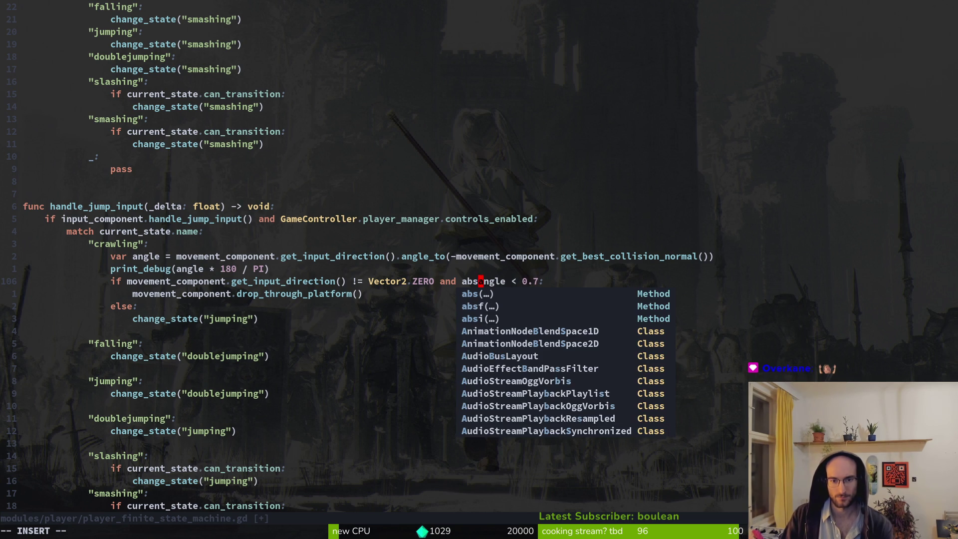
{"action": "type", "text": "<"}
{"action": "key", "text": "Escape"}
{"action": "key", "text": "w"}
{"action": "key", "text": "w"}
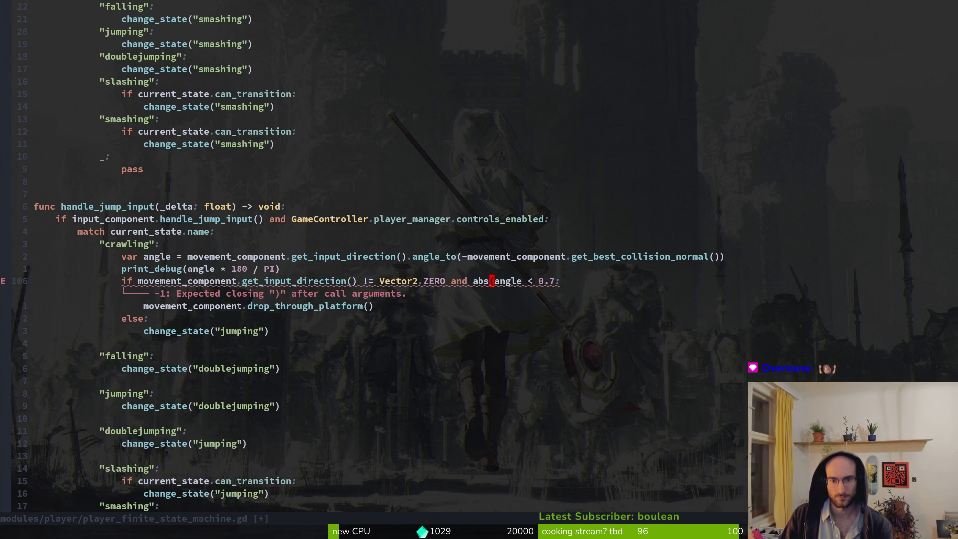
{"action": "type", "text": "ion()"}
{"action": "key", "text": "Escape"}
{"action": "type", "text": ":write"}
{"action": "key", "text": "Return"}
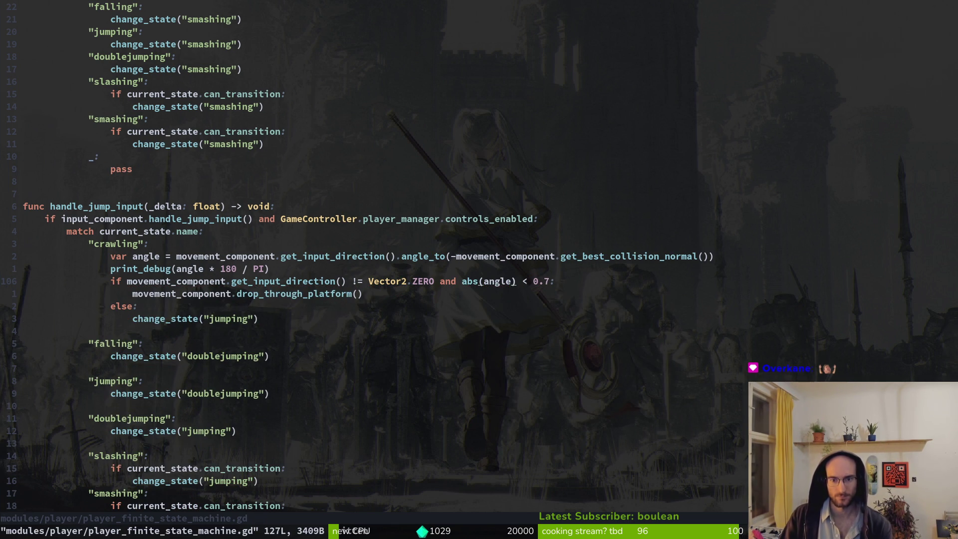
{"action": "key", "text": "alt+Tab"}
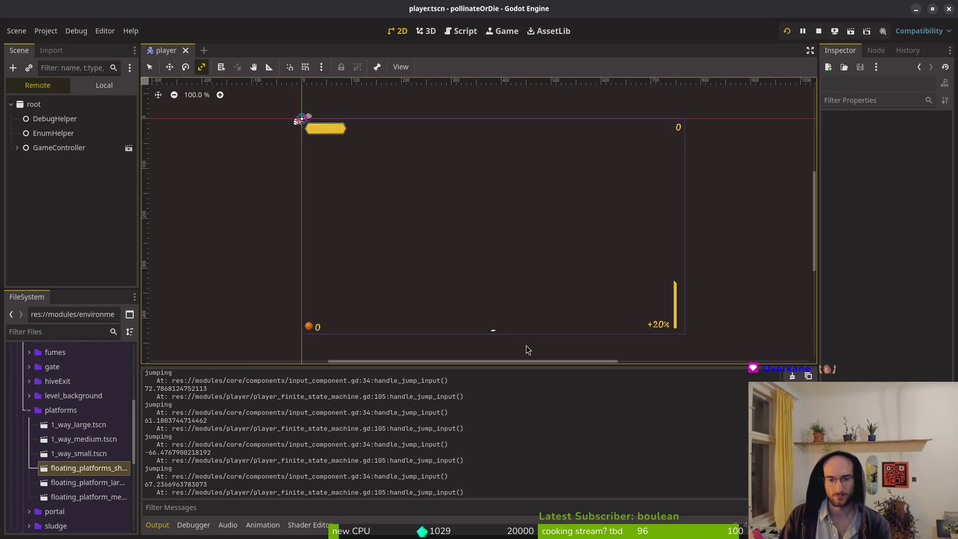
- Relaunch the game with the abs(angle) fix, continue into the hub, and test crawling then jumping
{"action": "key", "text": "F5"}
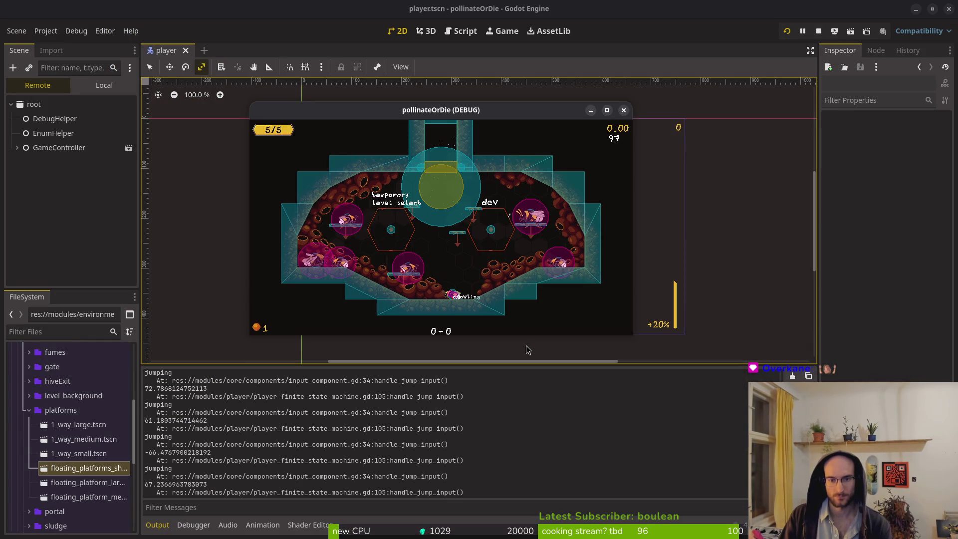
{"action": "key", "text": "alt+Tab"}
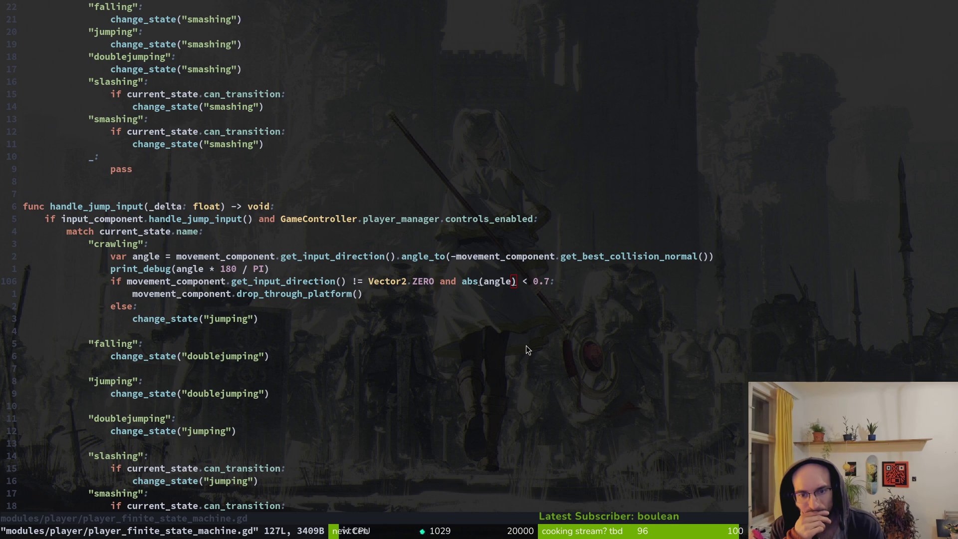
{"action": "key", "text": "alt+Tab"}
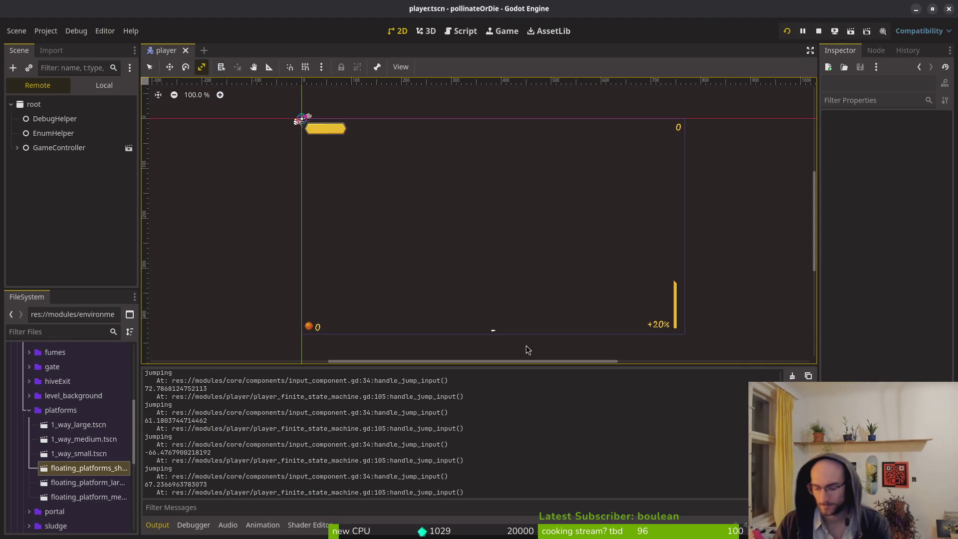
{"action": "key", "text": "F8"}
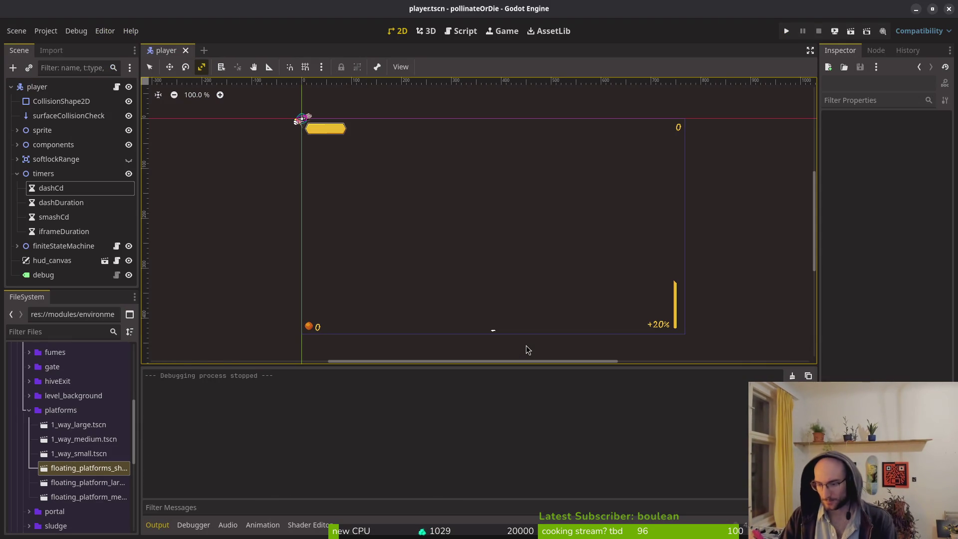
{"action": "key", "text": "F5"}
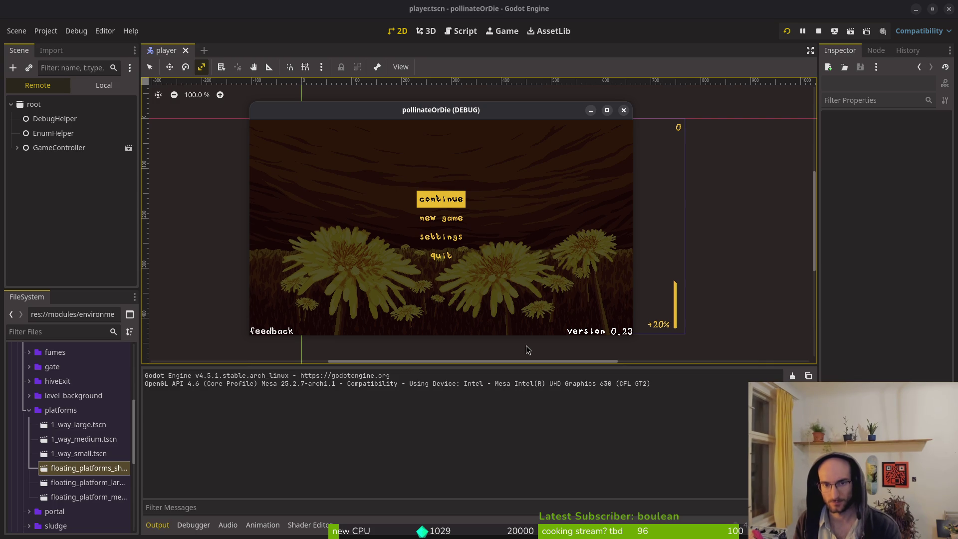
{"action": "key", "text": "Return"}
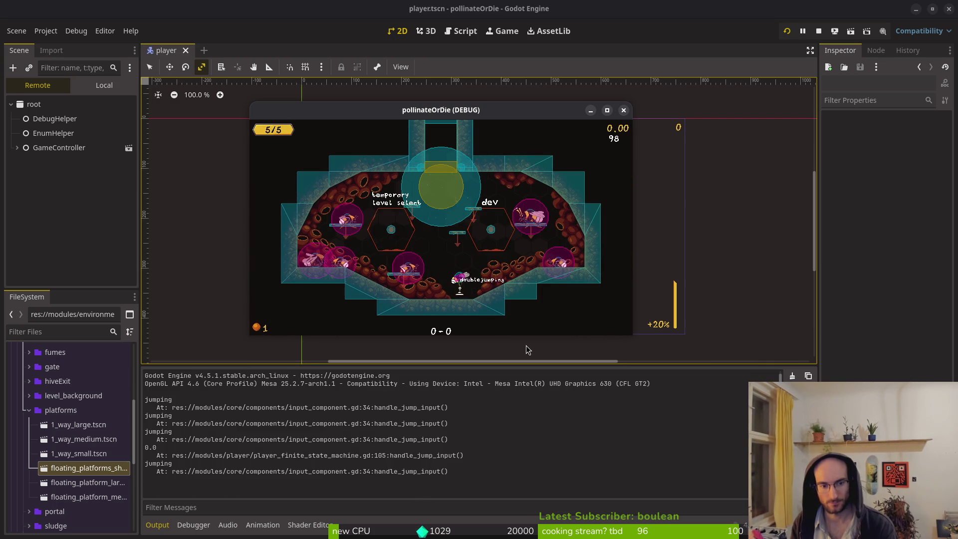
{"action": "key", "text": "space"}
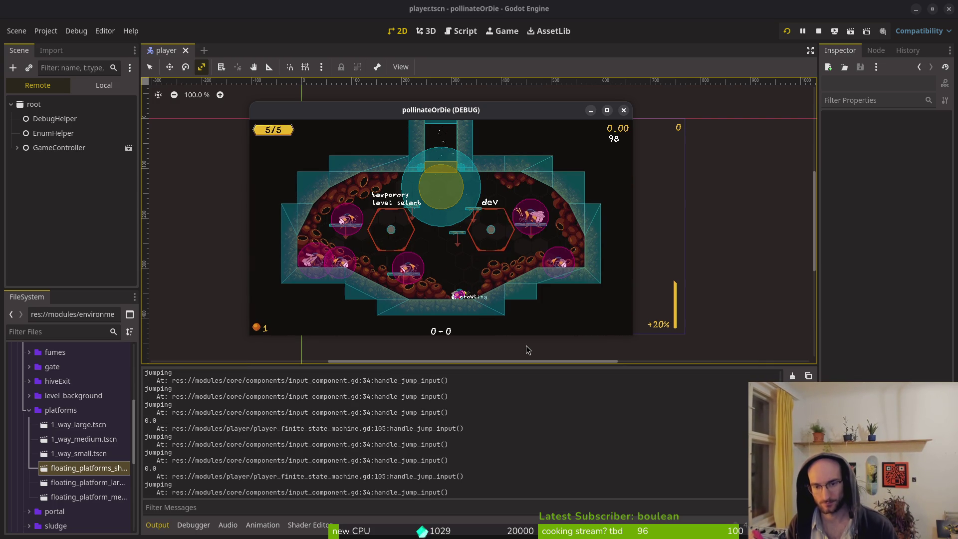
{"action": "left_click", "coordinate": [820, 25]}
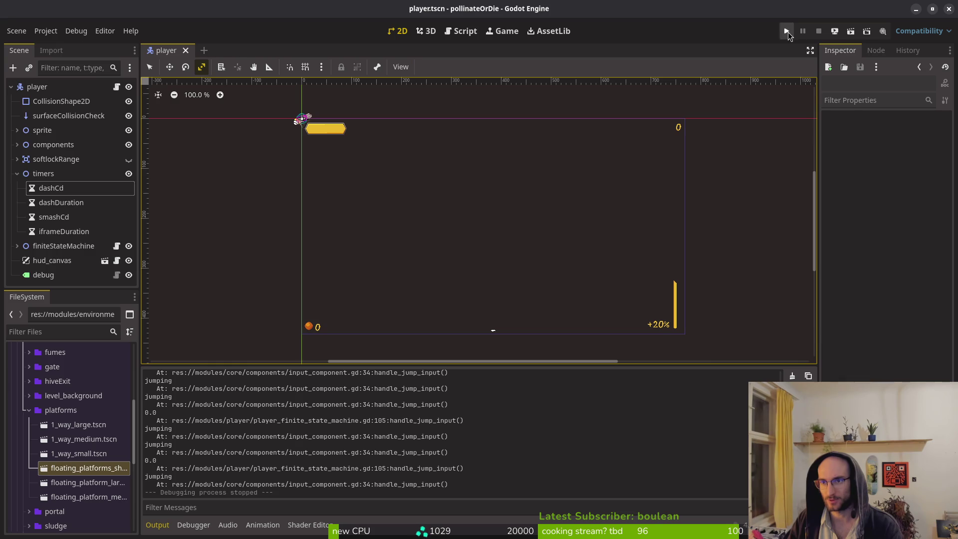
{"action": "left_click", "coordinate": [786, 33]}
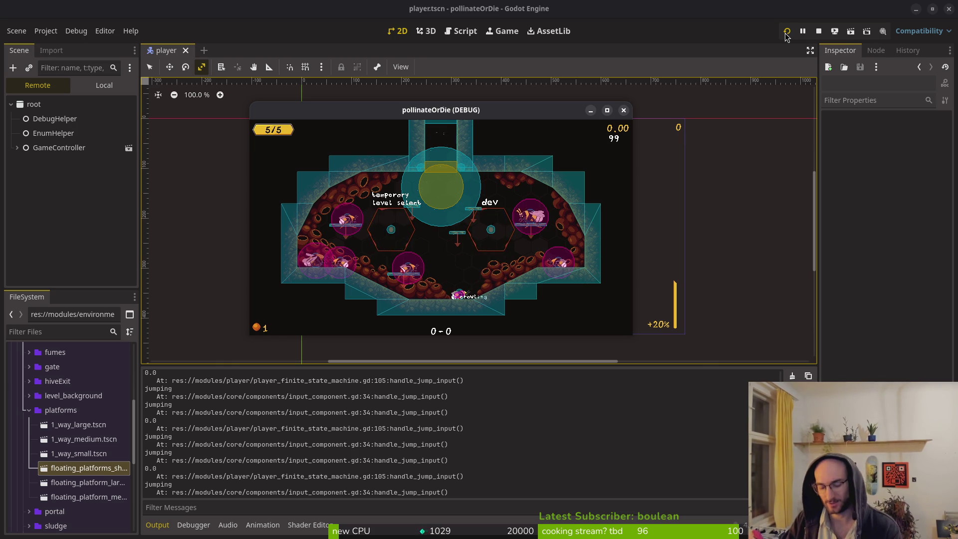
{"action": "key", "text": "alt+Tab"}
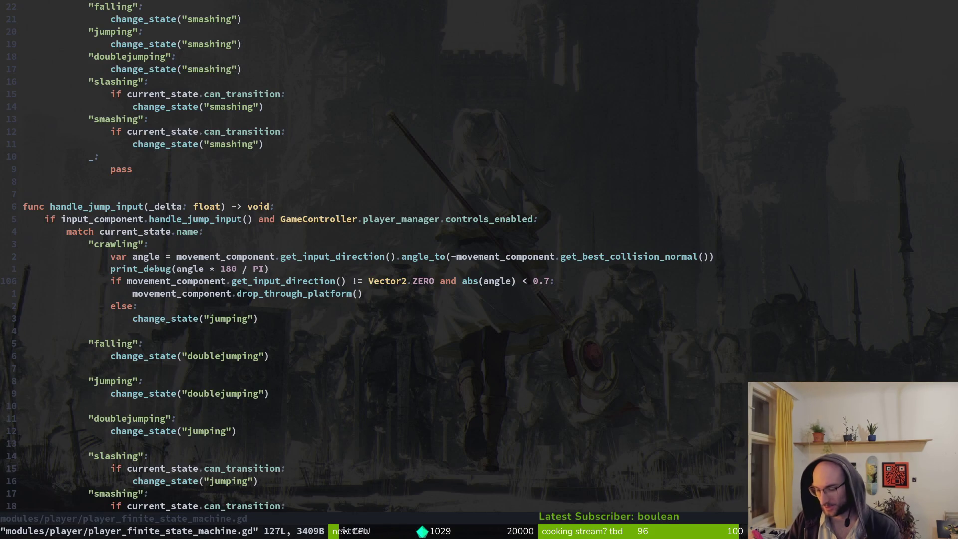
- Open input_buffer.manager.gd, restore BUFFER_WINDOW to 8090 with undo/redo, and save
{"action": "key", "text": "ctrl+p"}
{"action": "type", "text": "inbuff"}
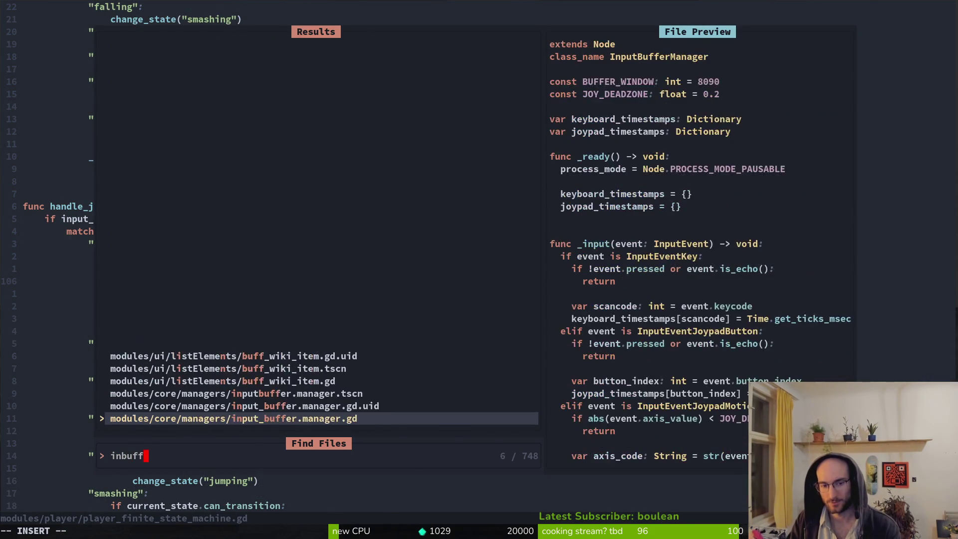
{"action": "key", "text": "Return"}
{"action": "key", "text": "Up"}
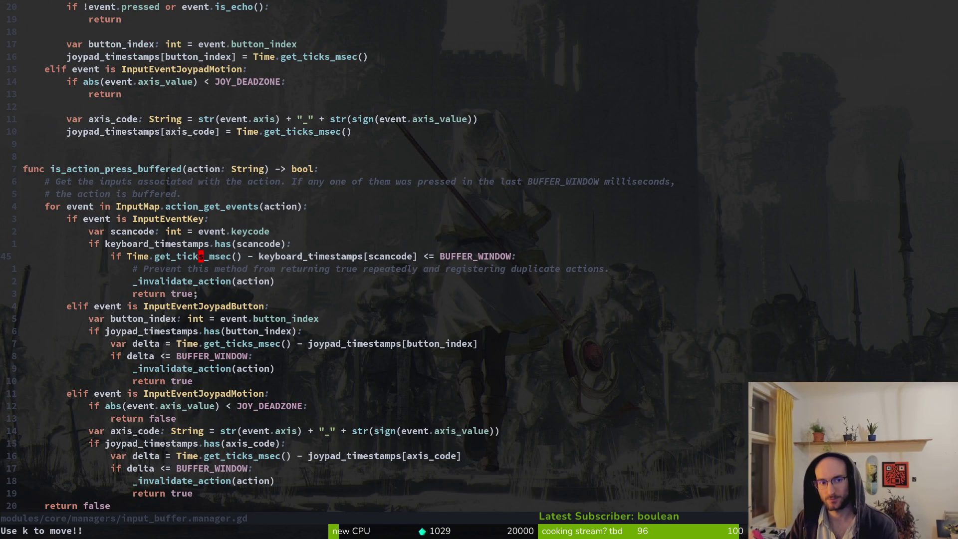
{"action": "key", "text": "u"}
{"action": "key", "text": "u"}
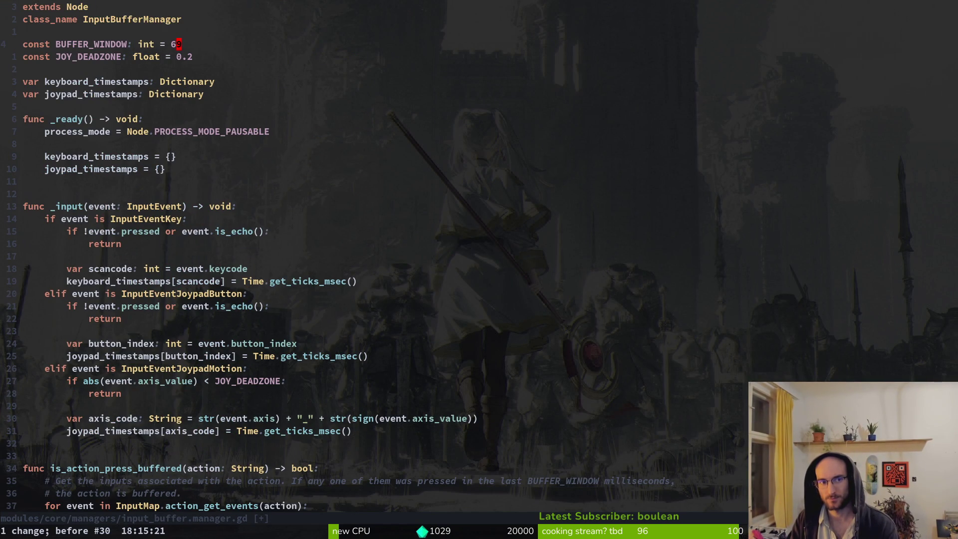
{"action": "key", "text": "ctrl+r"}
{"action": "key", "text": "ctrl+s"}
{"action": "key", "text": "ctrl+r"}
{"action": "key", "text": "ctrl+s"}
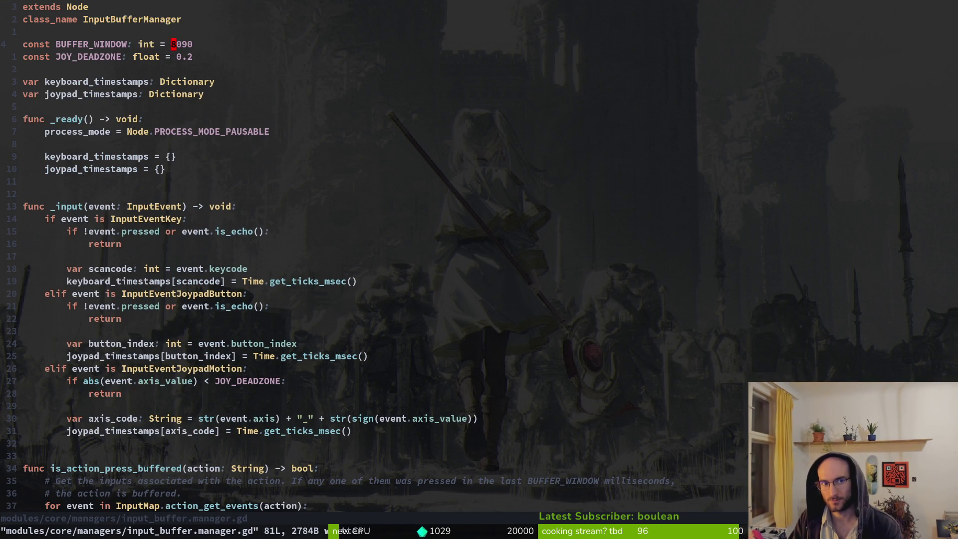
- Change BUFFER_WINDOW's first digit to make it 1090 and save the file
{"action": "key", "text": "i"}
{"action": "key", "text": "BackSpace"}
{"action": "type", "text": "1"}
{"action": "key", "text": "Escape"}
{"action": "key", "text": "ctrl+s"}
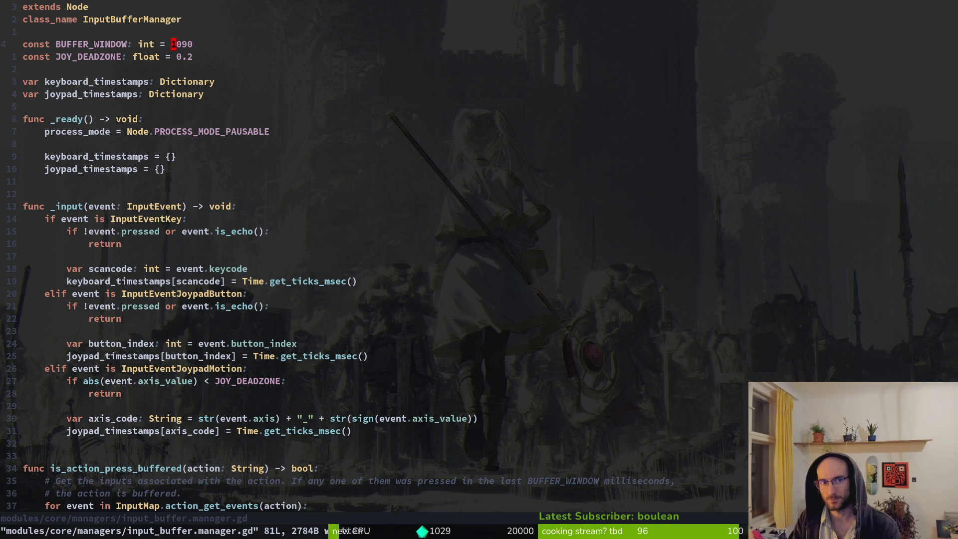
{"action": "key", "text": "alt+Tab"}
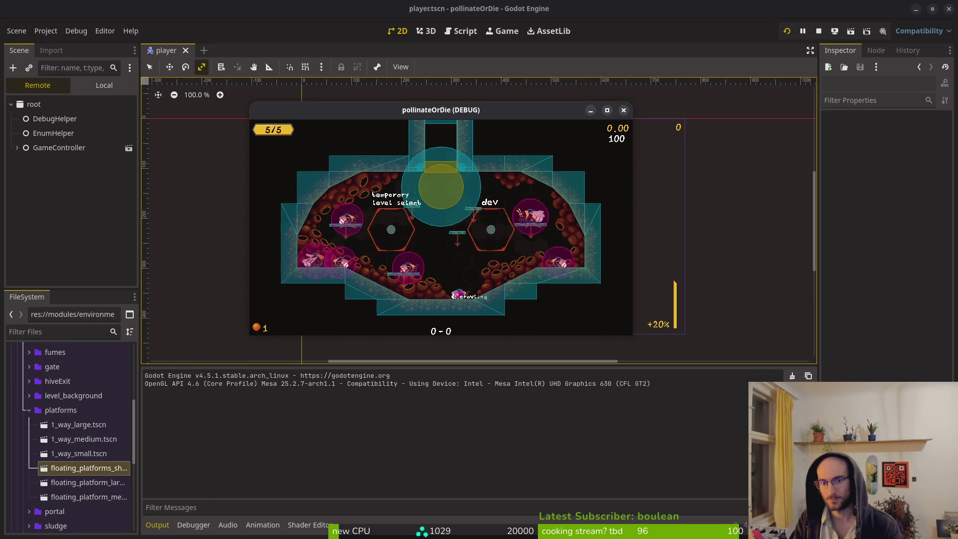
- Undo the BUFFER_WINDOW edit back to 8090 and restart the debug game
{"action": "key", "text": "alt+Tab"}
{"action": "key", "text": "alt+Tab"}
{"action": "key", "text": "u"}
{"action": "key", "text": "alt+Tab"}
{"action": "key", "text": "F8"}
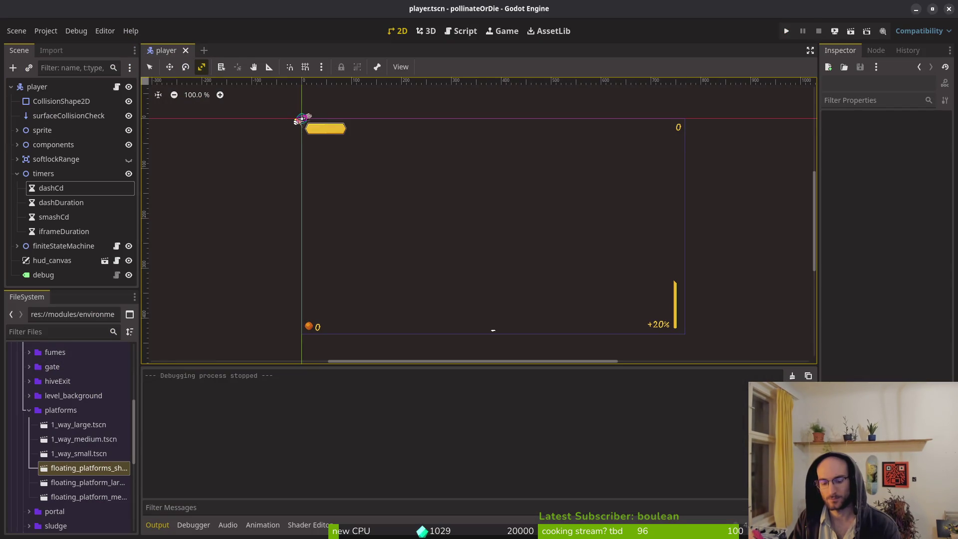
{"action": "key", "text": "F5"}
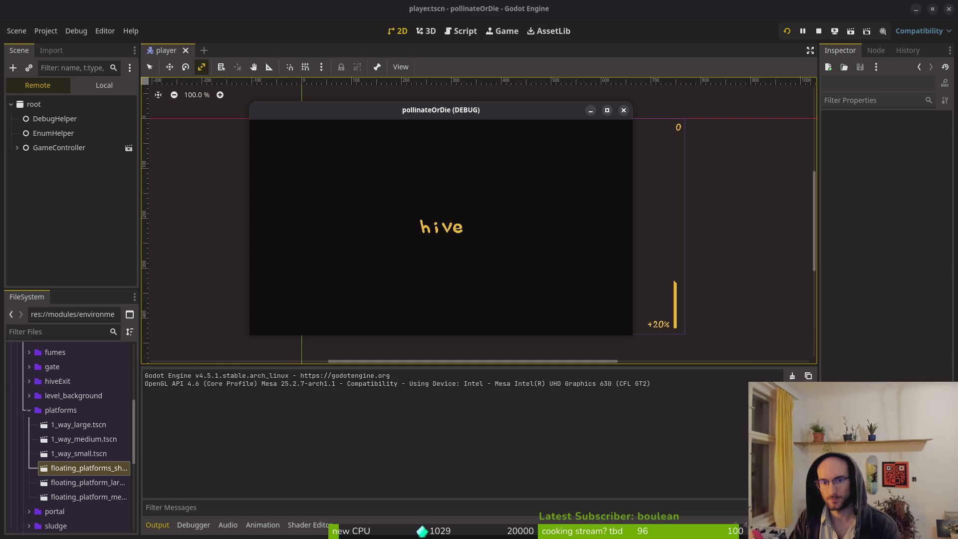
- Test double jumping, landing to crawl on the floor, and jumping from crawling
{"action": "key", "text": "space"}
{"action": "key", "text": "space"}
{"action": "key", "text": "space"}
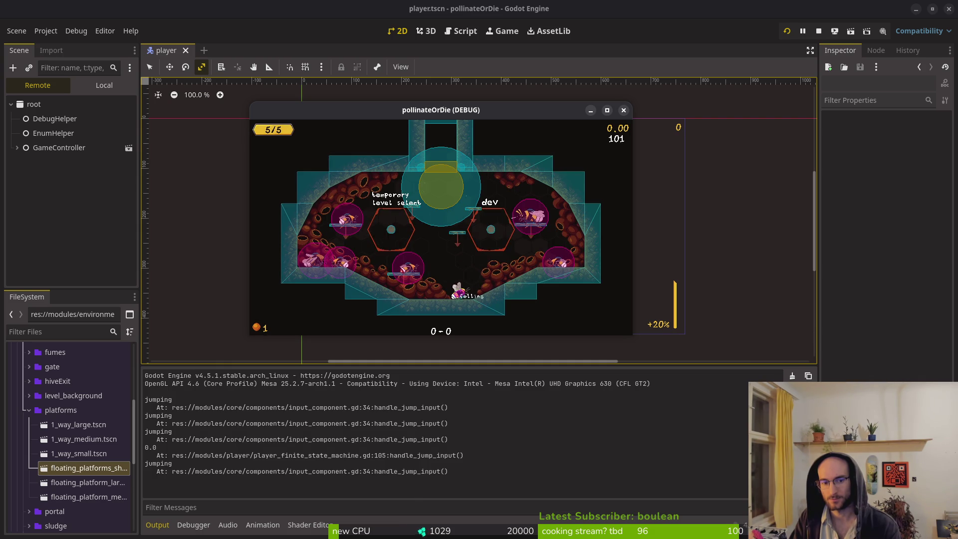
{"action": "key", "text": "space"}
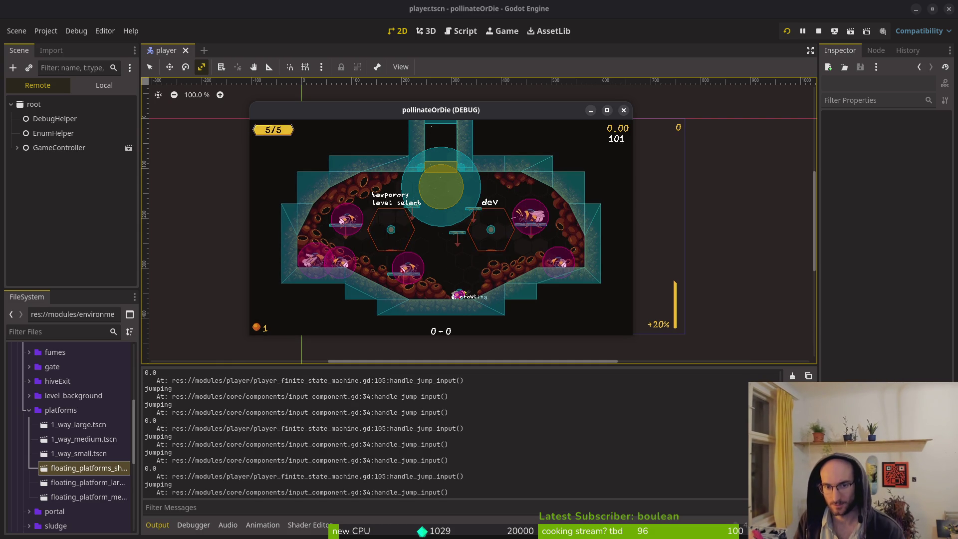
{"action": "key", "text": "space"}
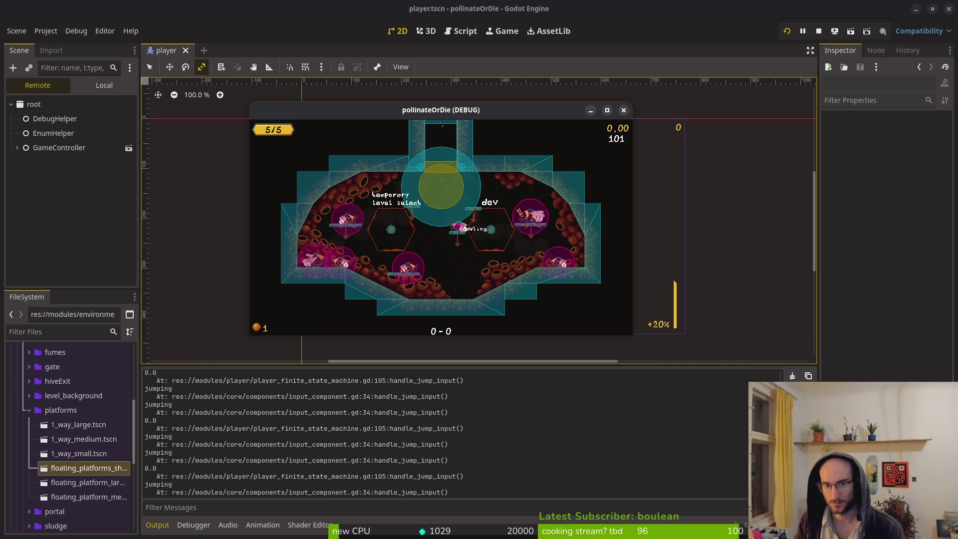
{"action": "key", "text": "Right"}
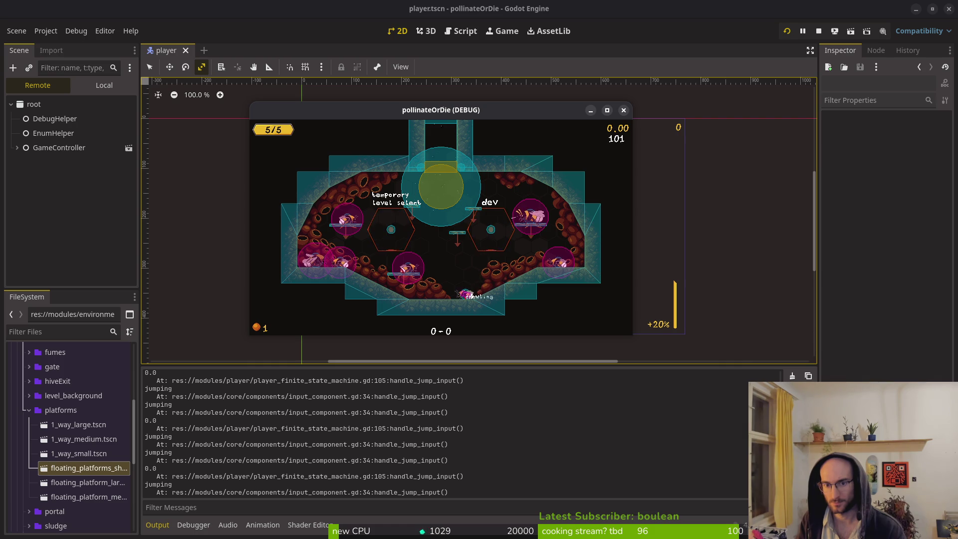
{"action": "key", "text": "space"}
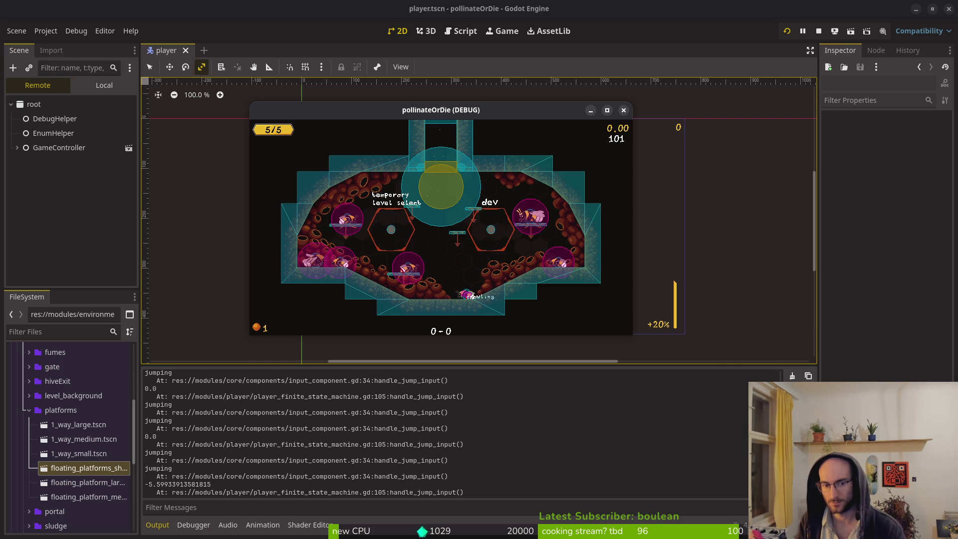
{"action": "key", "text": "space"}
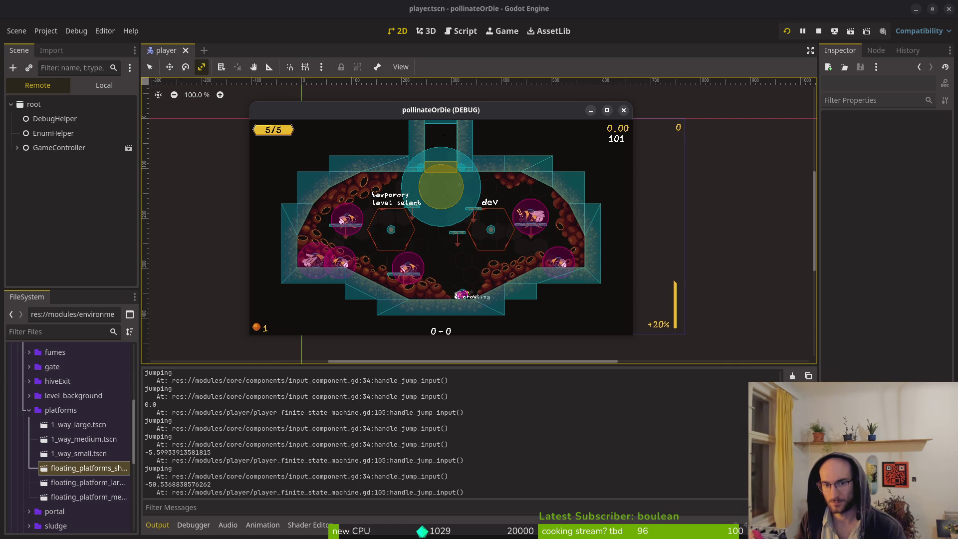
{"action": "key", "text": "space"}
{"action": "key", "text": "space"}
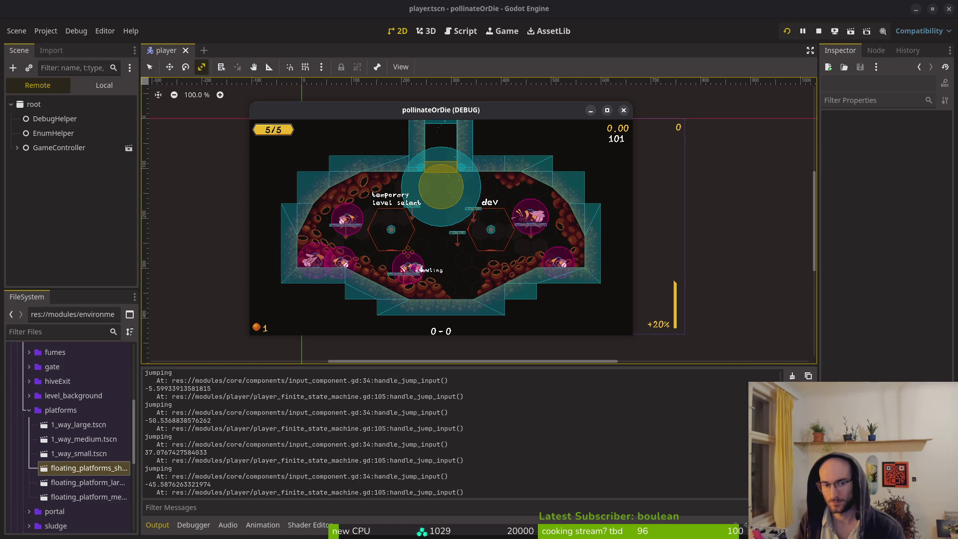
- Keep jumping from crawling, maximize the game window, and test dropping through the platform
{"action": "key", "text": "space"}
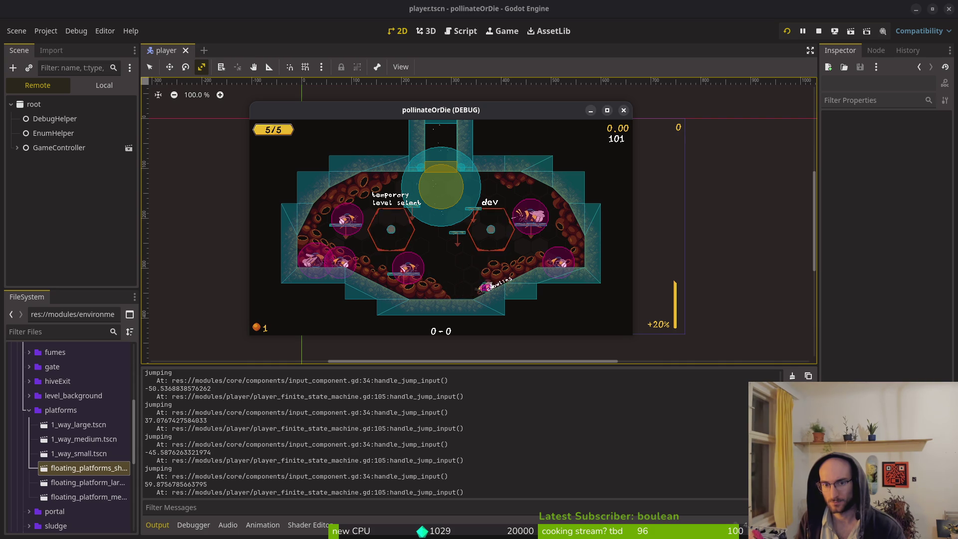
{"action": "key", "text": "space"}
{"action": "key", "text": "space"}
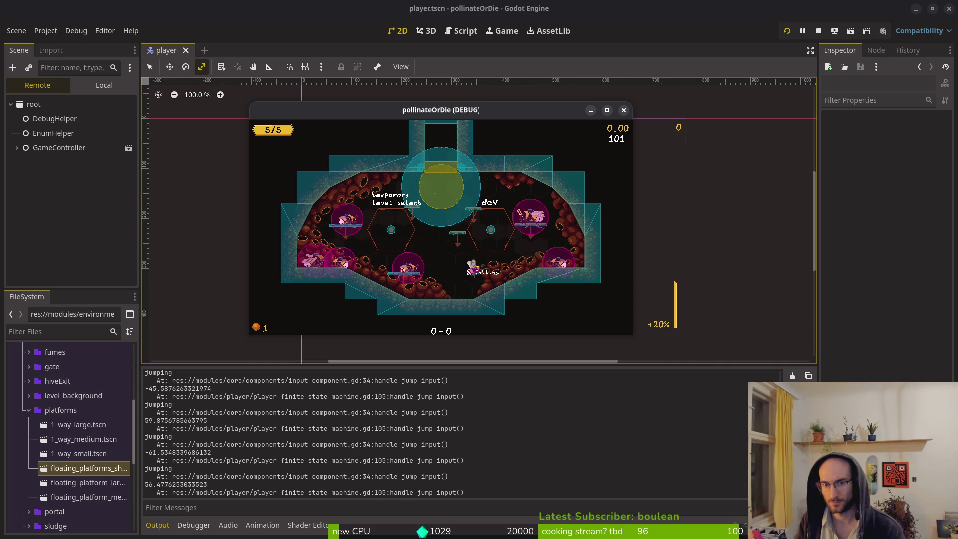
{"action": "key", "text": "space"}
{"action": "key", "text": "space"}
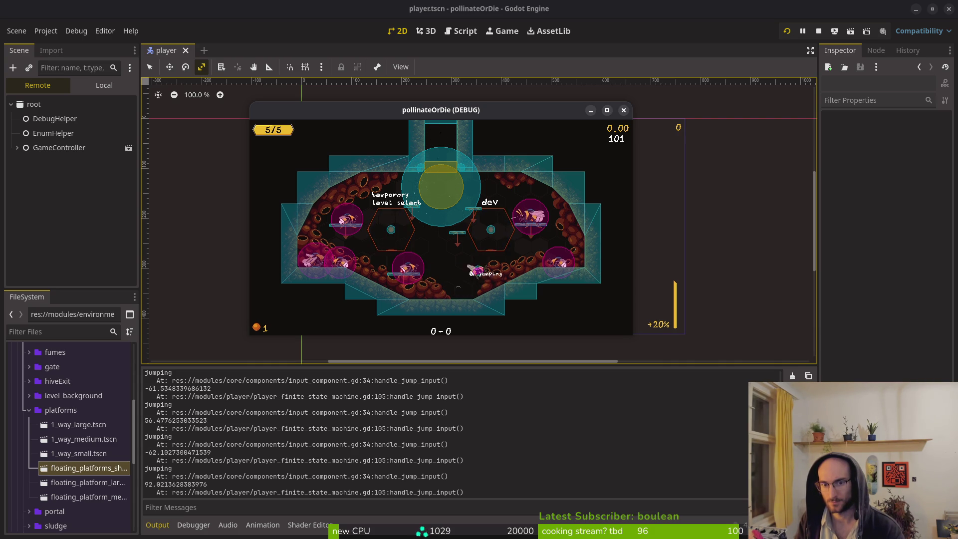
{"action": "key", "text": "space"}
{"action": "key", "text": "space"}
{"action": "key", "text": "space"}
{"action": "key", "text": "space"}
{"action": "key", "text": "space"}
{"action": "key", "text": "space"}
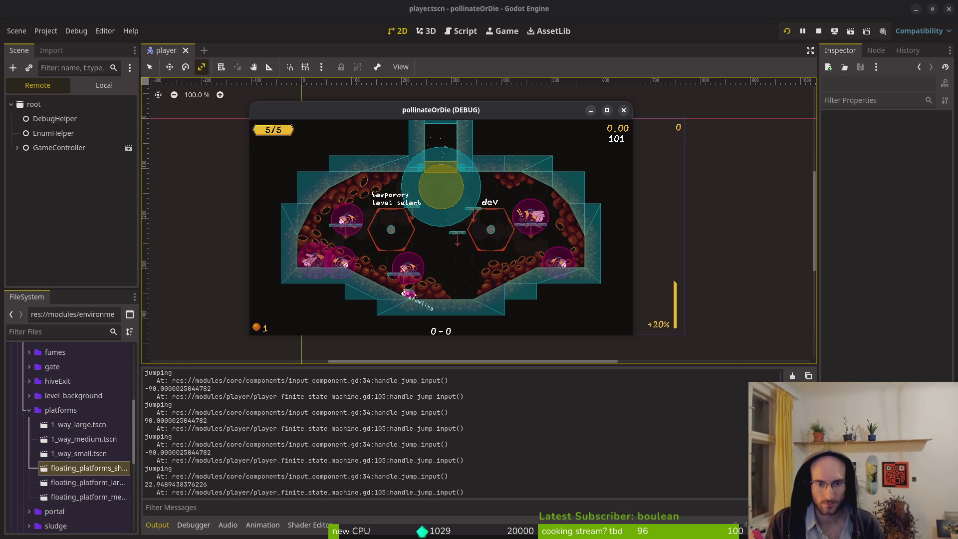
{"action": "key", "text": "space"}
{"action": "key", "text": "space"}
{"action": "key", "text": "space"}
{"action": "key", "text": "space"}
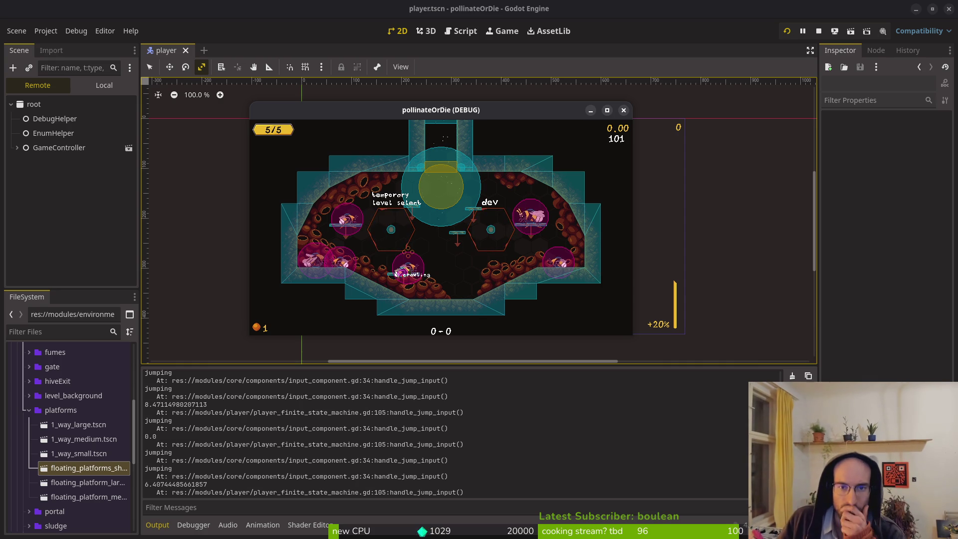
{"action": "key", "text": "super+Up"}
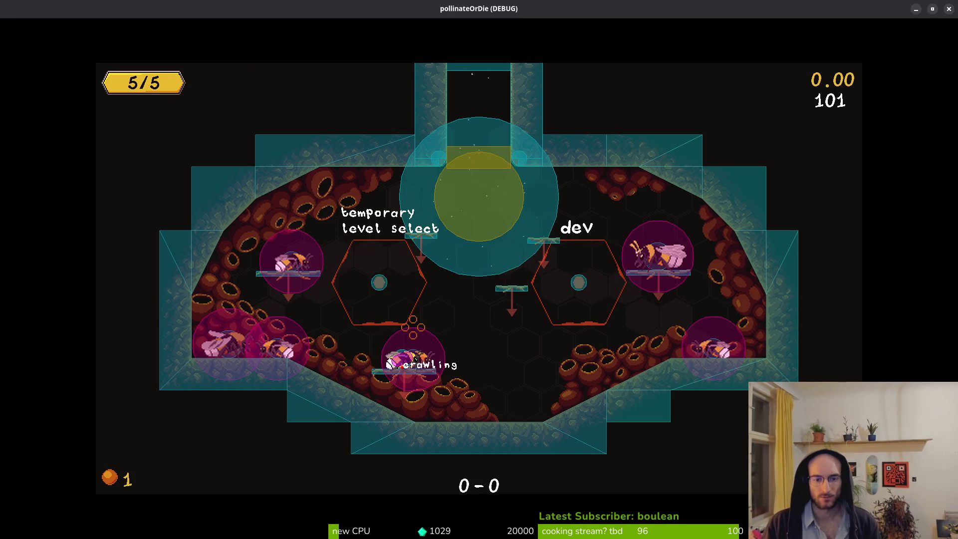
{"action": "key", "text": "space"}
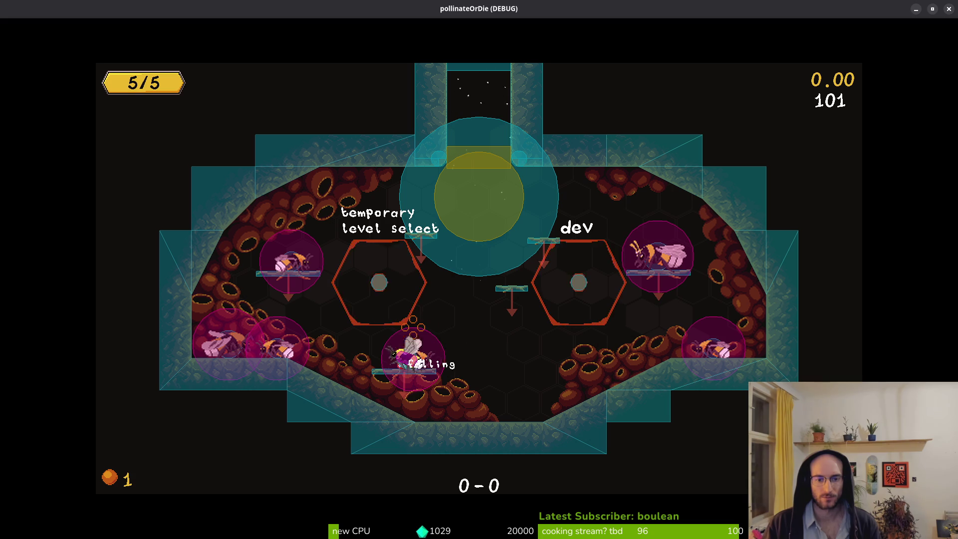
{"action": "key", "text": "space"}
{"action": "key", "text": "space"}
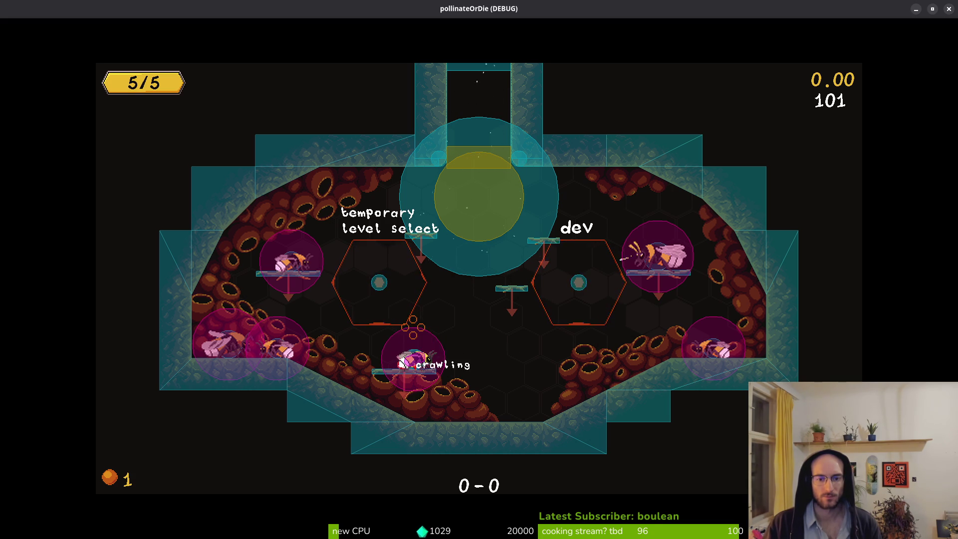
- Close the game and return to the drop_through_platform call in the state machine script
{"action": "key", "text": "alt+F4"}
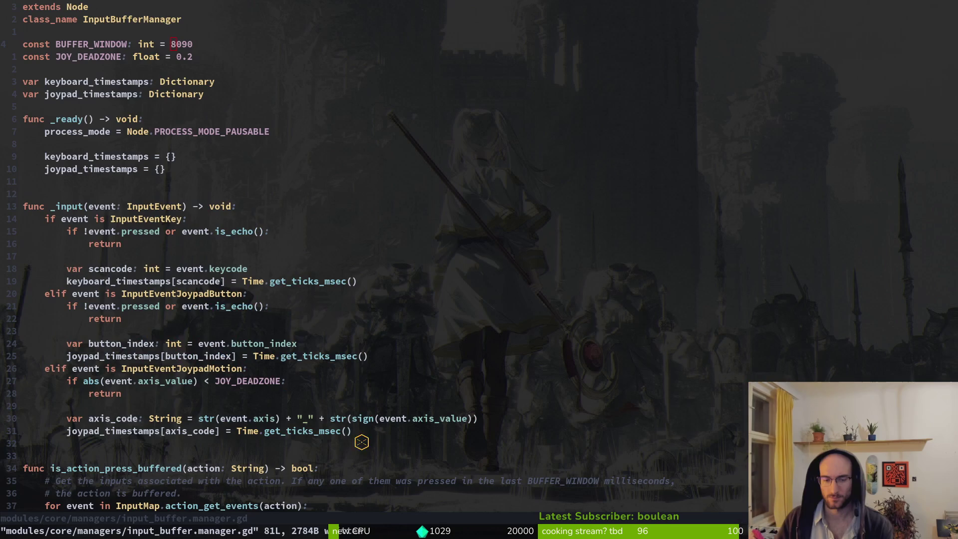
{"action": "key", "text": "space"}
{"action": "key", "text": "f"}
{"action": "key", "text": "f"}
{"action": "key", "text": "Escape"}
{"action": "key", "text": "Escape"}
{"action": "key", "text": "ctrl+o"}
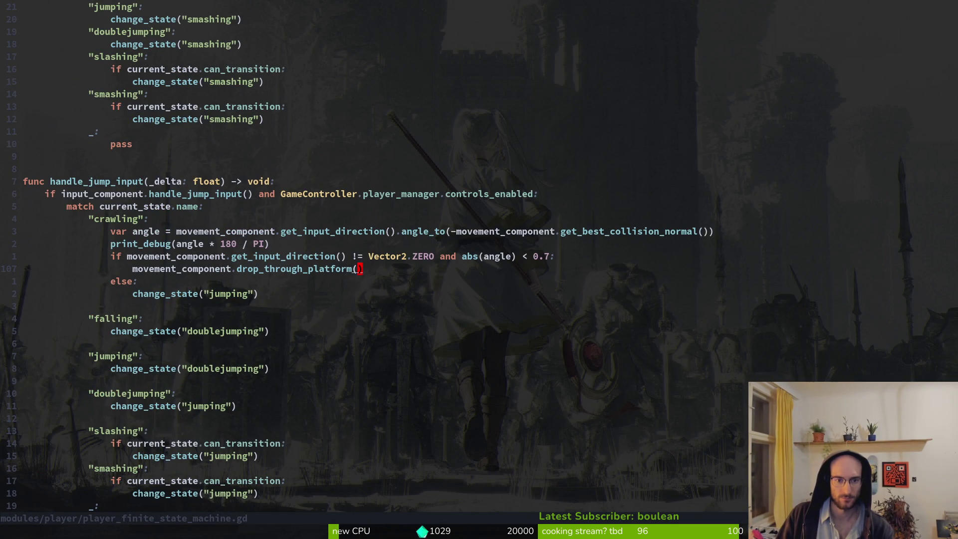
{"action": "key", "text": "h"}
- Open movement_component.gd and go to the drop_through_platform function near line 109
{"action": "key", "text": "ctrl+p"}
{"action": "type", "text": "movement"}
{"action": "key", "text": "Return"}
{"action": "key", "text": "1"}
{"action": "key", "text": "0"}
{"action": "key", "text": "9"}
{"action": "key", "text": "G"}
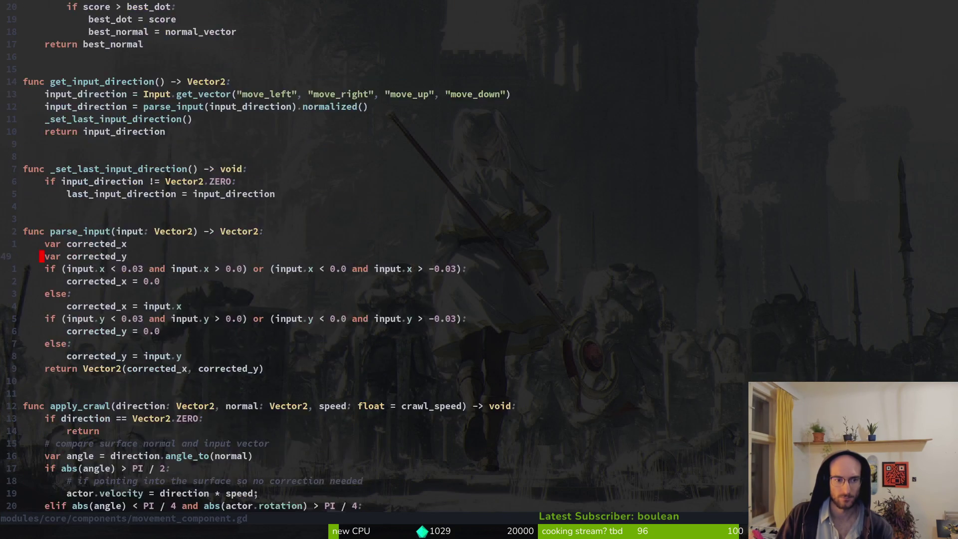
{"action": "key", "text": "ctrl+d"}
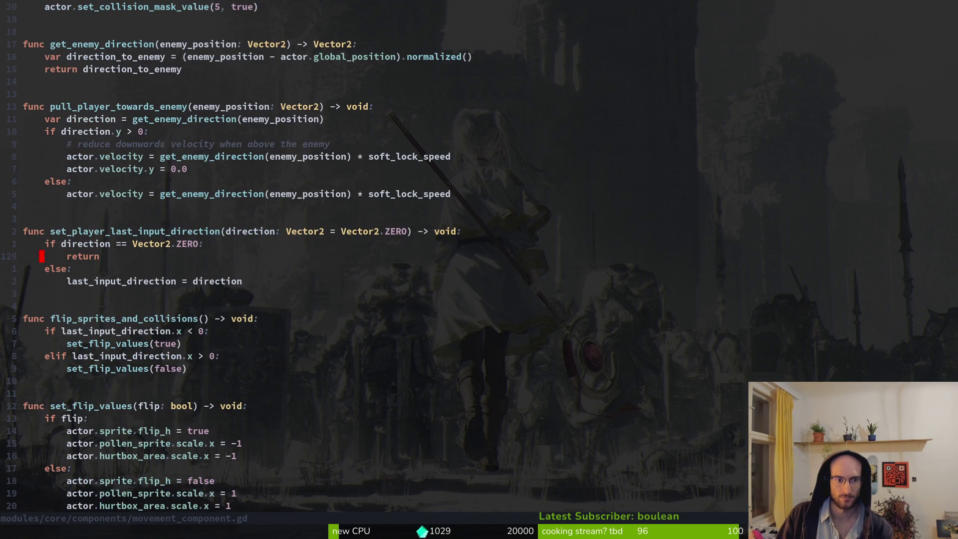
{"action": "key", "text": "ctrl+d"}
{"action": "key", "text": "ctrl+u"}
{"action": "key", "text": "ctrl+u"}
- Inspect the velocity and timer lines and land on the * 25 multiplier
{"action": "key", "text": "k"}
{"action": "key", "text": "k"}
{"action": "key", "text": "j"}
{"action": "key", "text": "w"}
{"action": "key", "text": "w"}
{"action": "key", "text": "w"}
{"action": "key", "text": "k"}
{"action": "key", "text": "b"}
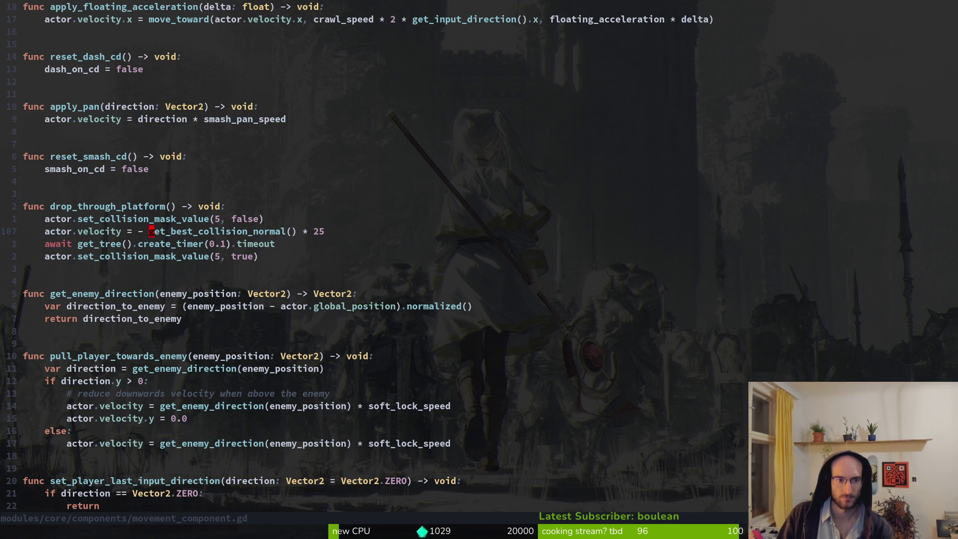
{"action": "key", "text": "b"}
{"action": "key", "text": "w"}
{"action": "key", "text": "w"}
{"action": "key", "text": "w"}
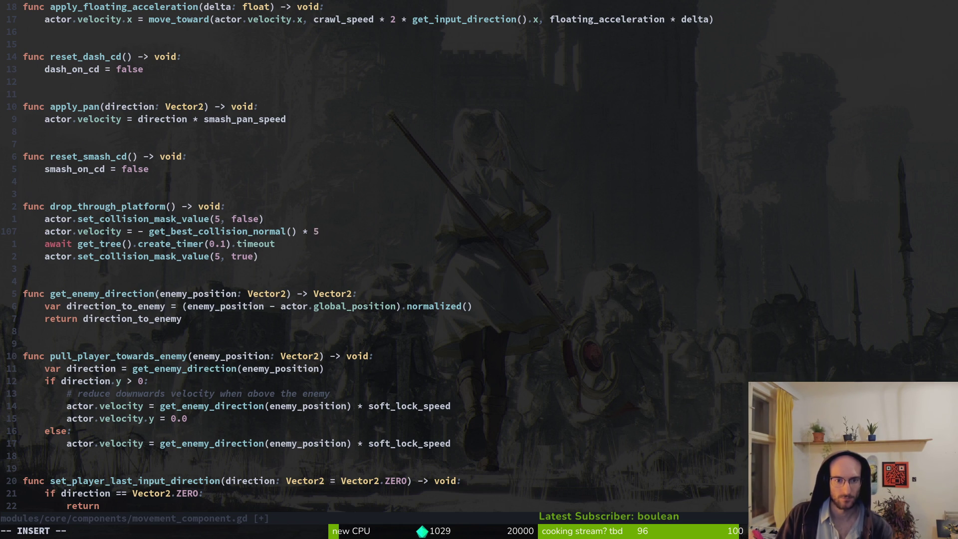
- Replace the 25 velocity multiplier with 80 and launch a debug run
{"action": "key", "text": "Escape"}
{"action": "key", "text": "u"}
{"action": "key", "text": "s"}
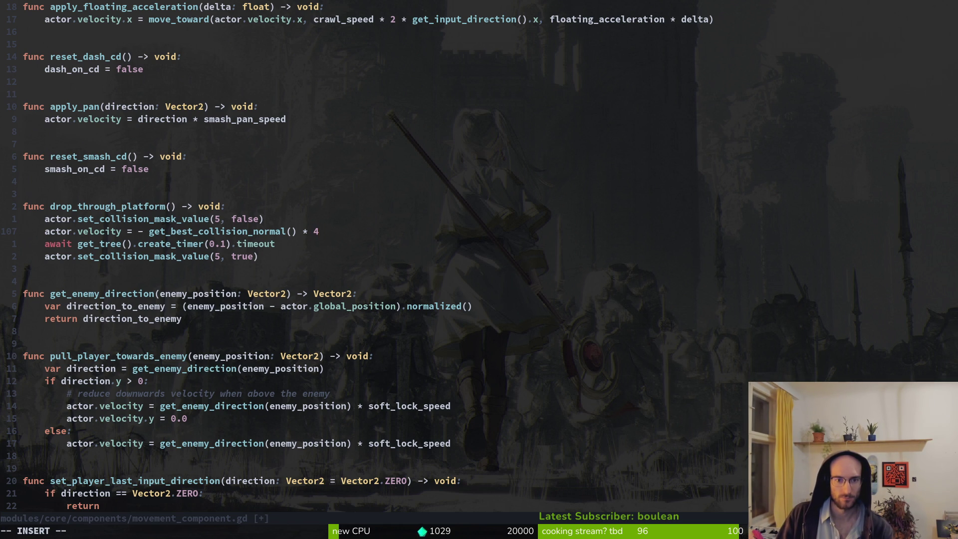
{"action": "type", "text": "80"}
{"action": "key", "text": "Escape"}
{"action": "key", "text": "F5"}
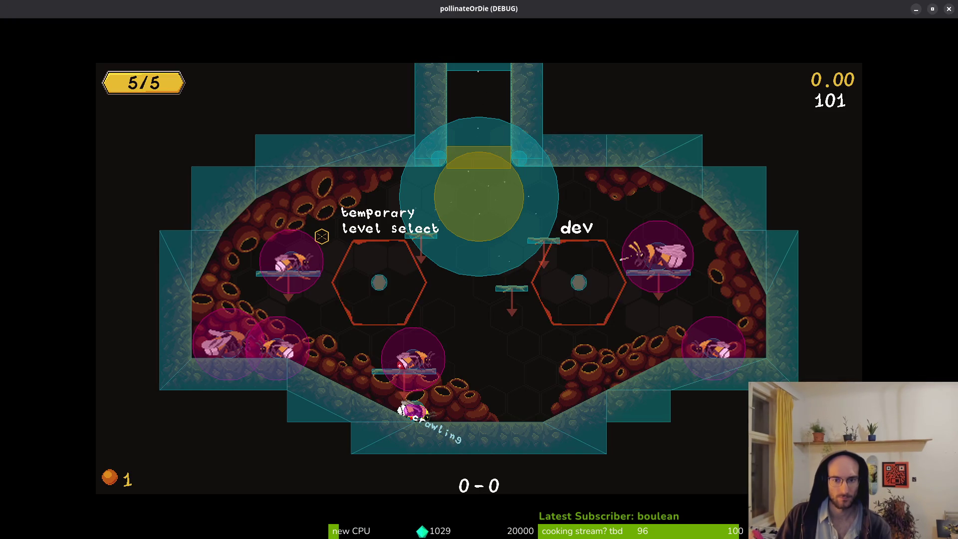
- Restart the game, enter the hive, test jumping and dropping through while crawling, then stop it
{"action": "key", "text": "F5"}
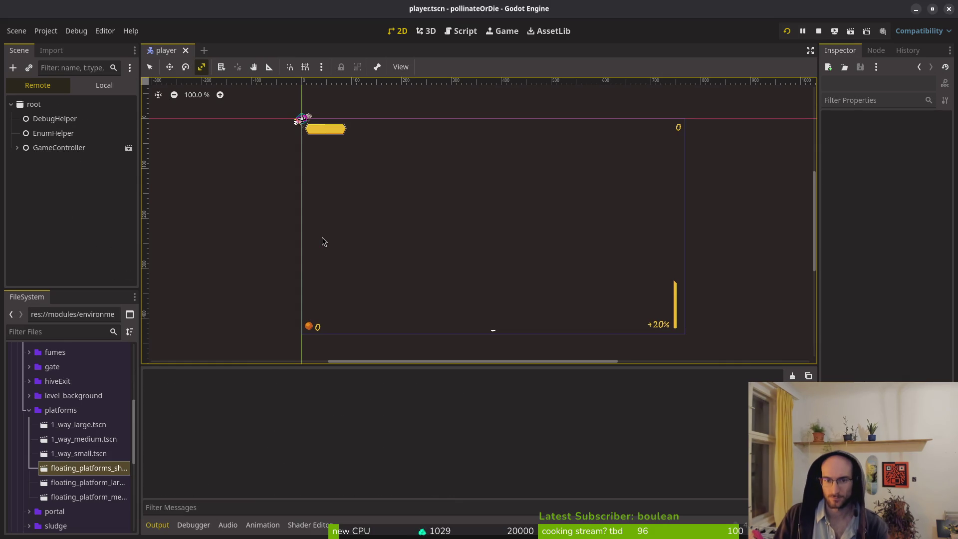
{"action": "key", "text": "Return"}
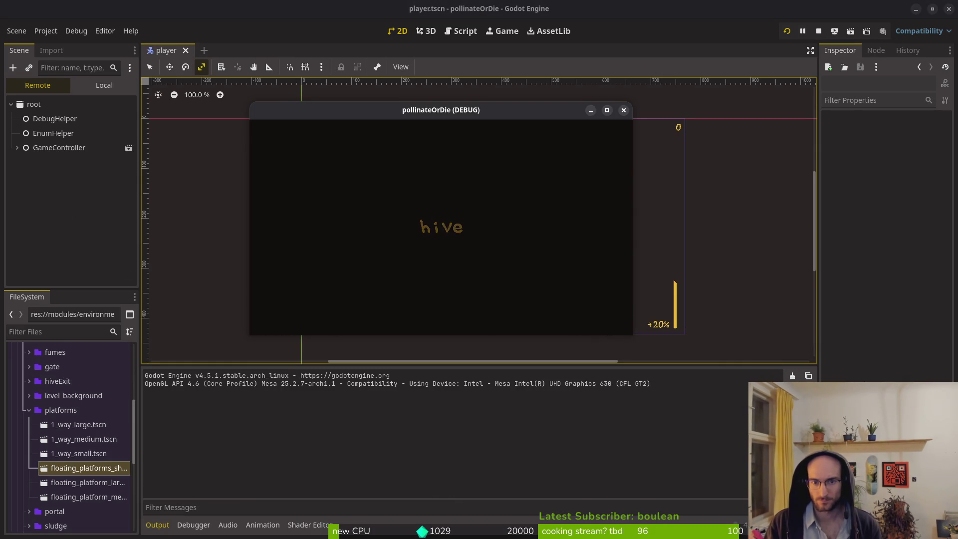
{"action": "key", "text": "space"}
{"action": "key", "text": "space"}
{"action": "key", "text": "space"}
{"action": "key", "text": "space"}
{"action": "key", "text": "space"}
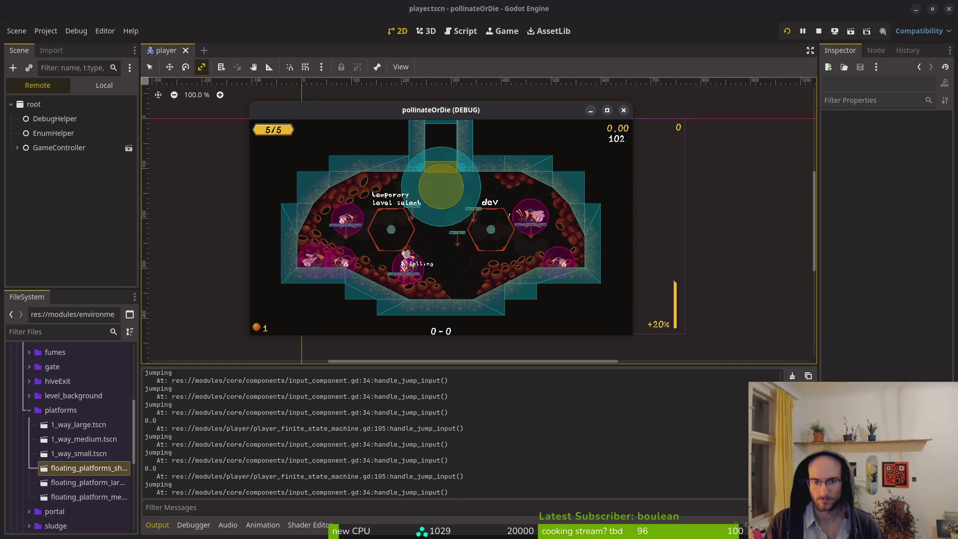
{"action": "key", "text": "space"}
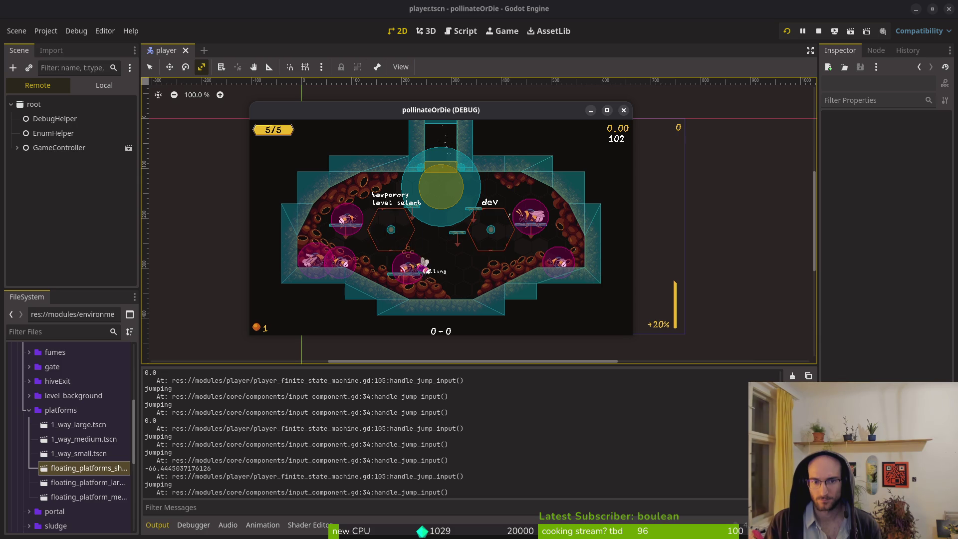
{"action": "key", "text": "space"}
{"action": "key", "text": "space"}
{"action": "key", "text": "space"}
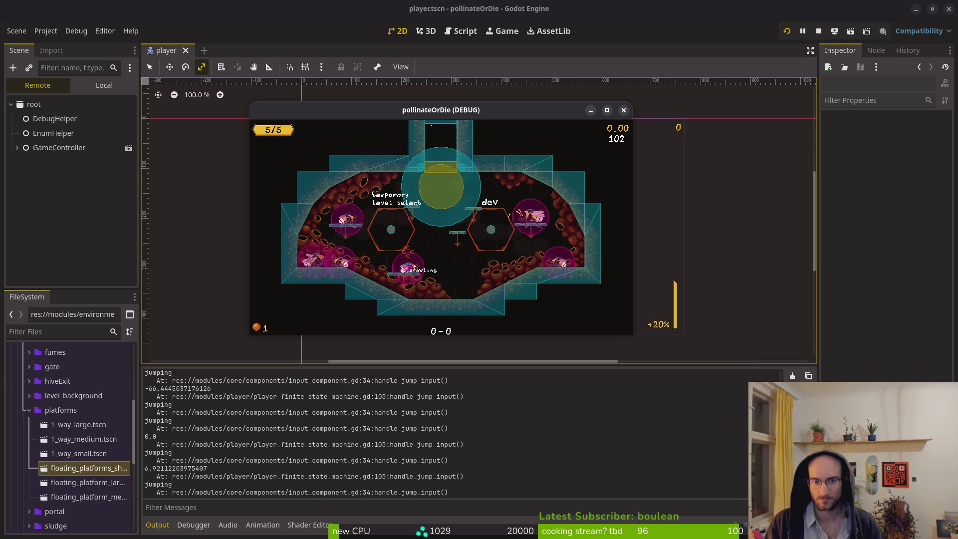
{"action": "key", "text": "space"}
{"action": "key", "text": "space"}
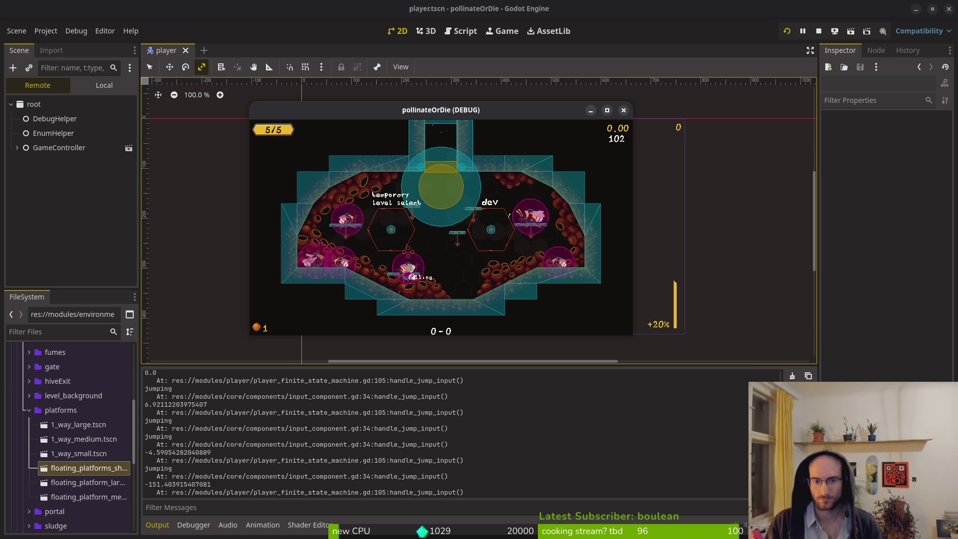
{"action": "key", "text": "space"}
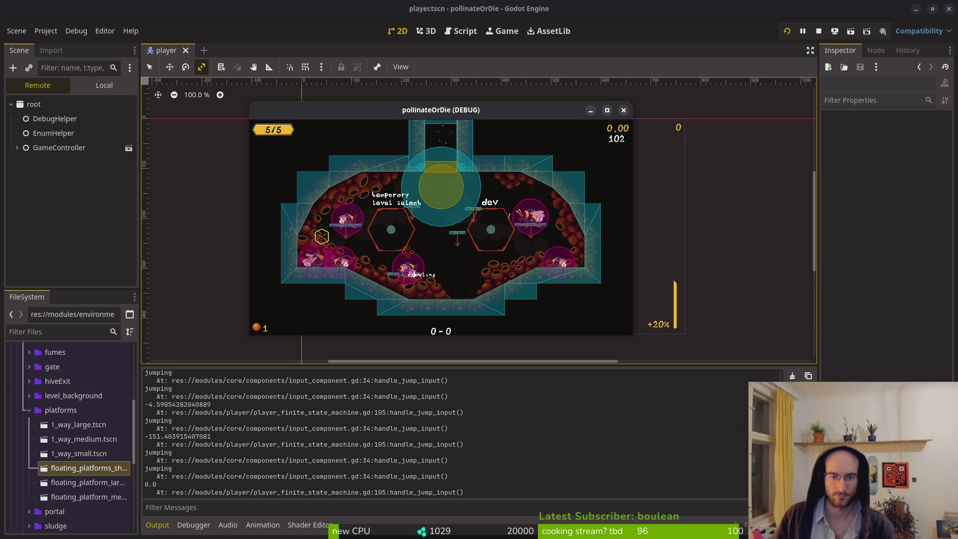
{"action": "key", "text": "F8"}
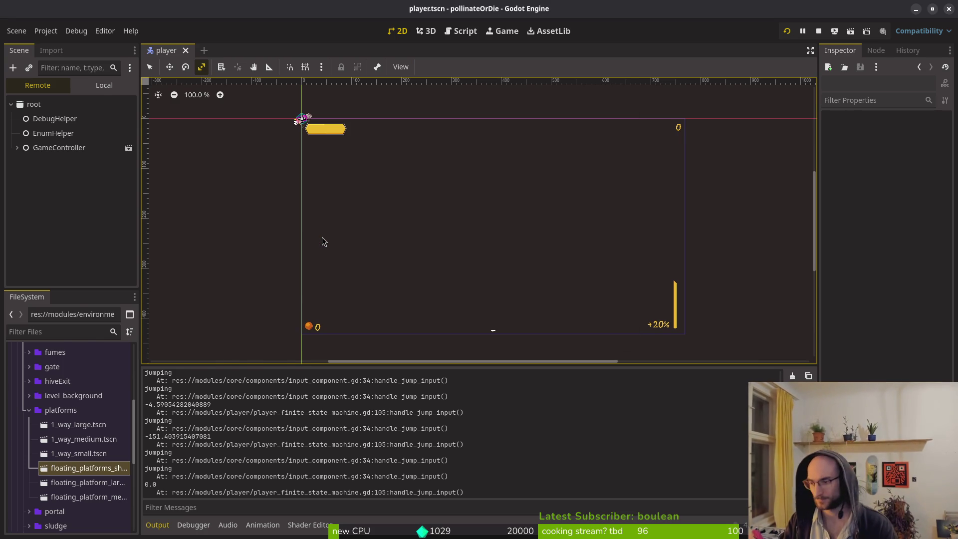
- In Neovim, change the drop-through timer digit to 2 (0.2) and save
{"action": "key", "text": "alt+Tab"}
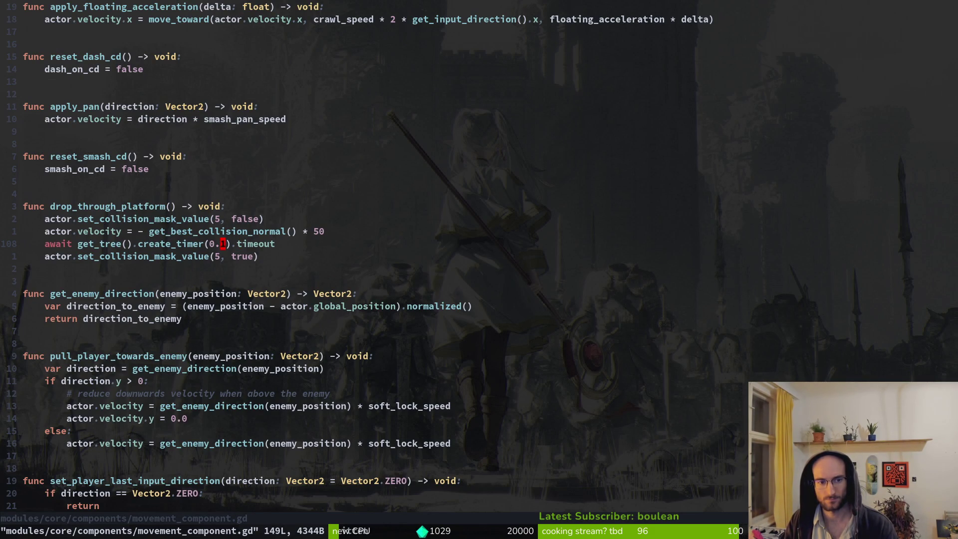
{"action": "type", "text": "r2:w"}
{"action": "key", "text": "Return"}
{"action": "key", "text": "alt+Tab"}
- Run the game, continue into the hive, and test crawling, jumping and dropping through the centre platform
{"action": "key", "text": "F5"}
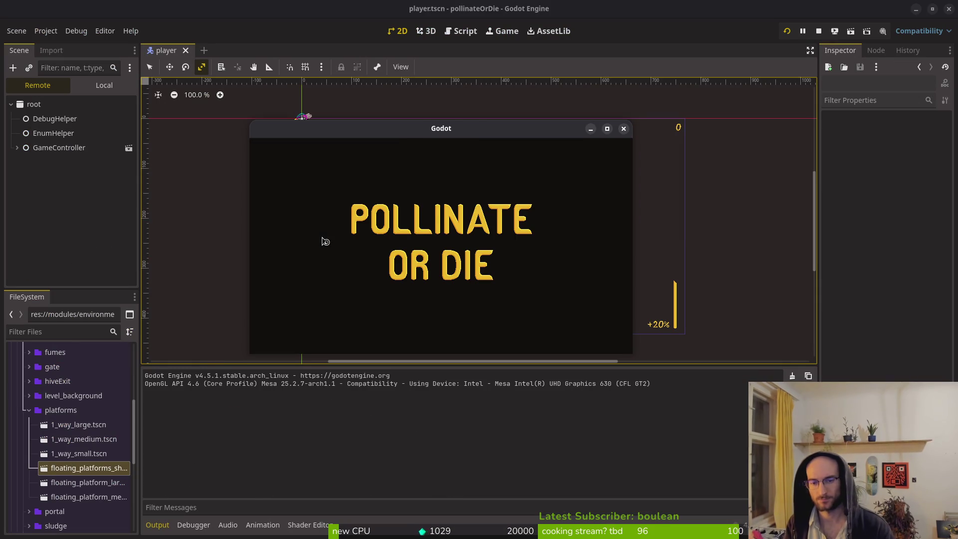
{"action": "key", "text": "Return"}
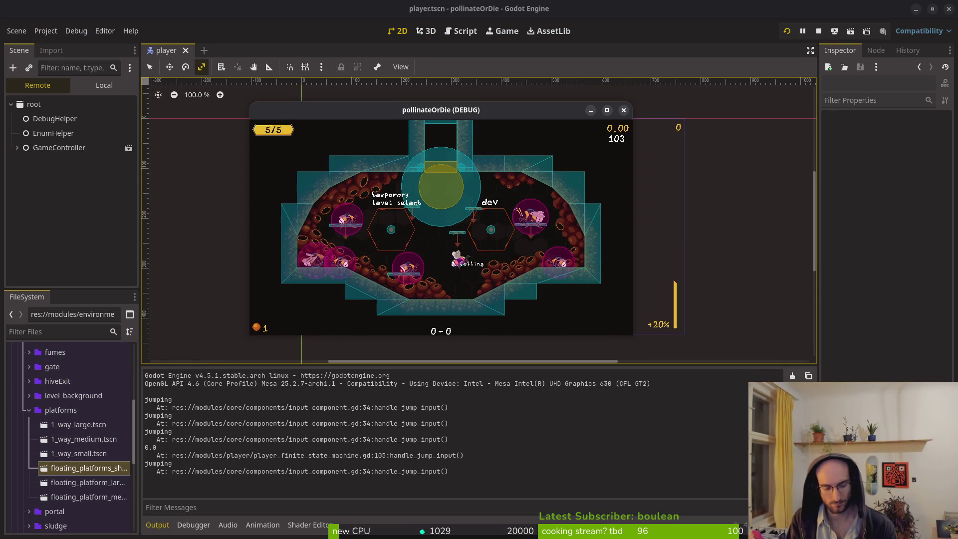
{"action": "key", "text": "Left"}
{"action": "key", "text": "space"}
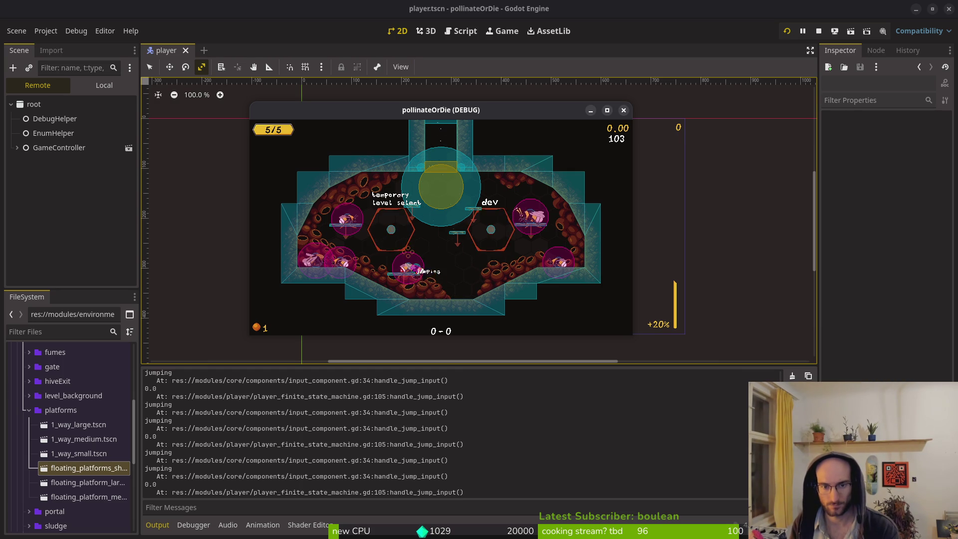
{"action": "key", "text": "Right"}
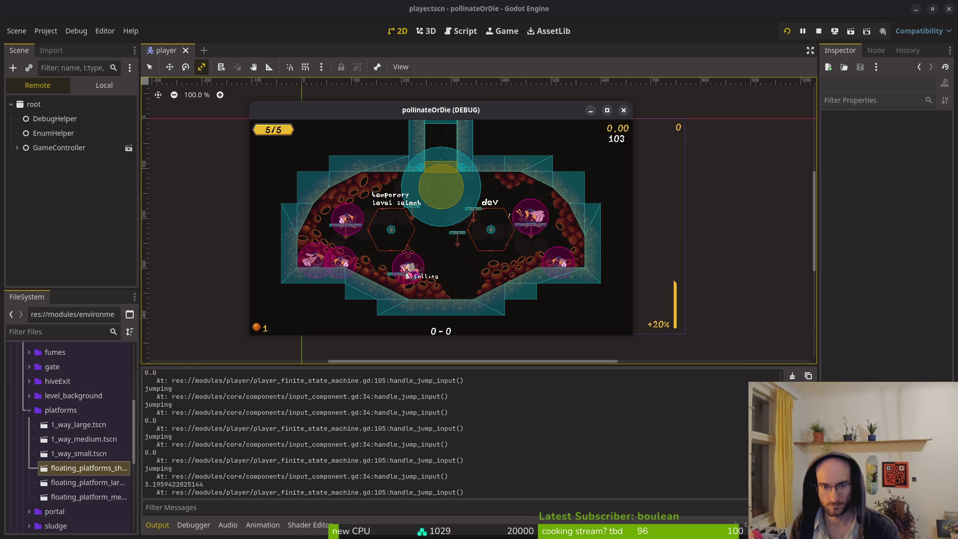
{"action": "key", "text": "space"}
{"action": "key", "text": "space"}
{"action": "key", "text": "space"}
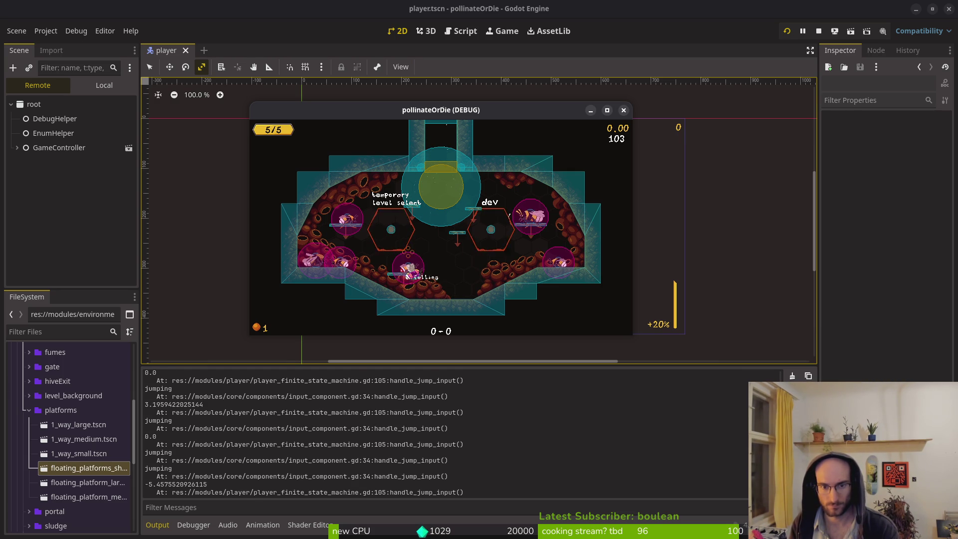
{"action": "key", "text": "space"}
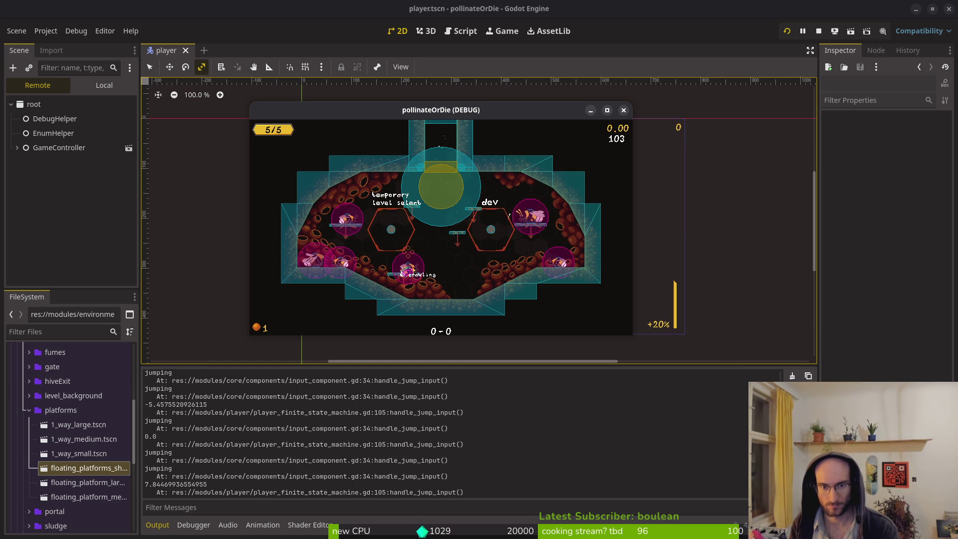
{"action": "key", "text": "space"}
{"action": "key", "text": "space"}
{"action": "key", "text": "space"}
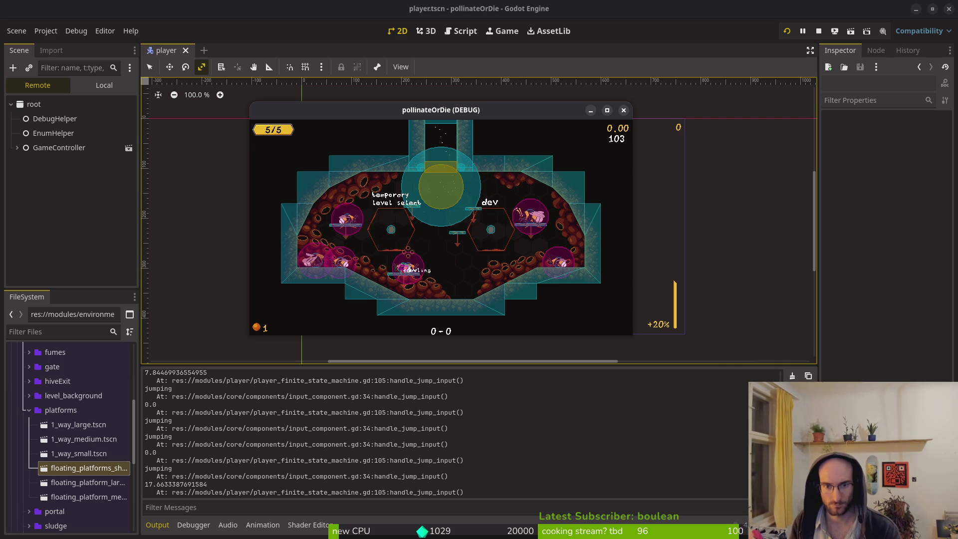
{"action": "key", "text": "space"}
{"action": "key", "text": "space"}
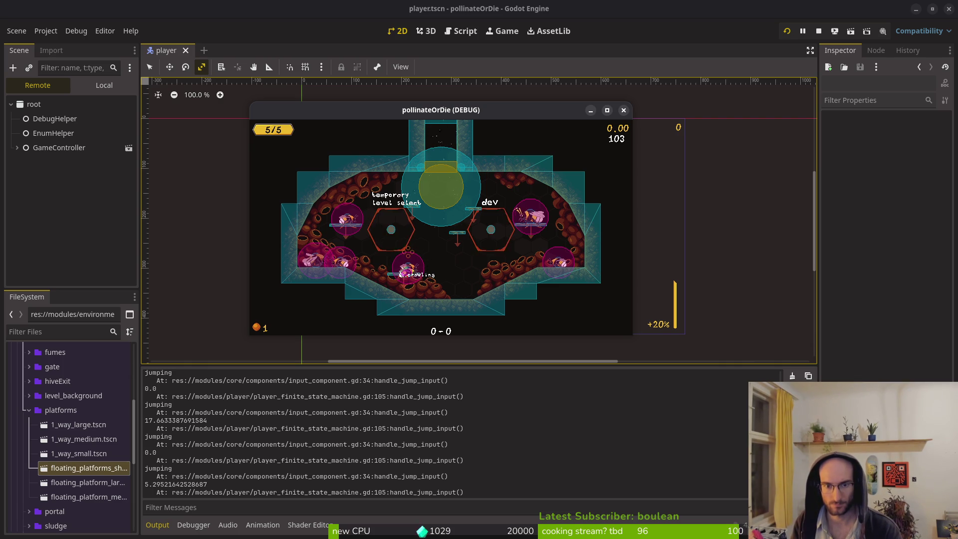
{"action": "key", "text": "space"}
{"action": "key", "text": "space"}
{"action": "key", "text": "space"}
{"action": "key", "text": "space"}
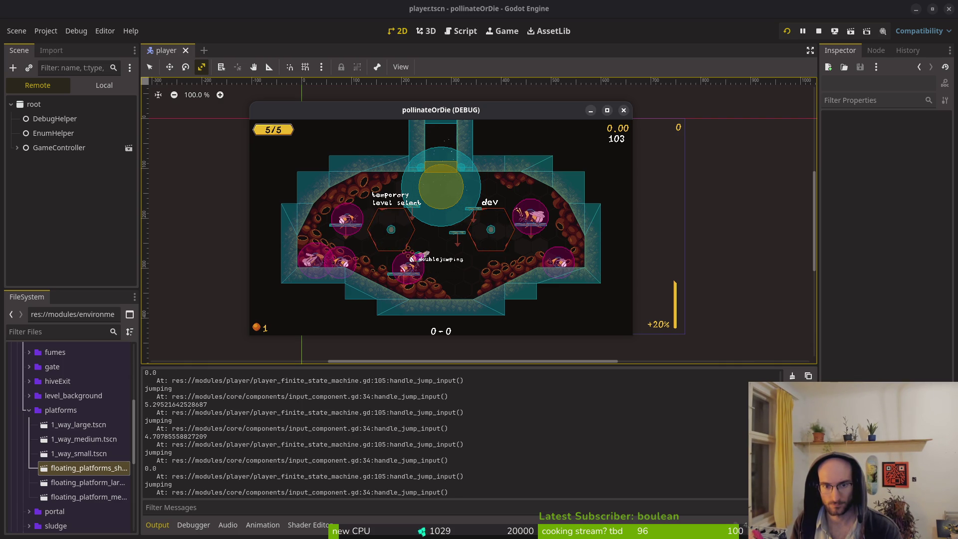
{"action": "key", "text": "space"}
- Copy the change_state("jumping") line and paste it below drop_through_platform() in the crawling branch
{"action": "key", "text": "alt+Tab"}
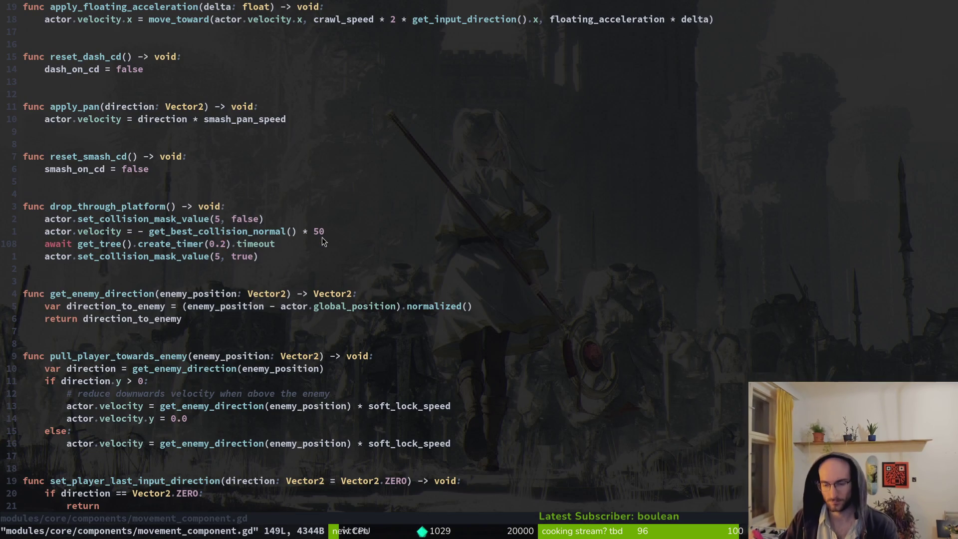
{"action": "key", "text": "alt+Tab"}
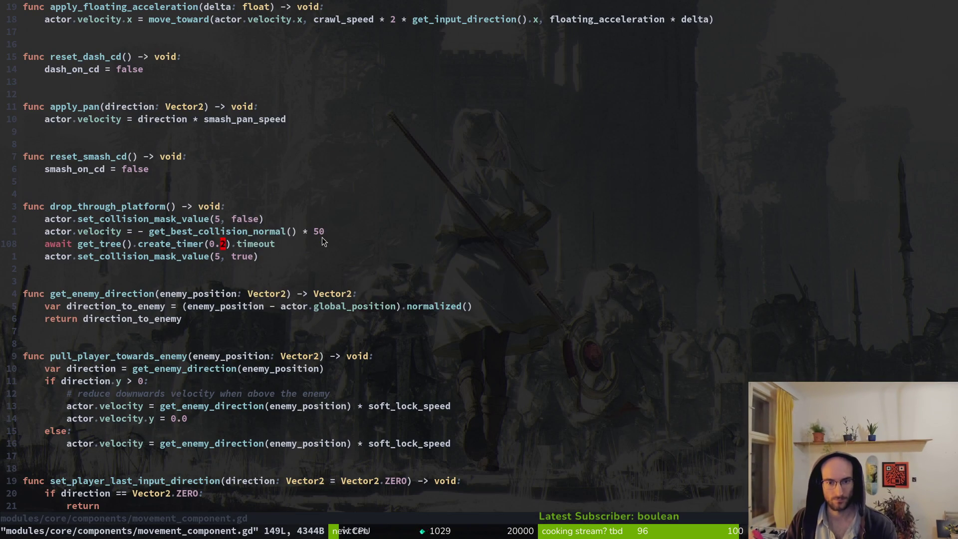
{"action": "key", "text": "ctrl+o"}
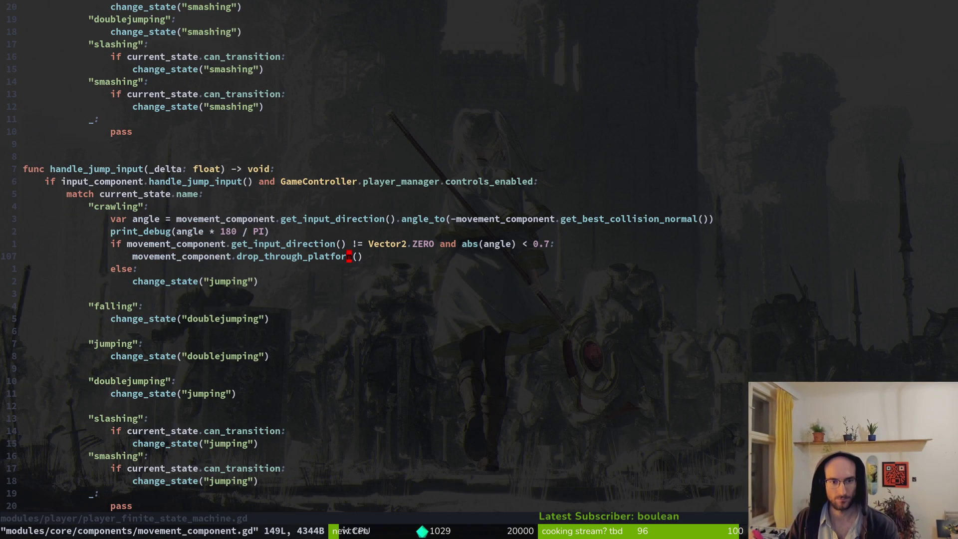
{"action": "key", "text": "j"}
{"action": "key", "text": "j"}
{"action": "key", "text": "j"}
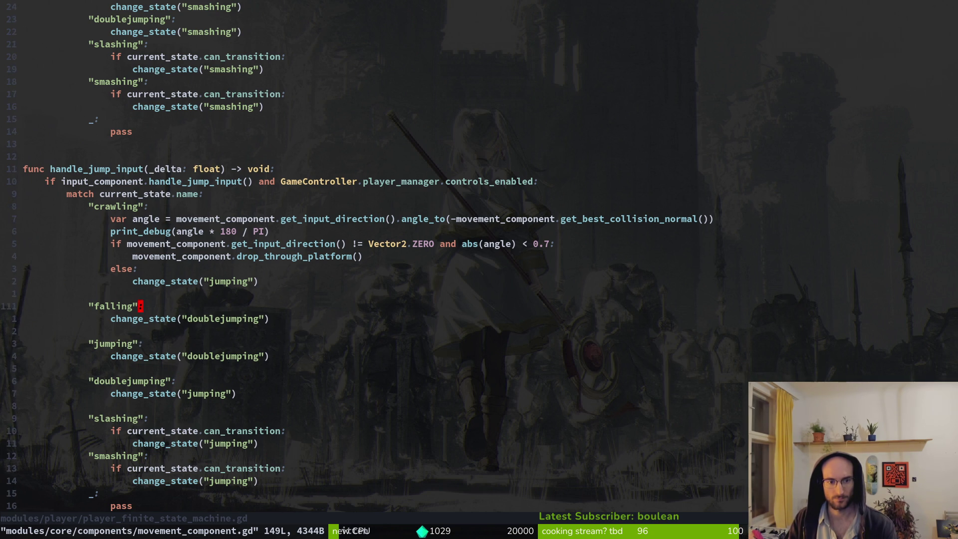
{"action": "key", "text": "k"}
{"action": "key", "text": "V"}
{"action": "key", "text": "y"}
{"action": "key", "text": "k"}
{"action": "key", "text": "p"}
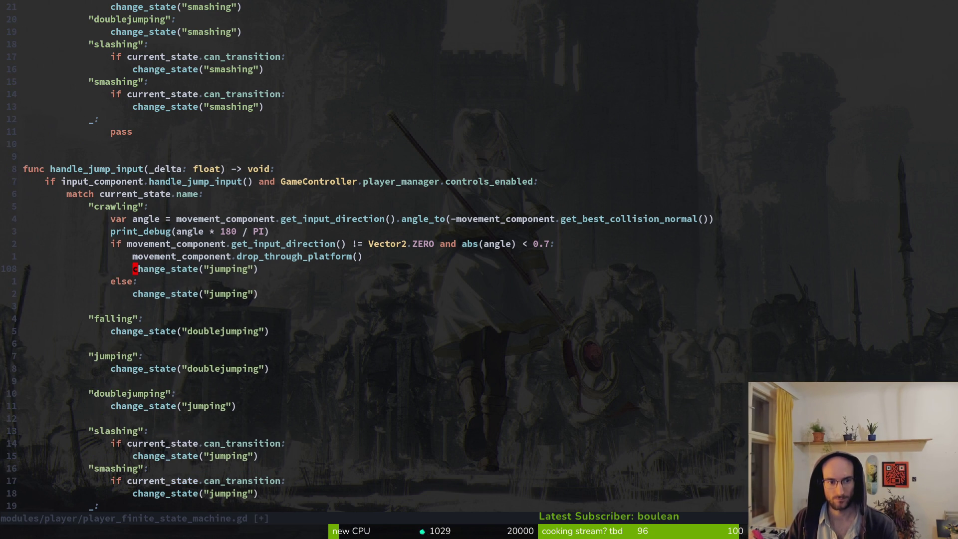
- Rename the pasted state to "falling", save with :w, and run the game
{"action": "key", "text": "c"}
{"action": "key", "text": "i"}
{"action": "key", "text": "quotedbl"}
{"action": "type", "text": "falling"}
{"action": "key", "text": "Escape"}
{"action": "type", "text": ":w"}
{"action": "key", "text": "Return"}
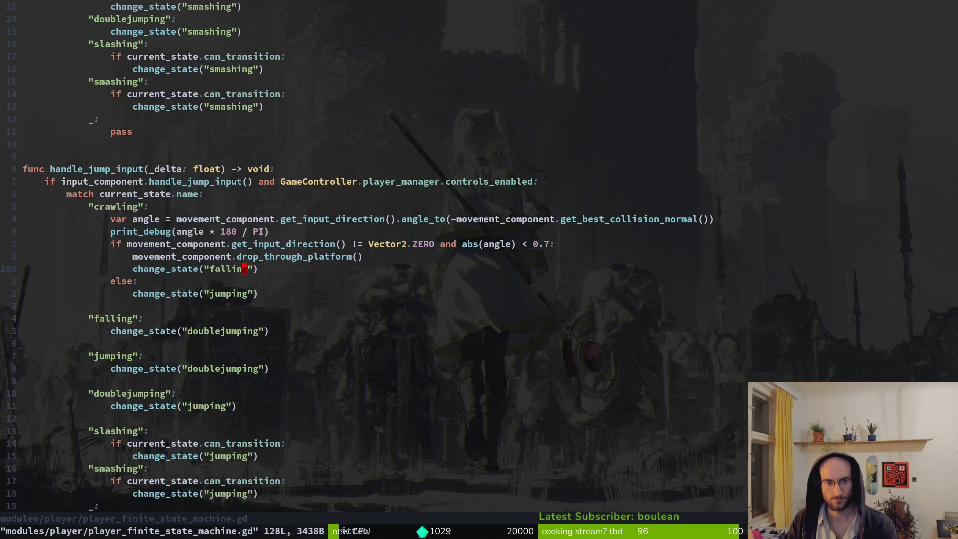
{"action": "key", "text": "F5"}
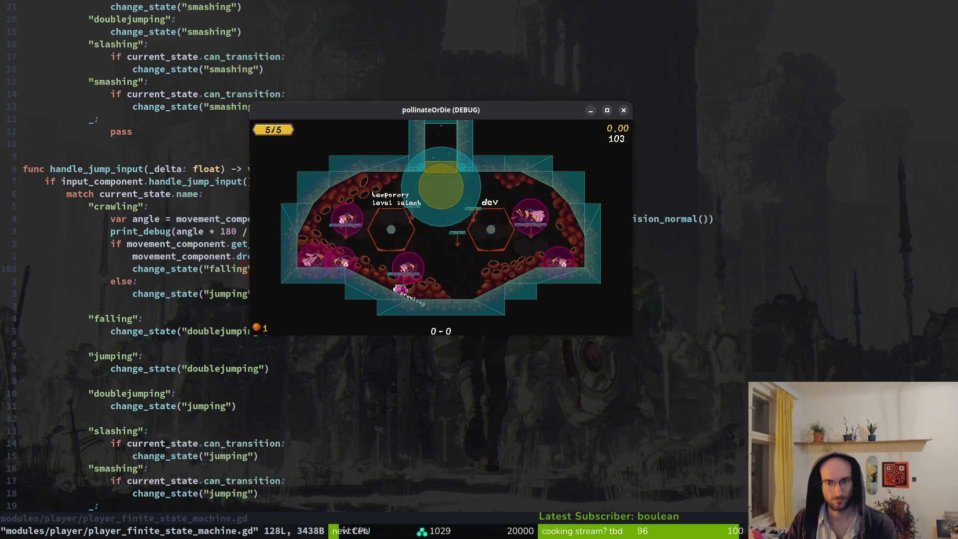
- Restart the game, enter the hive, and test dropping through the bubble platform and jumping back up
{"action": "key", "text": "F8"}
{"action": "key", "text": "F5"}
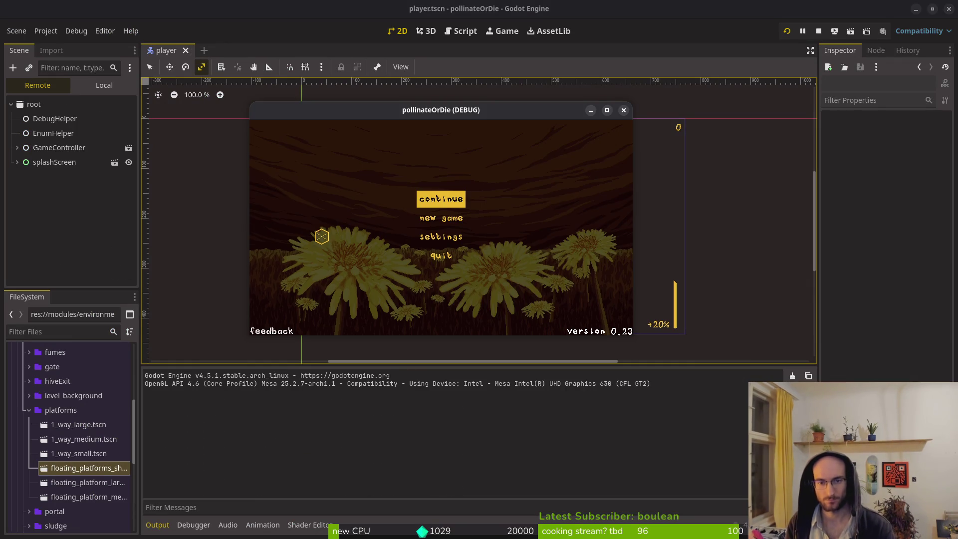
{"action": "key", "text": "Return"}
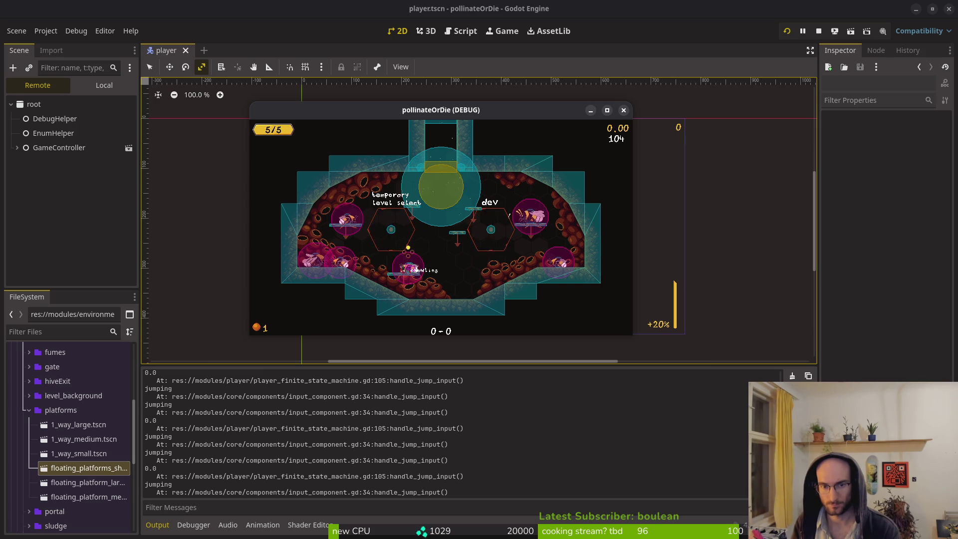
{"action": "key", "text": "space"}
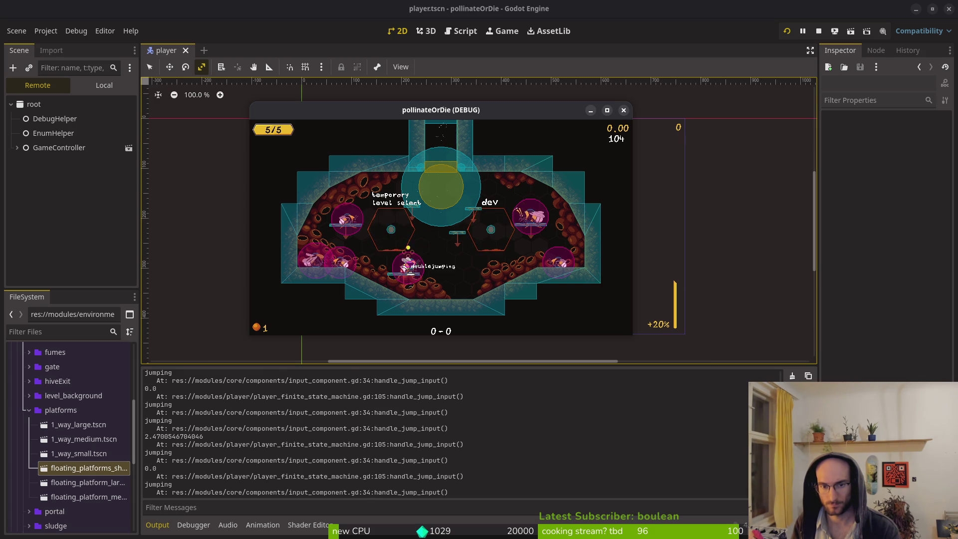
{"action": "key", "text": "space"}
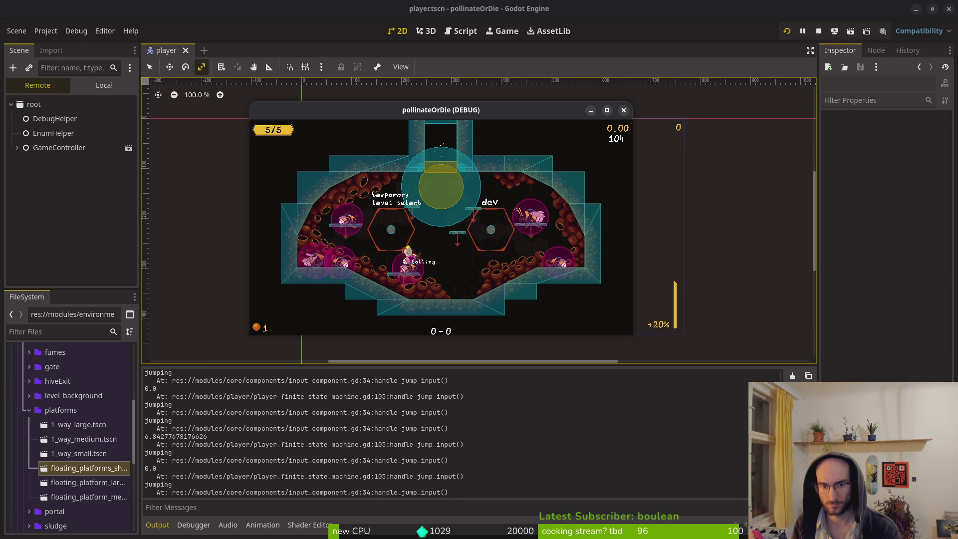
{"action": "key", "text": "space"}
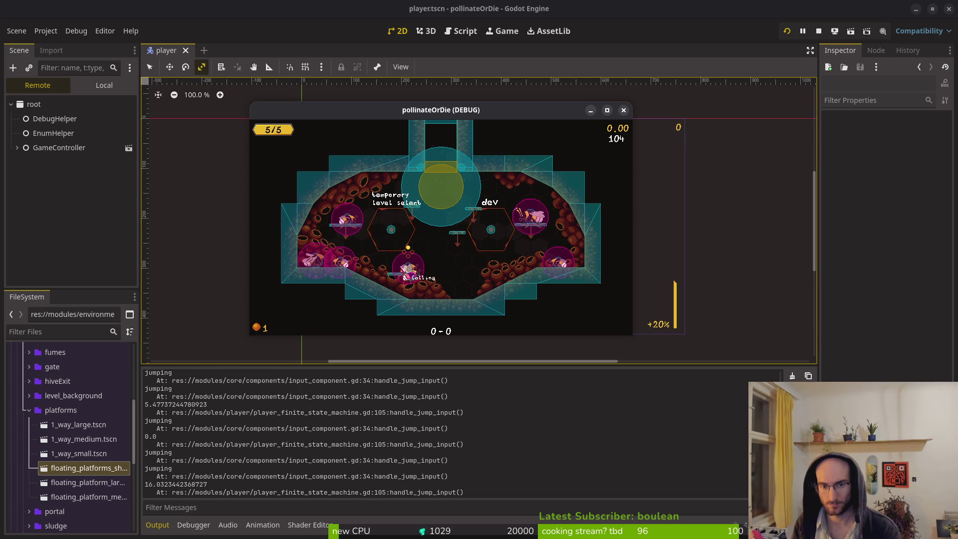
{"action": "key", "text": "space"}
{"action": "key", "text": "space"}
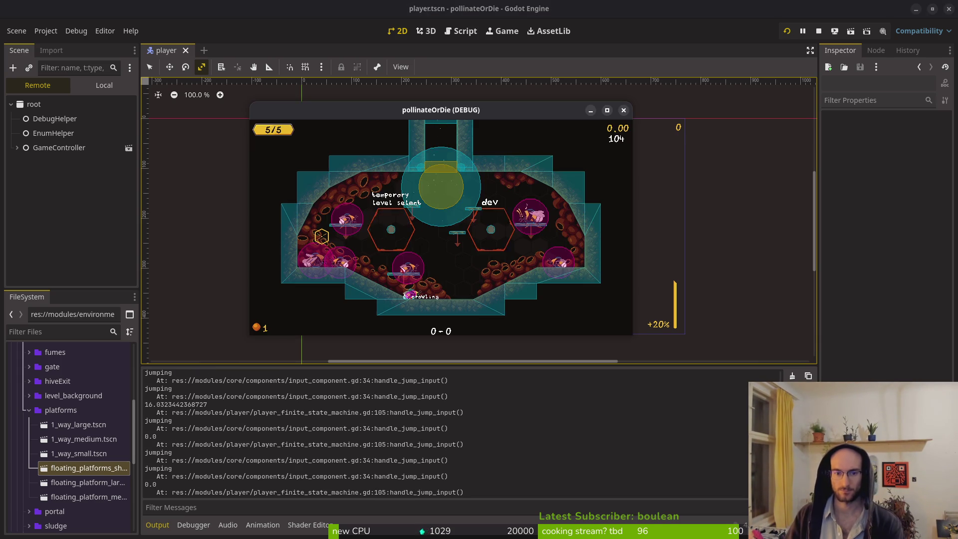
- Test more jumps, dashes and a drop from the top platform, then close the game
{"action": "key", "text": "space"}
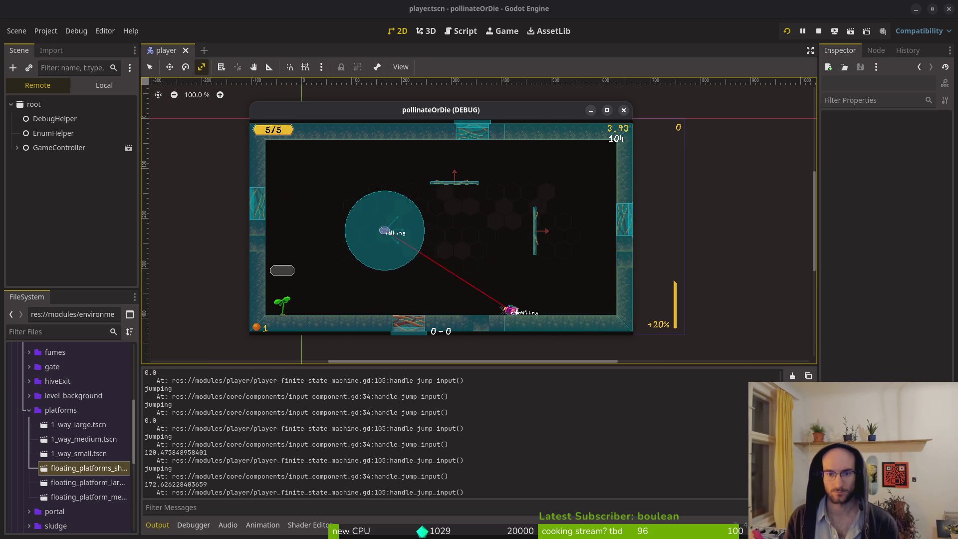
{"action": "key", "text": "space"}
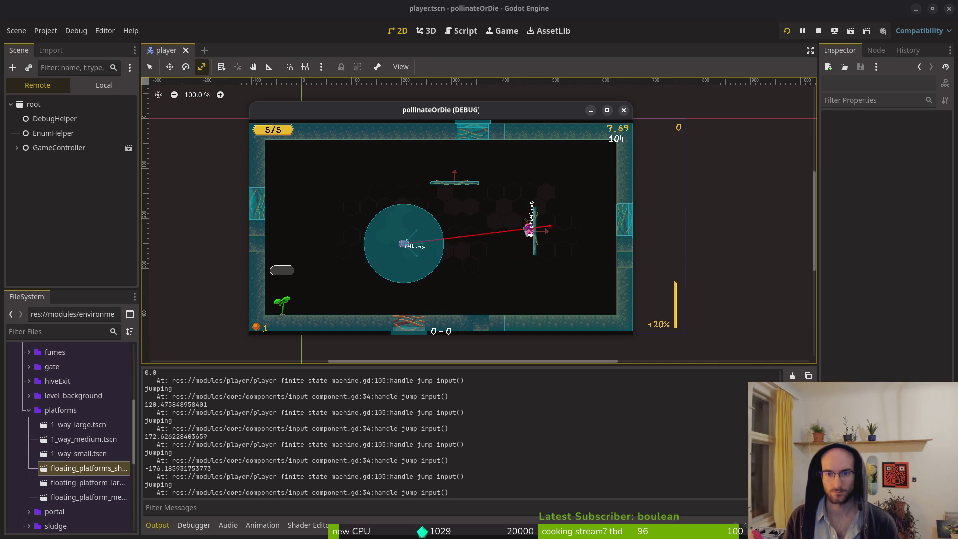
{"action": "key", "text": "space"}
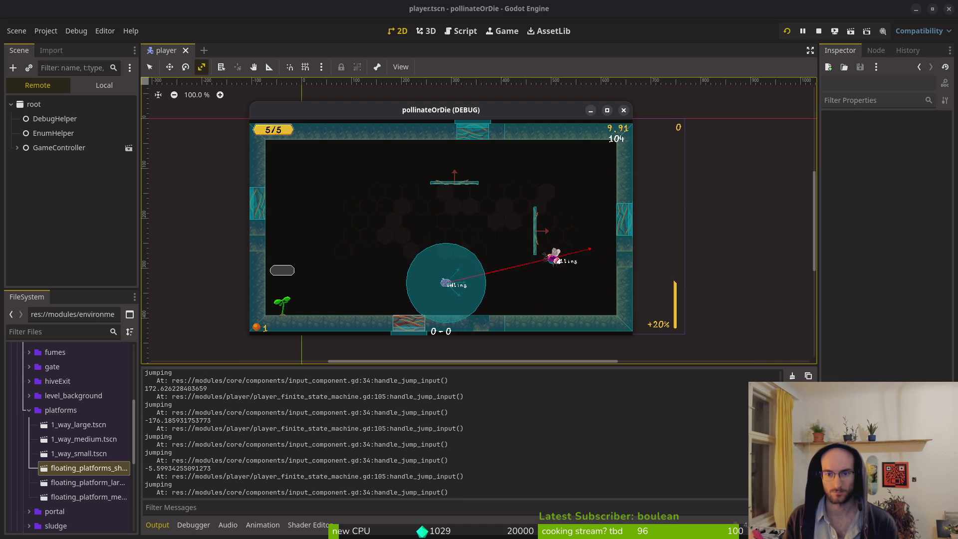
{"action": "key", "text": "shift"}
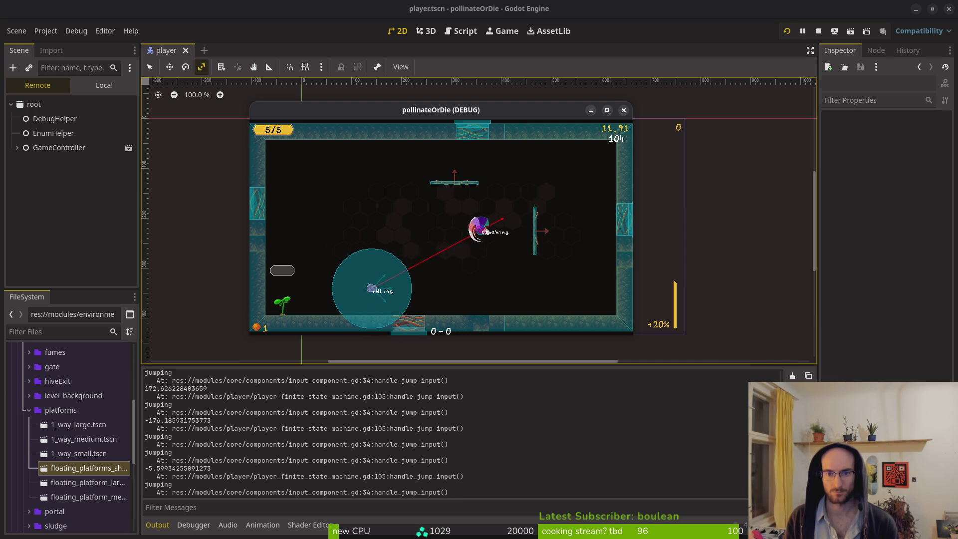
{"action": "key", "text": "space"}
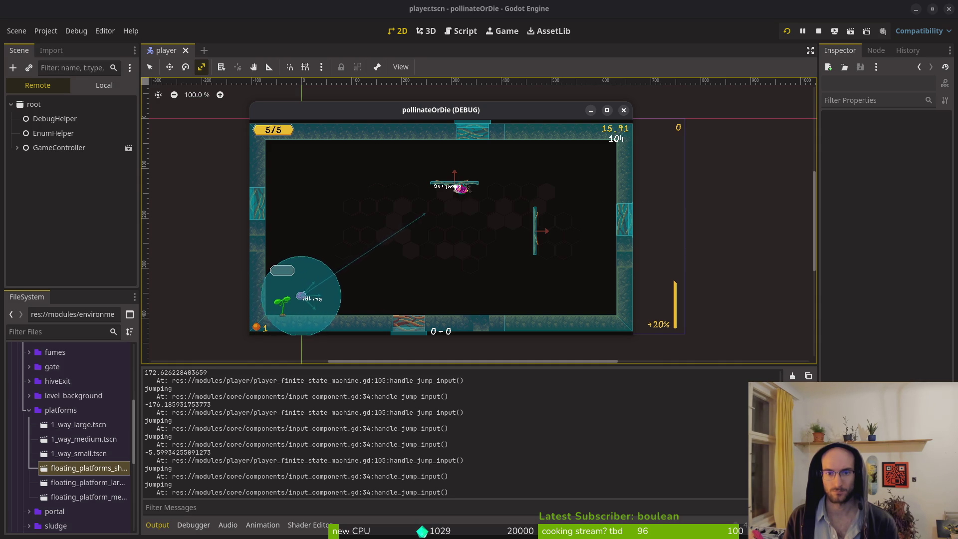
{"action": "key", "text": "space"}
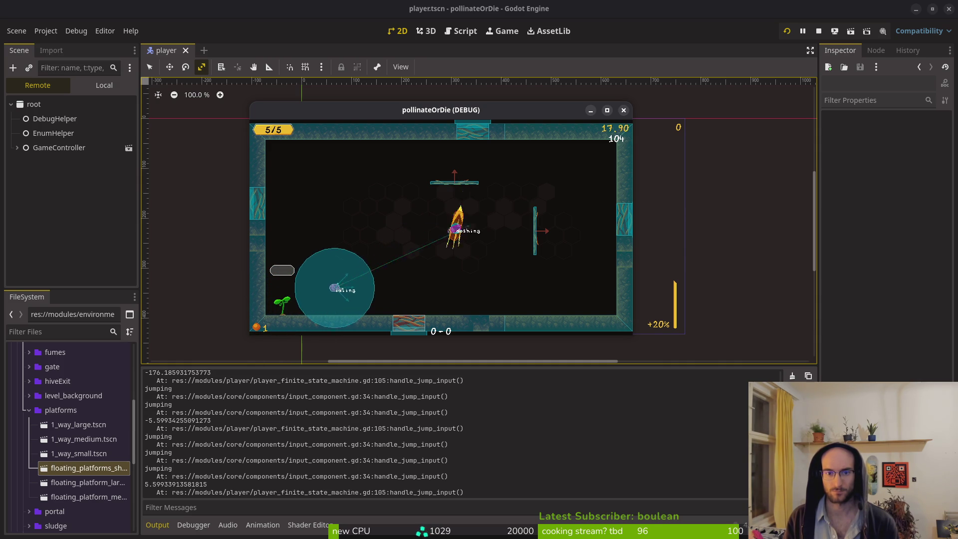
{"action": "key", "text": "space"}
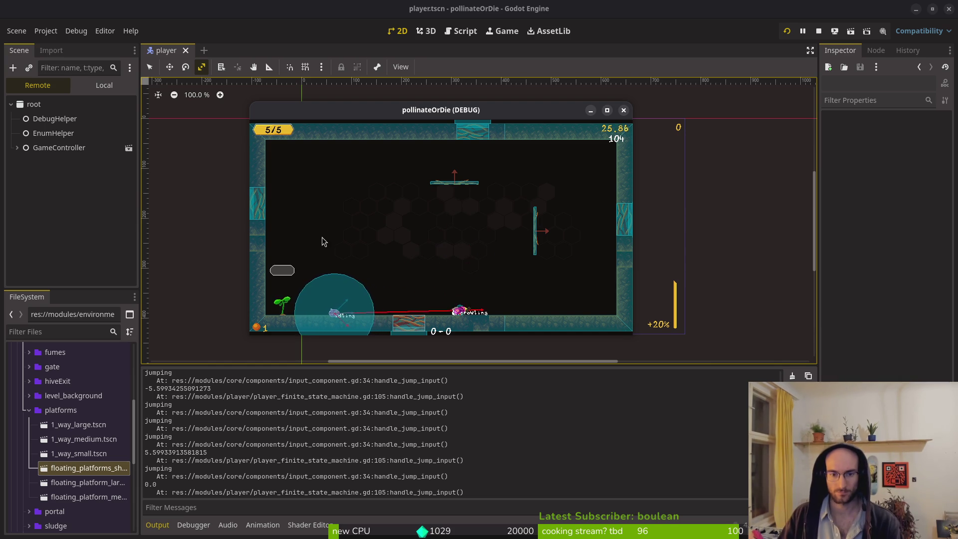
{"action": "key", "text": "F8"}
{"action": "key", "text": "alt+Tab"}
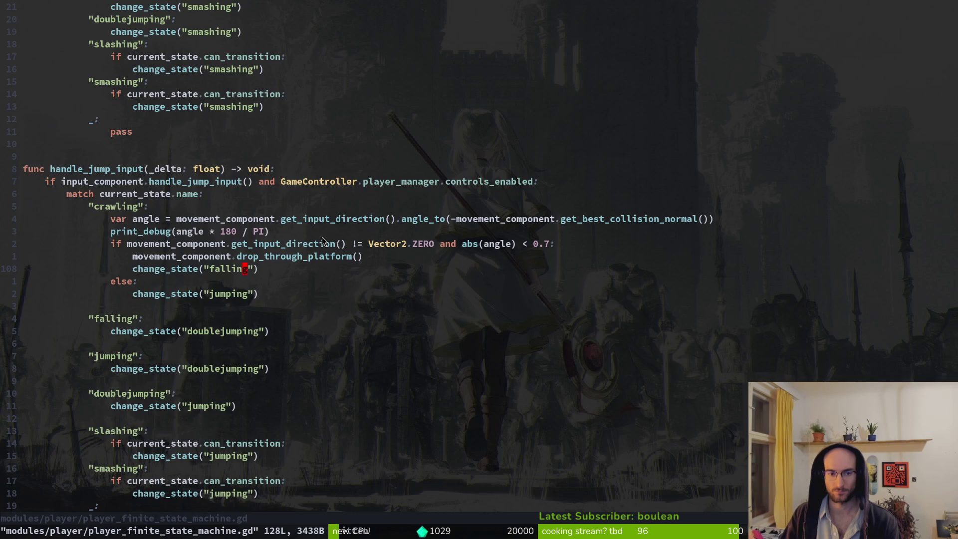
{"action": "key", "text": "j"}
{"action": "key", "text": "k"}
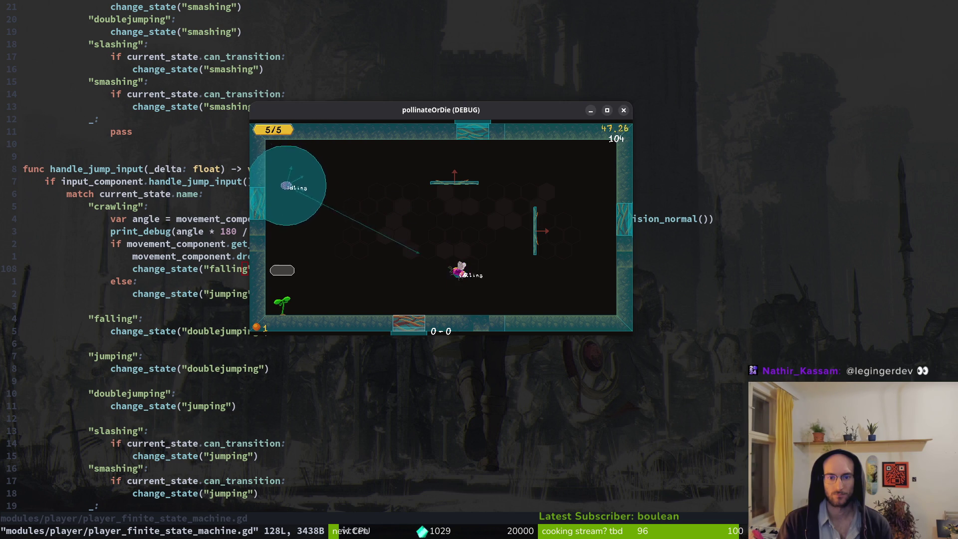
{"action": "key", "text": "space"}
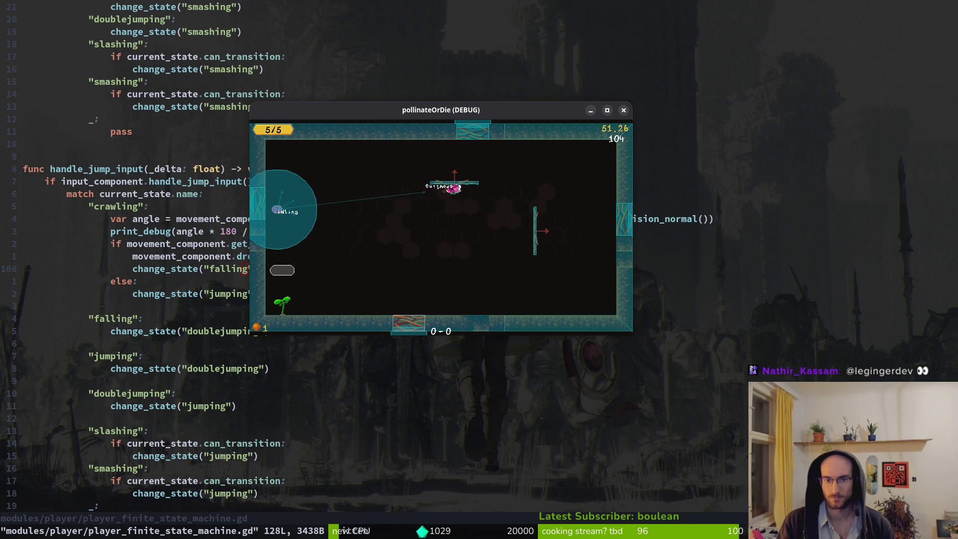
{"action": "key", "text": "space"}
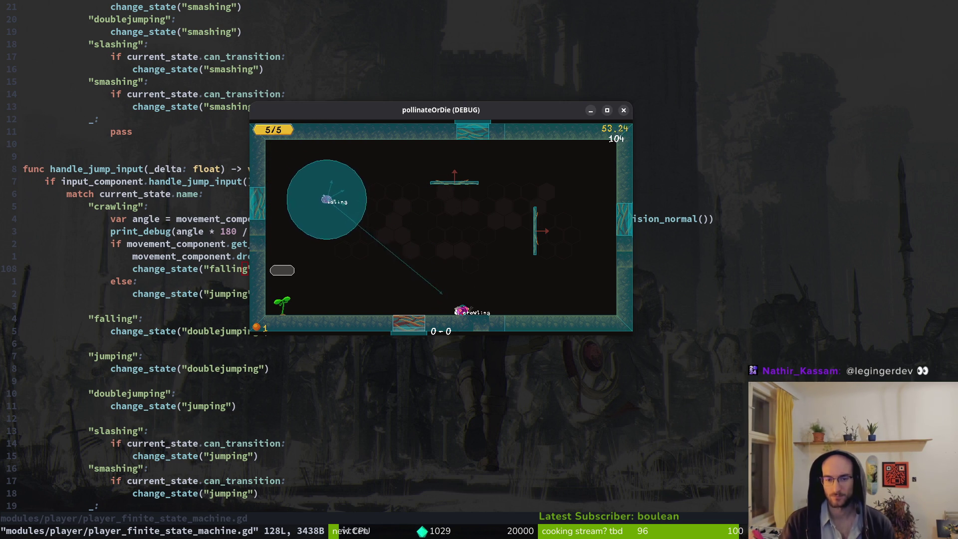
{"action": "left_click", "coordinate": [162, 193]}
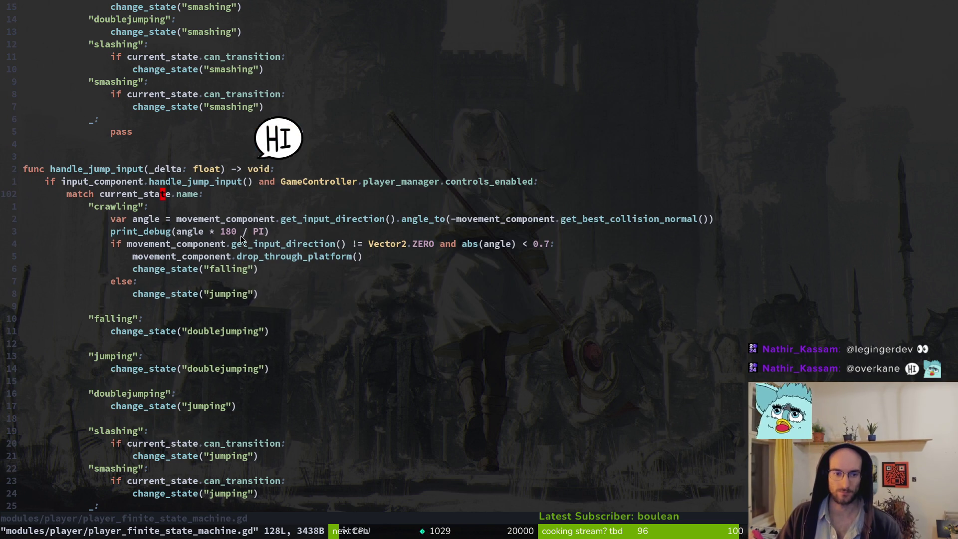
- Search the file finder for 'idling' and then 'cra', closing it without opening anything
{"action": "left_click", "coordinate": [228, 268]}
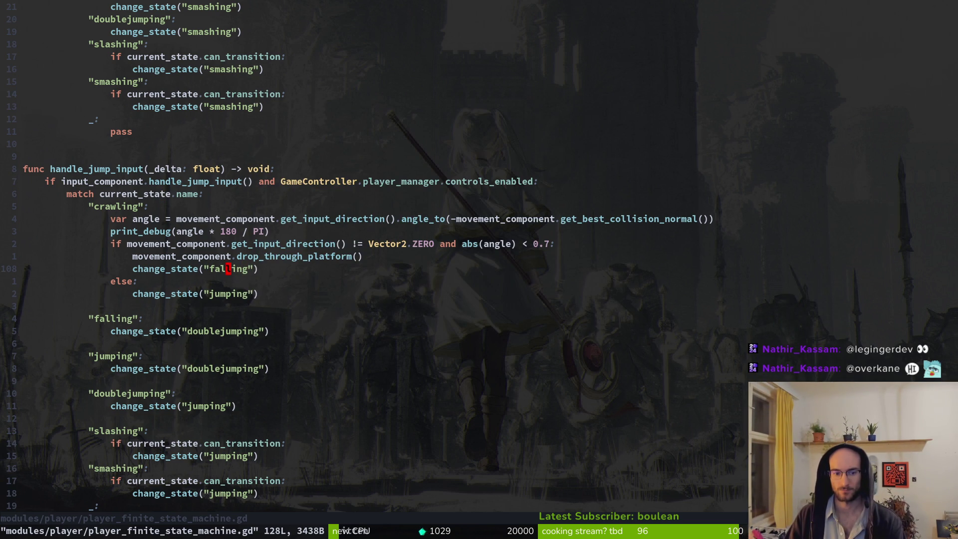
{"action": "type", "text": "idling"}
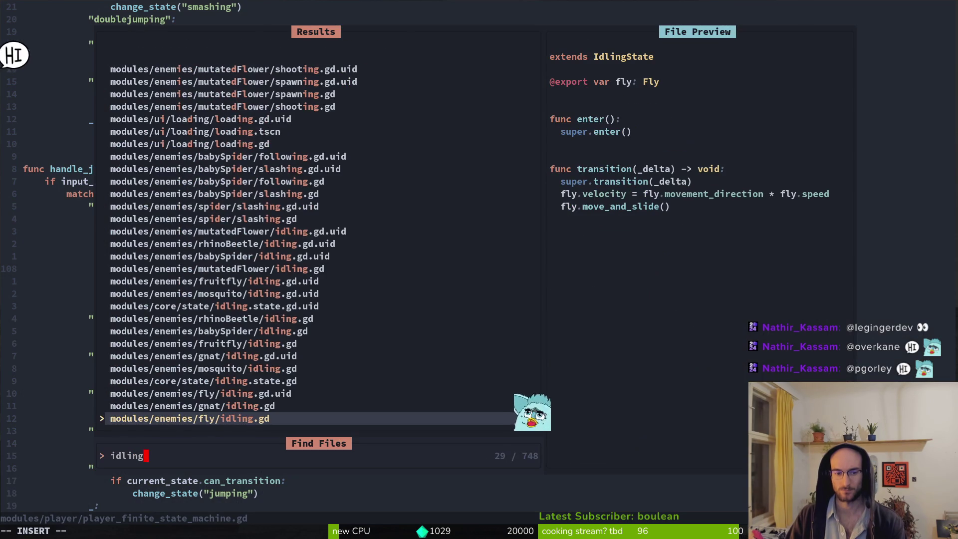
{"action": "key", "text": "BackSpace"}
{"action": "key", "text": "BackSpace"}
{"action": "key", "text": "BackSpace"}
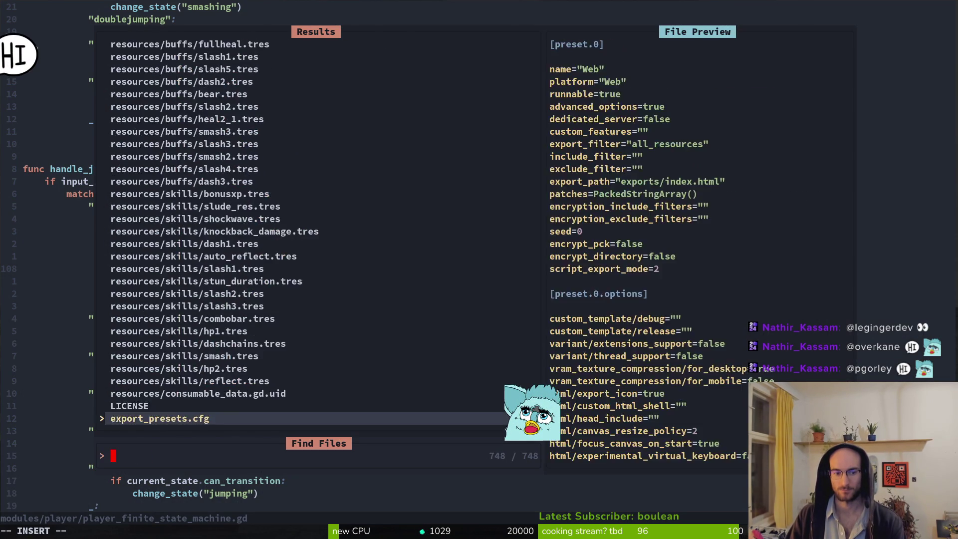
{"action": "type", "text": "craw"}
{"action": "key", "text": "Escape"}
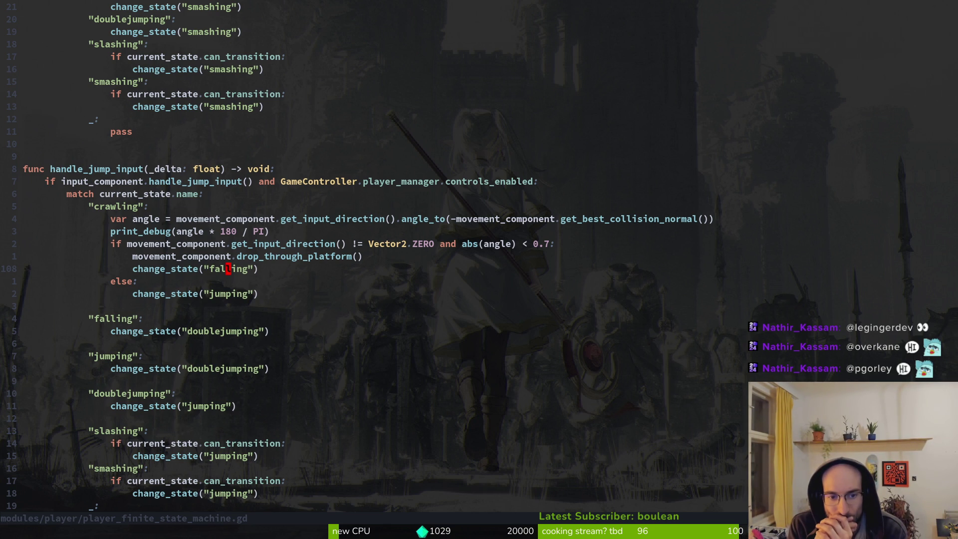
- Clear the "falling" state name inside the change_state quotes
{"action": "key", "text": "c"}
{"action": "key", "text": "i"}
{"action": "key", "text": "quotedbl"}
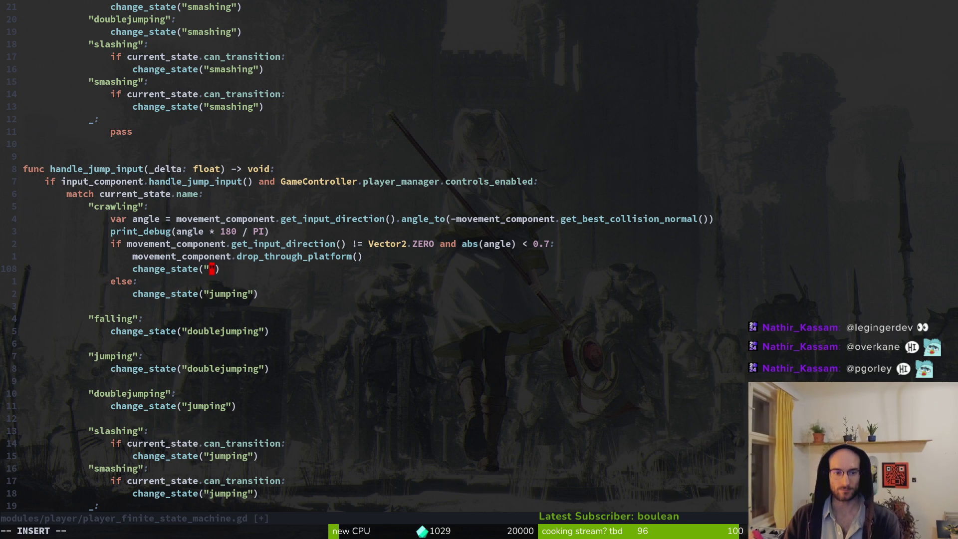
{"action": "type", "text": "dou"}
- Complete the doublejumping state name and run the game to test the drop-through
{"action": "key", "text": "Tab"}
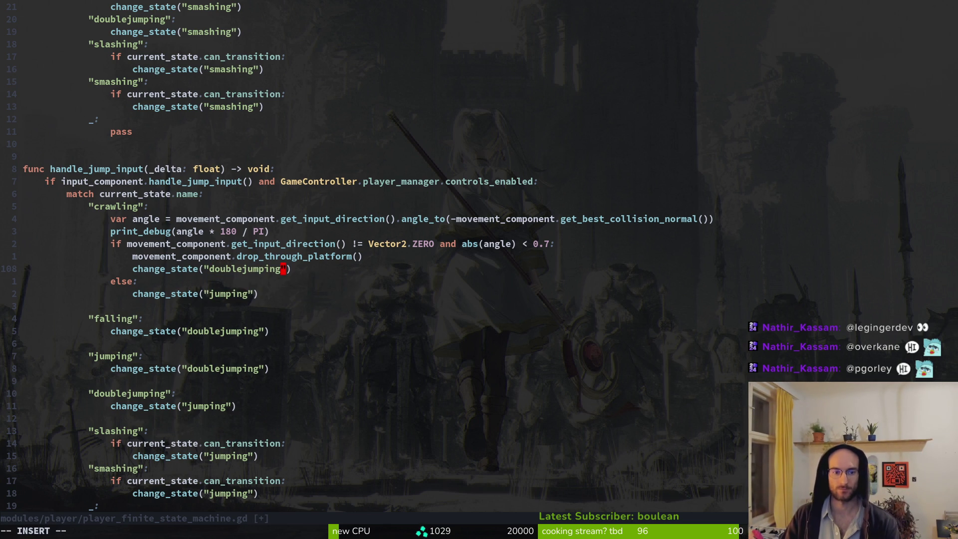
{"action": "key", "text": "F5"}
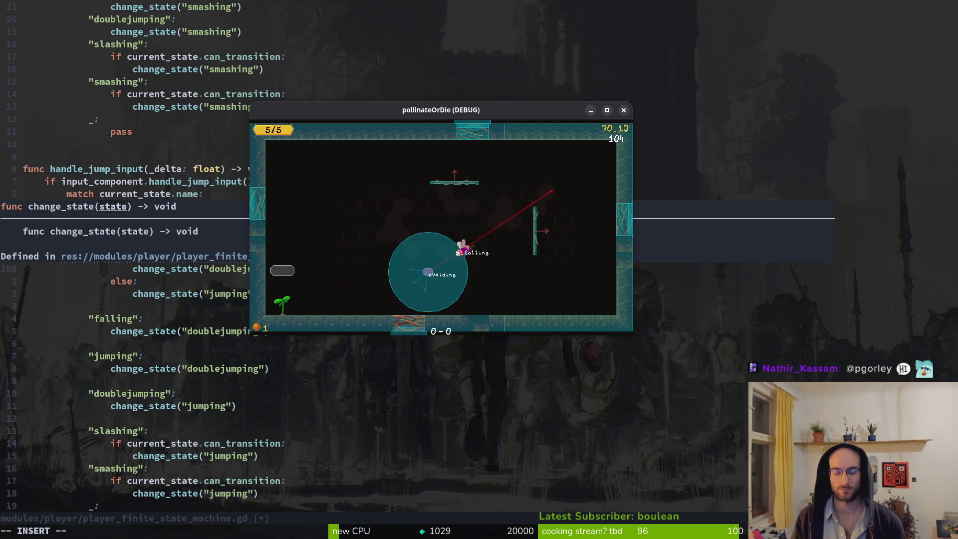
{"action": "key", "text": "super+2"}
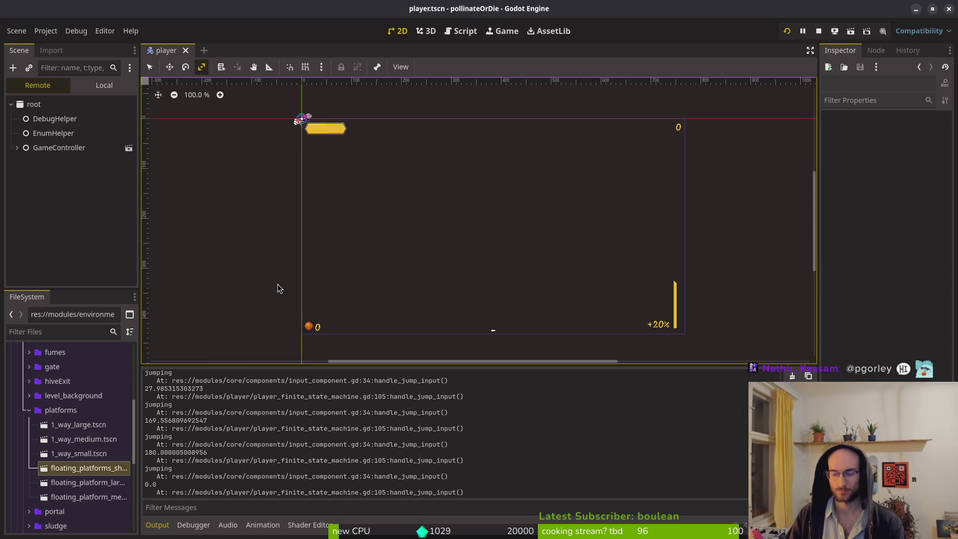
- Back in Neovim, undo until the change_state line after drop_through_platform() is gone
{"action": "key", "text": "super+1"}
{"action": "type", "text": "uuuu"}
{"action": "key", "text": "Escape"}
{"action": "key", "text": "u"}
{"action": "key", "text": "u"}
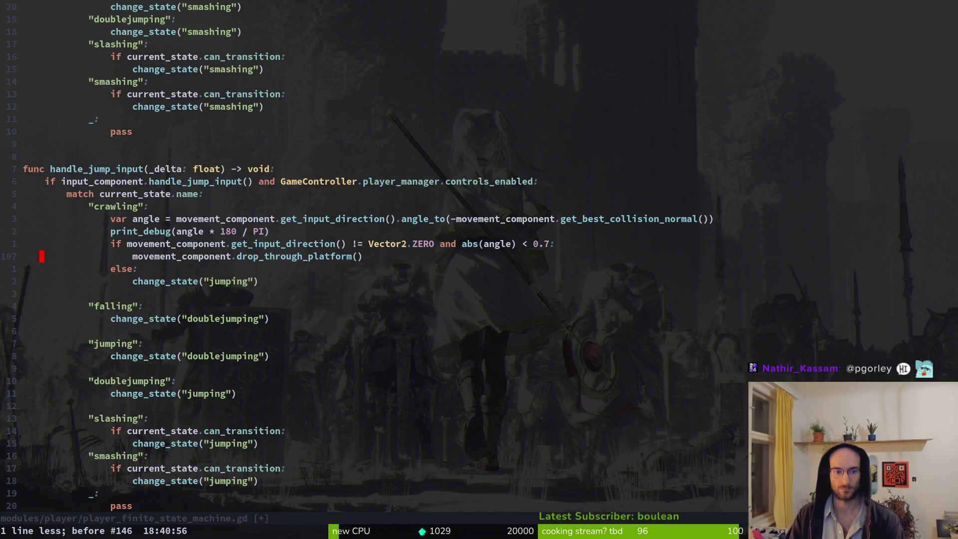